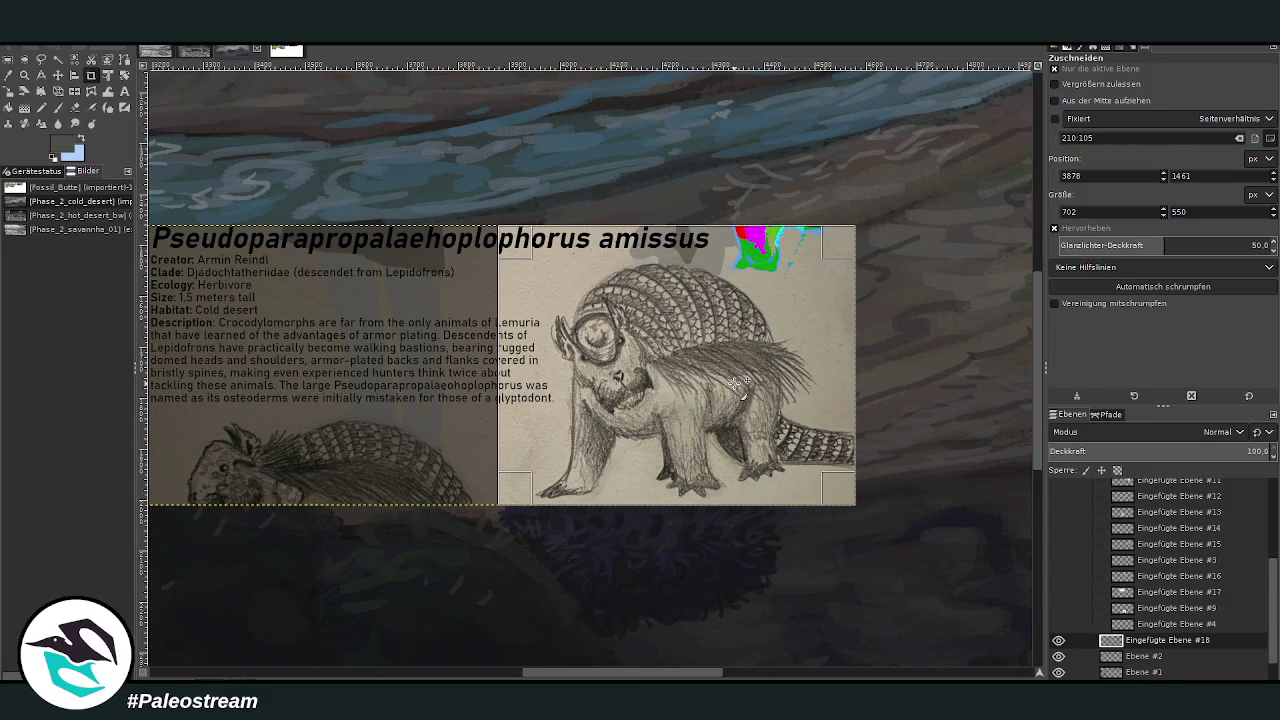
Apply the crop to the reference sheet and make the Fossil_Butte.png layer active.
{"action": "key", "text": "Return"}
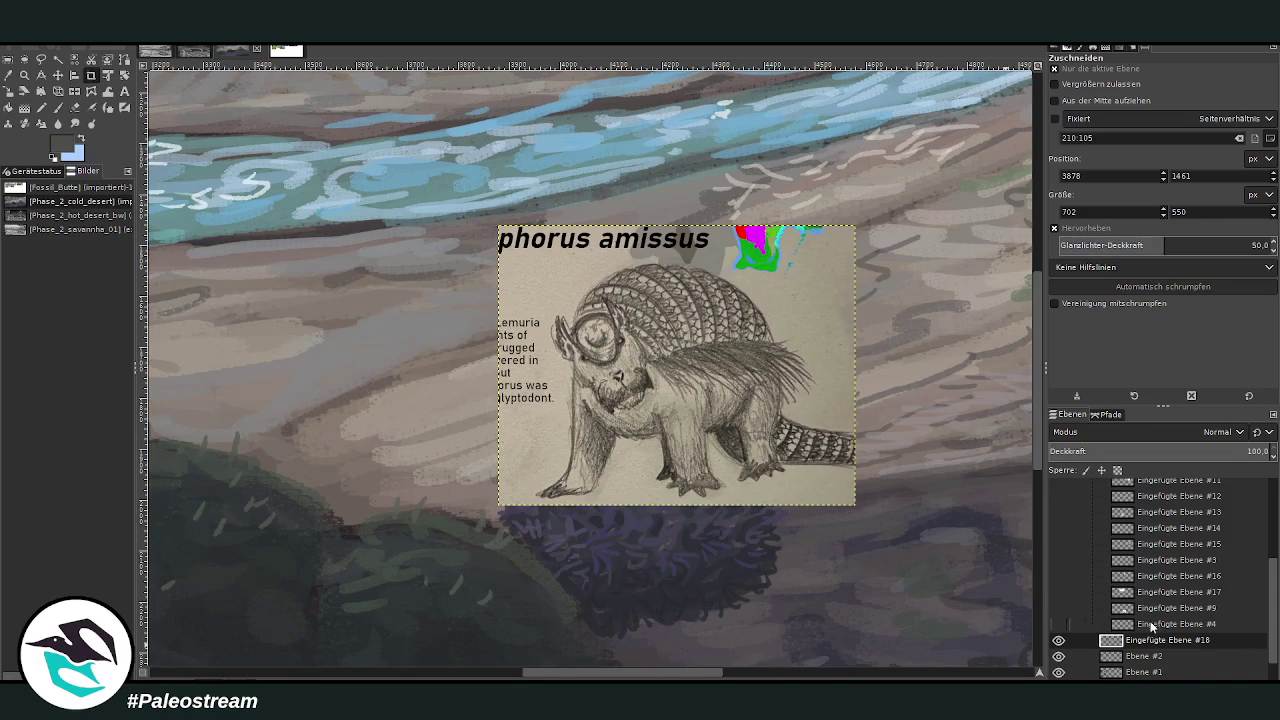
{"action": "scroll", "coordinate": [1151, 624], "scroll_direction": "down", "scroll_amount": 2}
{"action": "left_click", "coordinate": [1145, 672]}
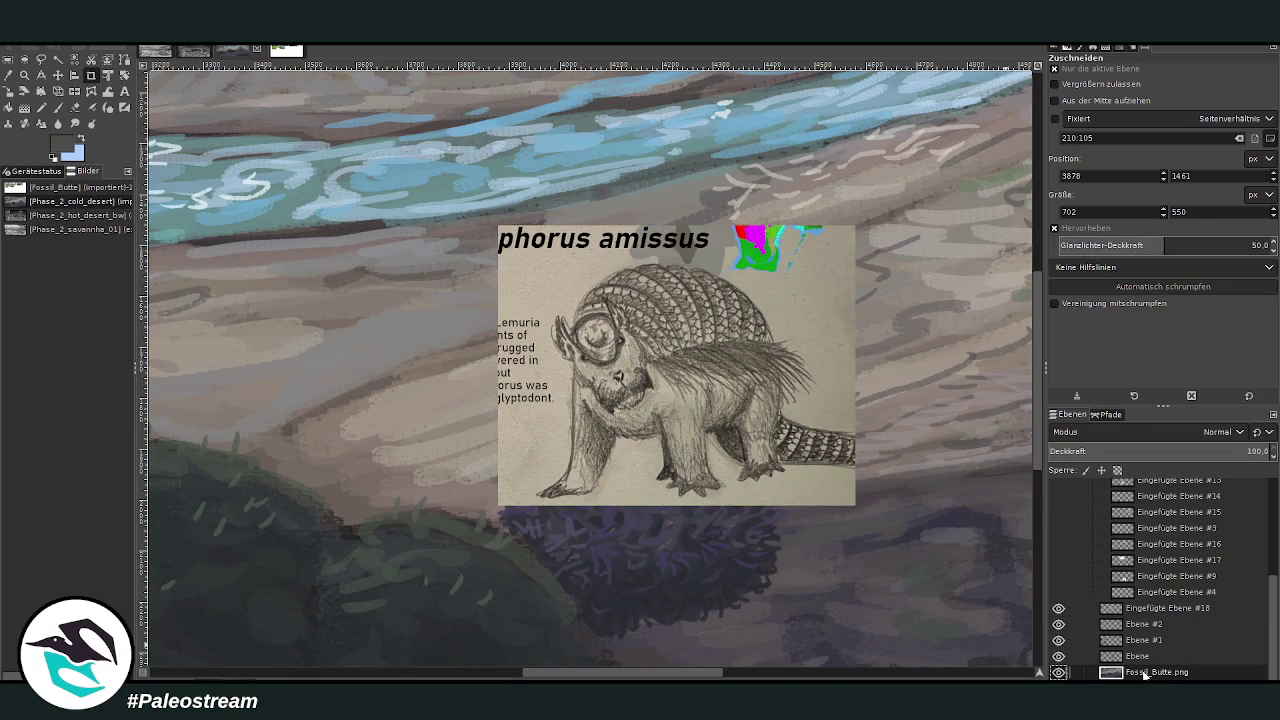
Get the Paintbrush ready after cycling through the Zoom and Color Picker tools.
{"action": "key", "text": "z"}
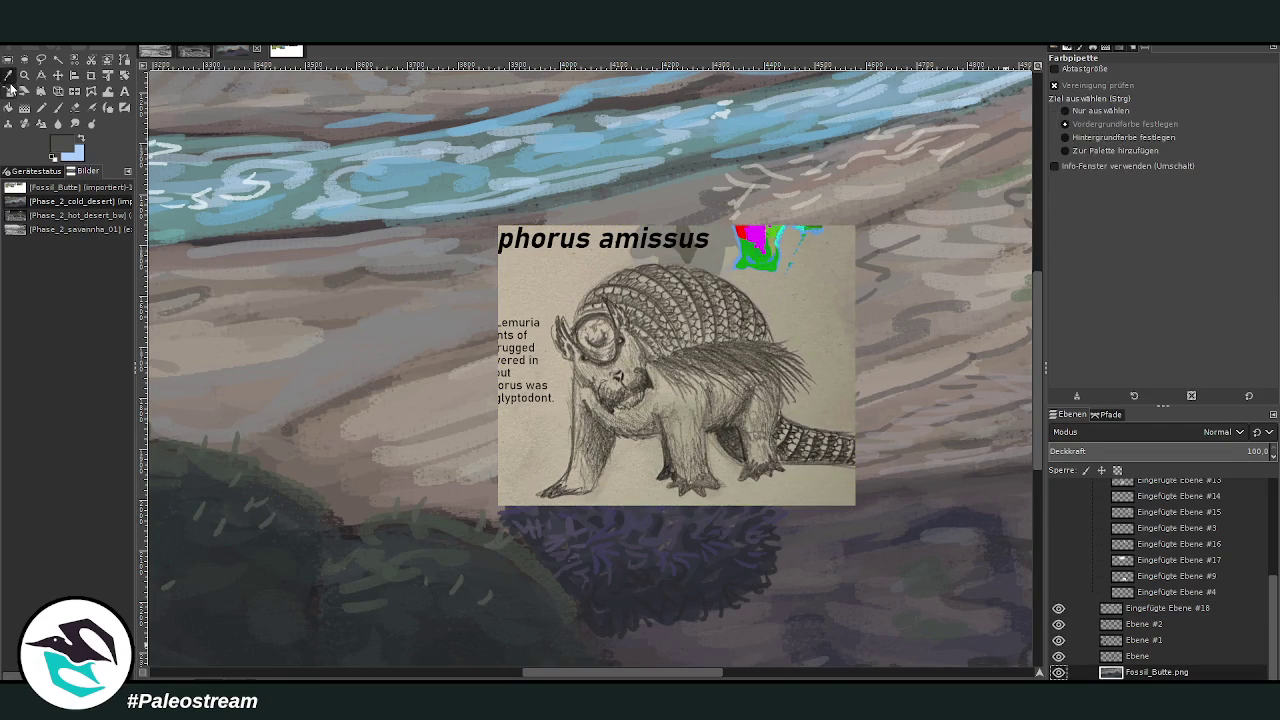
{"action": "scroll", "coordinate": [931, 306], "scroll_direction": "down", "scroll_amount": 2}
{"action": "key", "text": "o"}
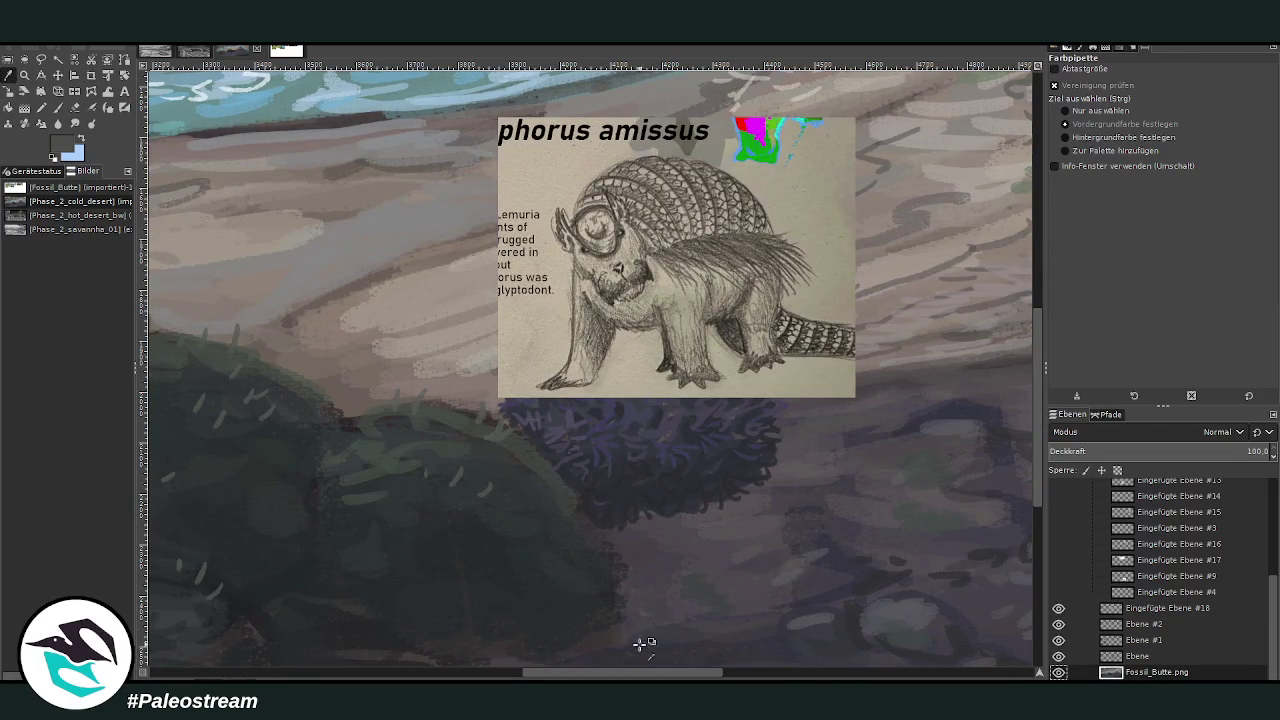
{"action": "left_click", "coordinate": [59, 107]}
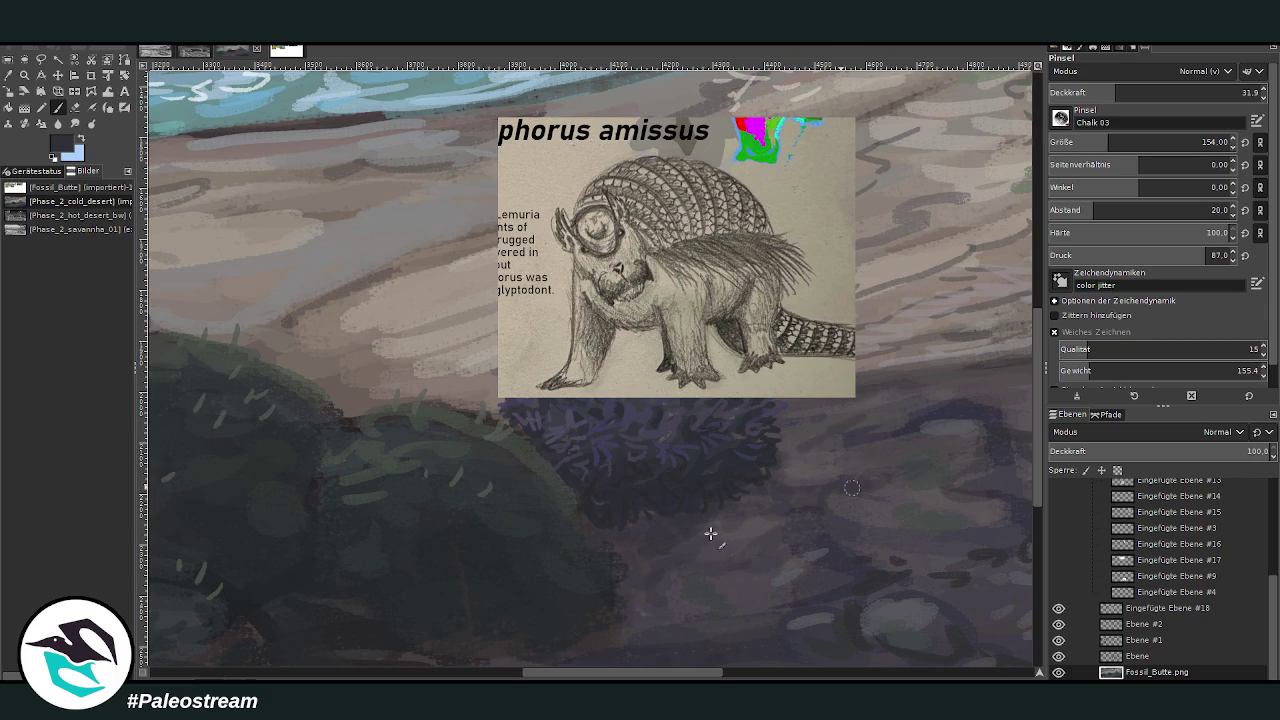
Zoom in around the reference drawing and sample a grey-brown from the landscape.
{"action": "scroll", "coordinate": [543, 517], "scroll_direction": "down", "scroll_amount": 1}
{"action": "scroll", "coordinate": [543, 517], "scroll_direction": "down", "scroll_amount": 3}
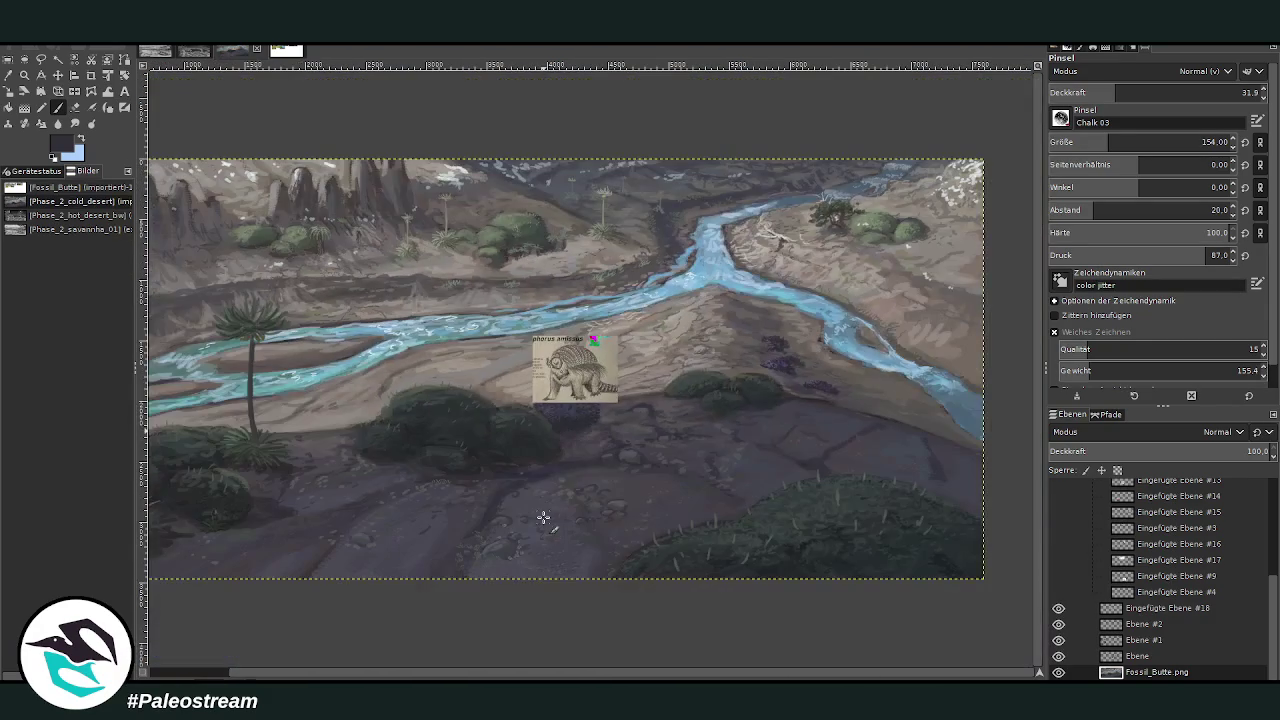
{"action": "key", "text": "z"}
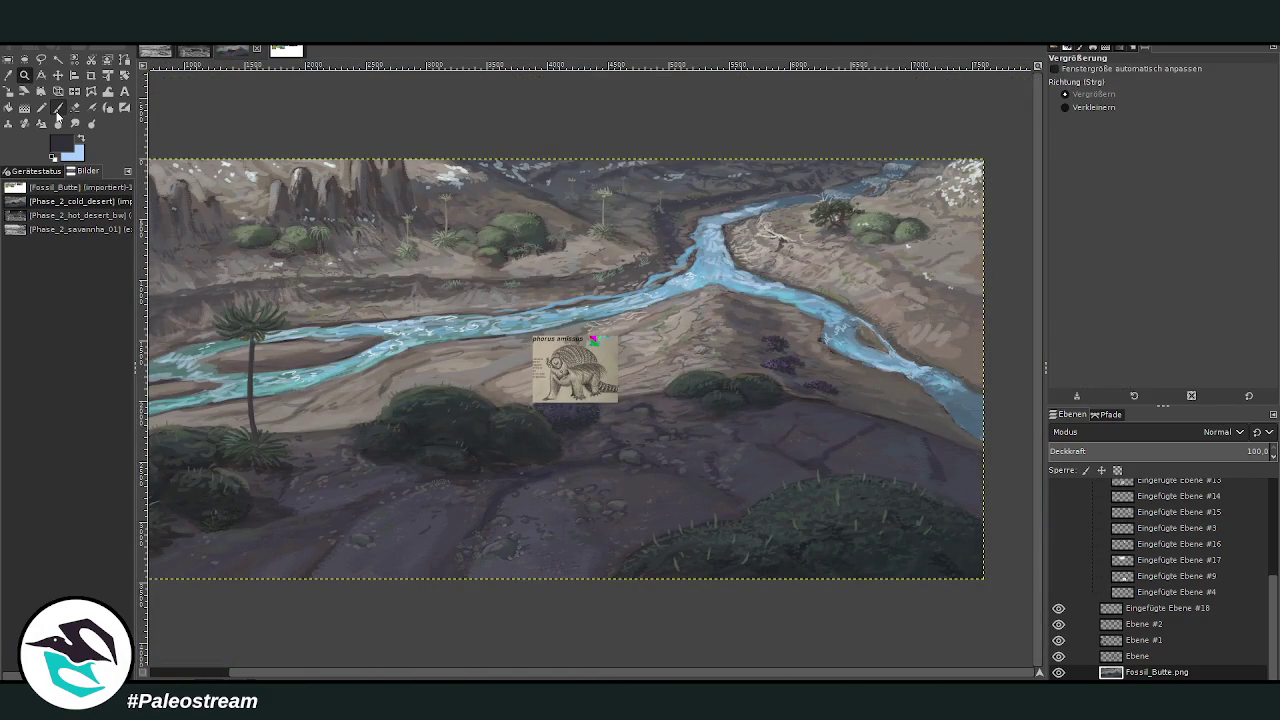
{"action": "left_click_drag", "start_coordinate": [475, 196], "coordinate": [748, 556]}
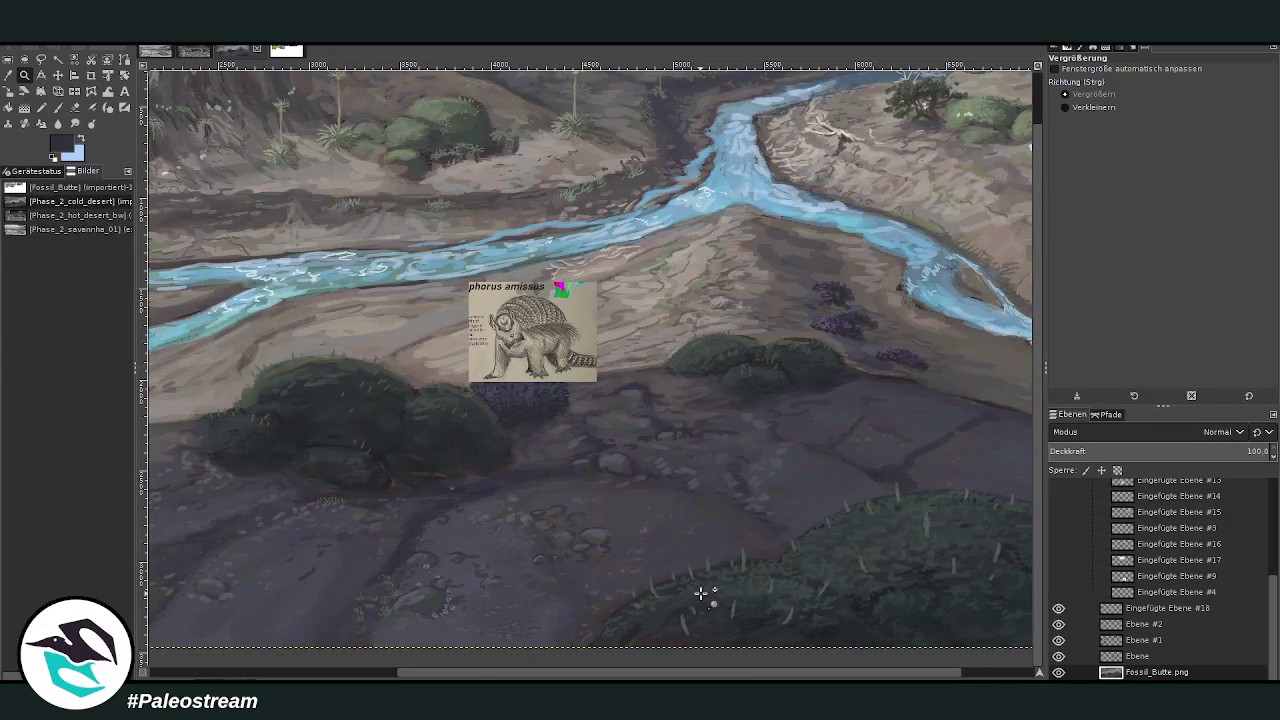
{"action": "left_click_drag", "start_coordinate": [314, 192], "coordinate": [596, 446]}
{"action": "key", "text": "o"}
{"action": "left_click", "coordinate": [580, 307]}
Paint a light stroke along the upper river edge, then pick a dark colour for the pasted layer.
{"action": "left_click", "coordinate": [57, 107]}
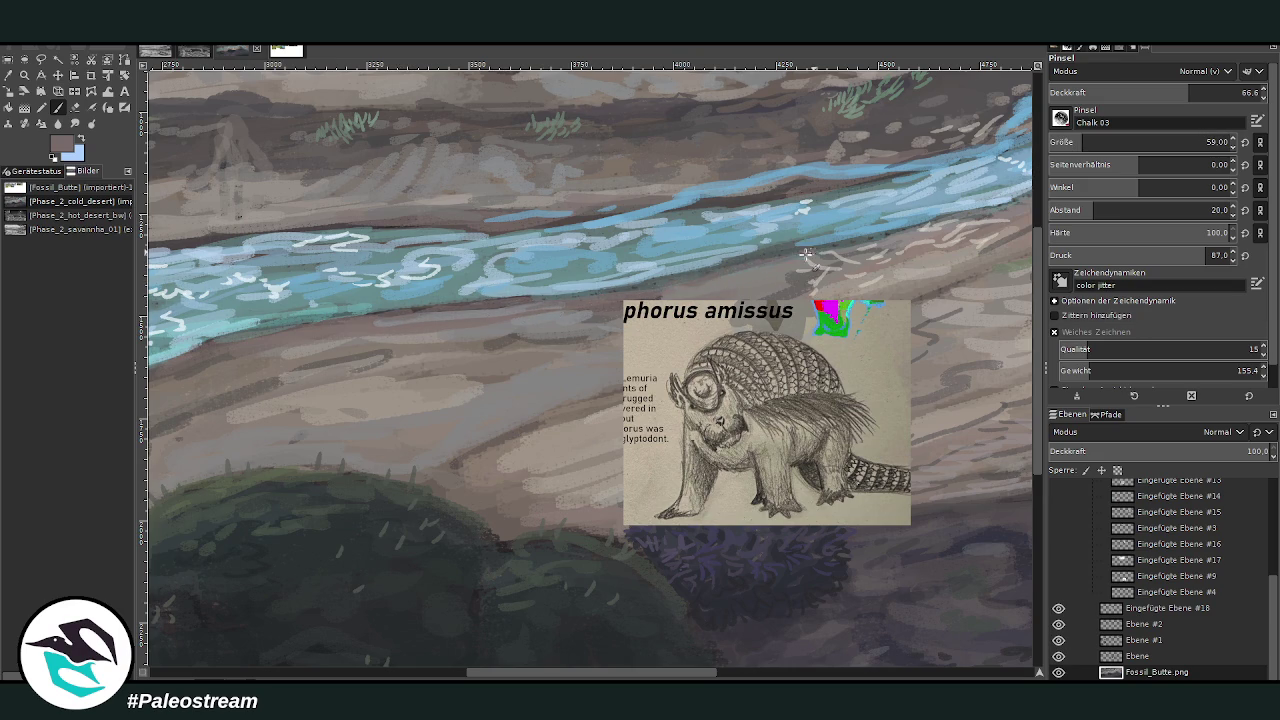
{"action": "left_click_drag", "start_coordinate": [680, 205], "coordinate": [723, 203]}
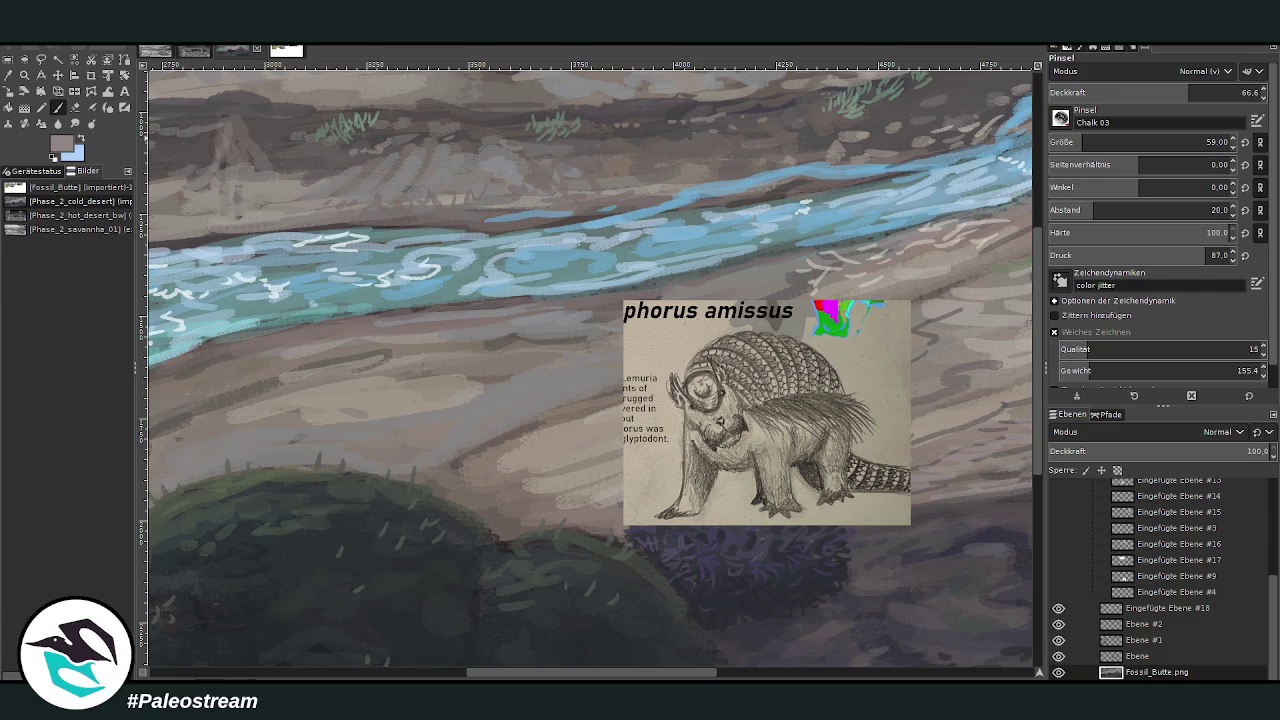
{"action": "left_click", "coordinate": [1001, 408], "text": "ctrl"}
{"action": "left_click", "coordinate": [1120, 614]}
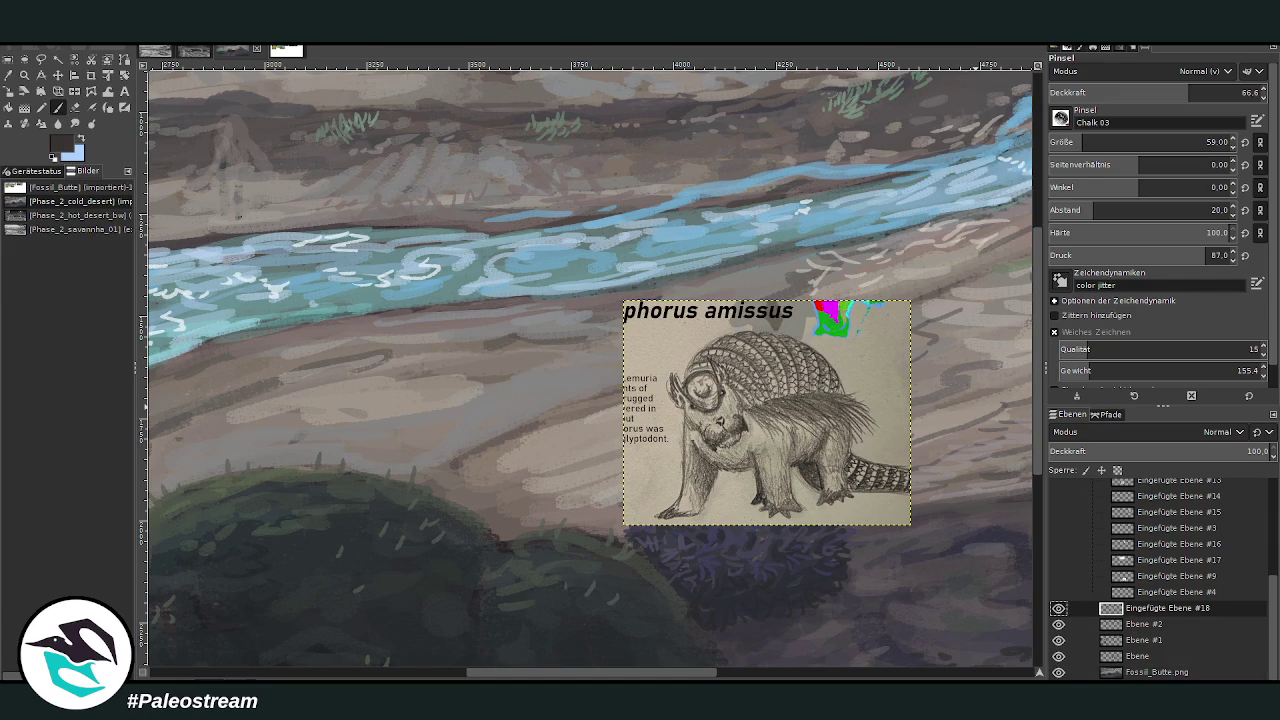
On a new layer, sketch the creature's curved back and left side on the sandbank.
{"action": "key", "text": "shift+ctrl+n"}
{"action": "key", "text": "shift+ctrl+j"}
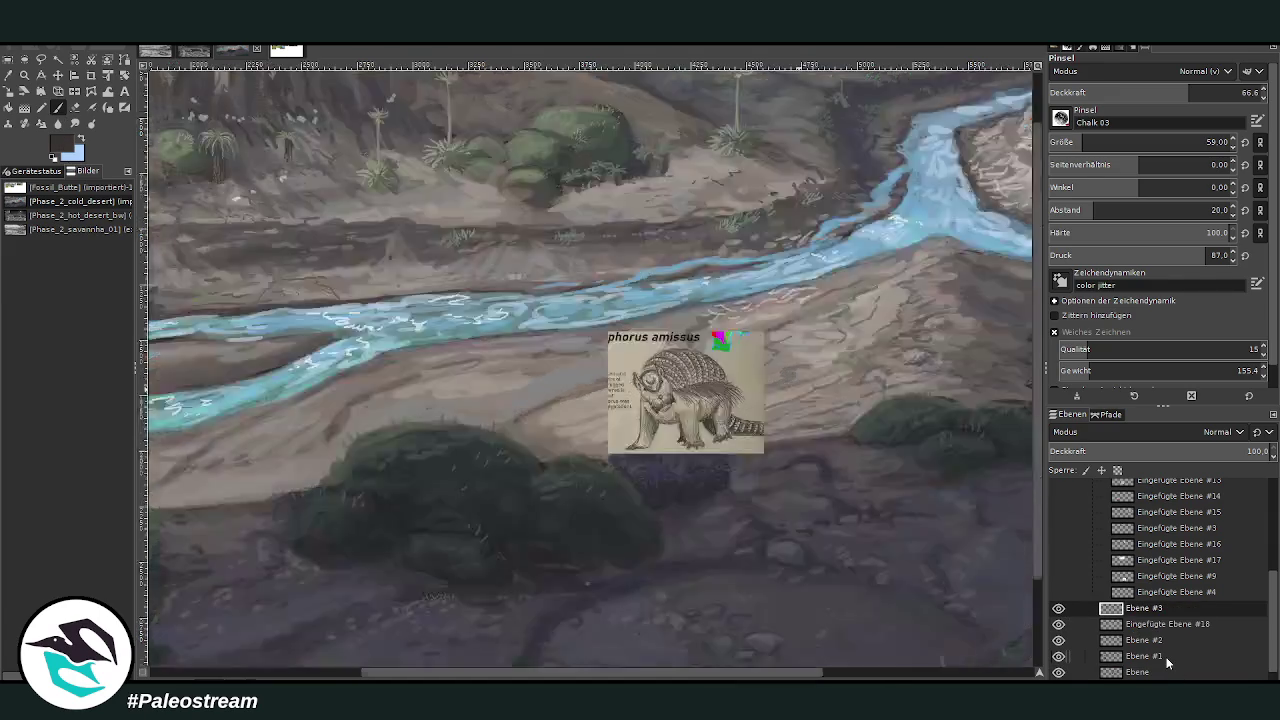
{"action": "key", "text": "z"}
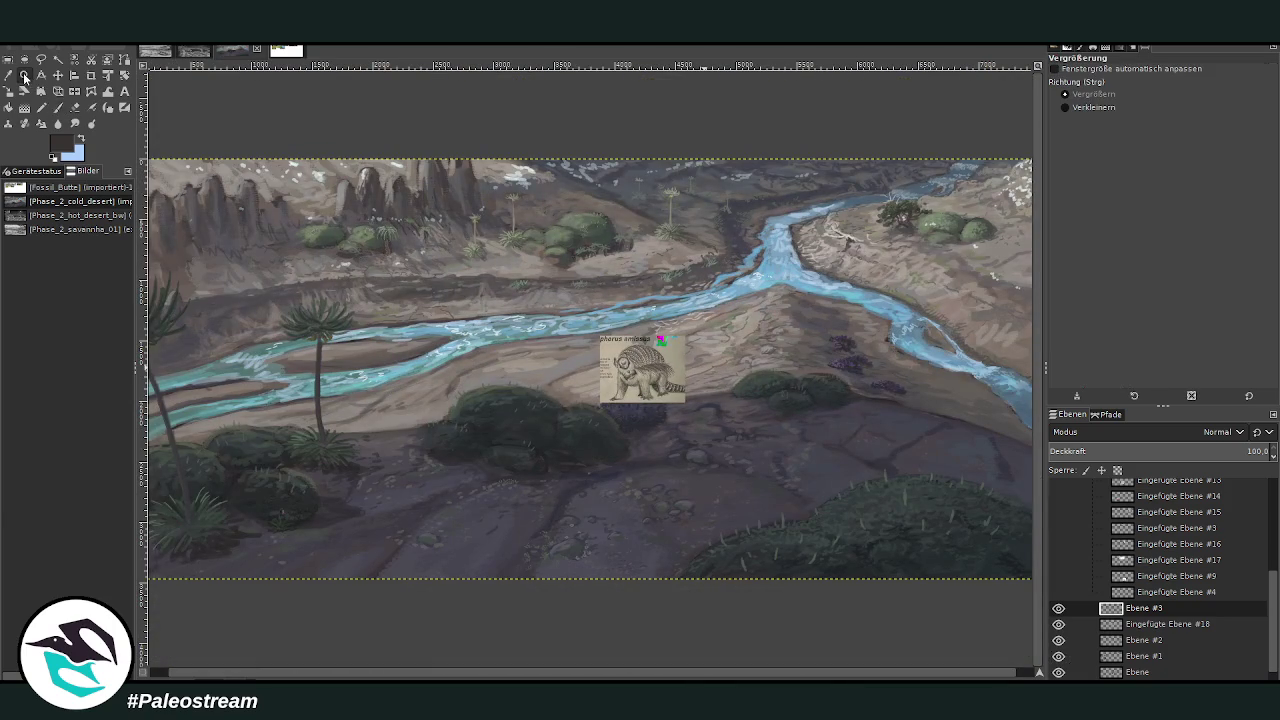
{"action": "left_click_drag", "start_coordinate": [422, 260], "coordinate": [624, 468]}
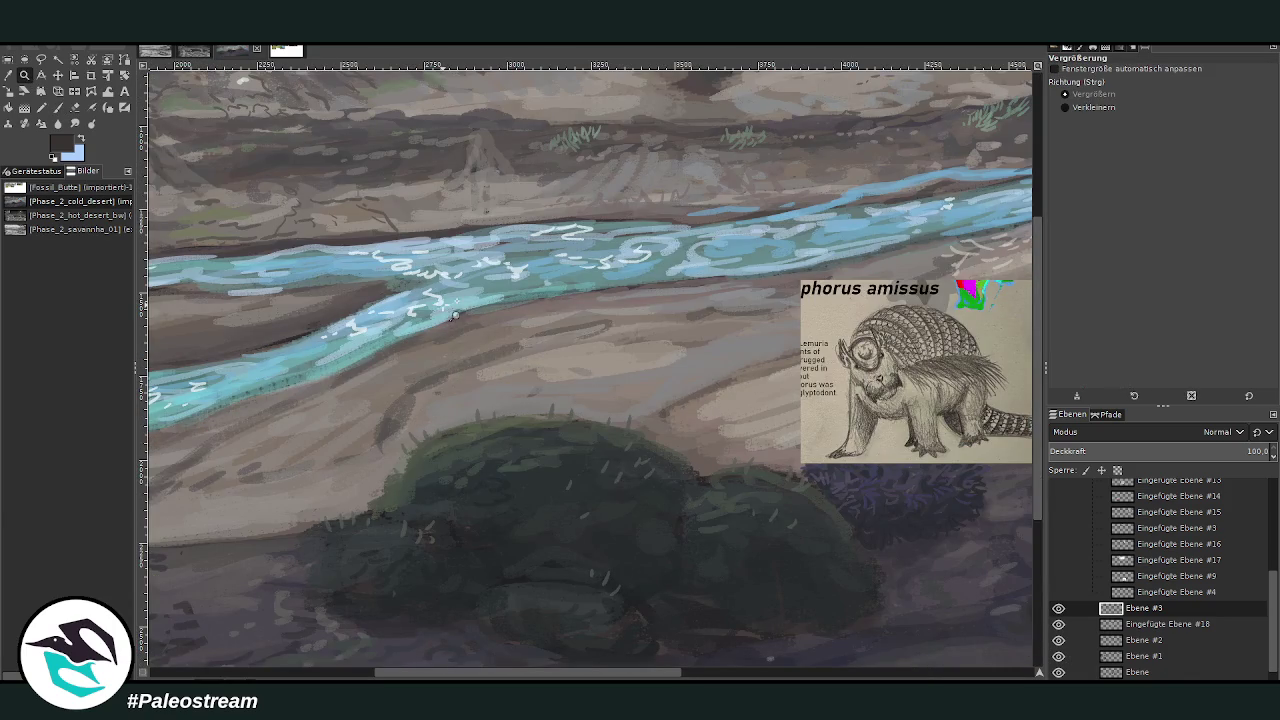
{"action": "key", "text": "p"}
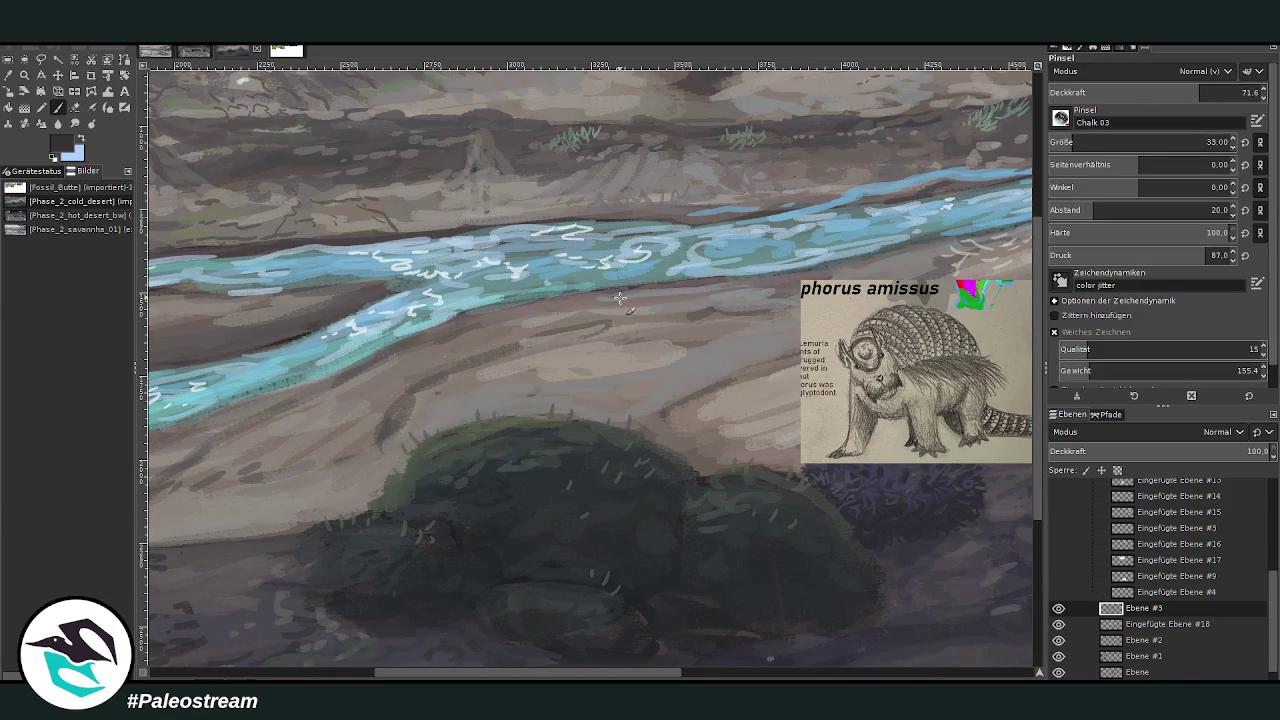
{"action": "mouse_move", "coordinate": [537, 296]}
{"action": "left_mouse_down"}
{"action": "mouse_move", "coordinate": [509, 322]}
{"action": "mouse_move", "coordinate": [576, 340]}
{"action": "mouse_move", "coordinate": [597, 330]}
{"action": "left_mouse_up"}
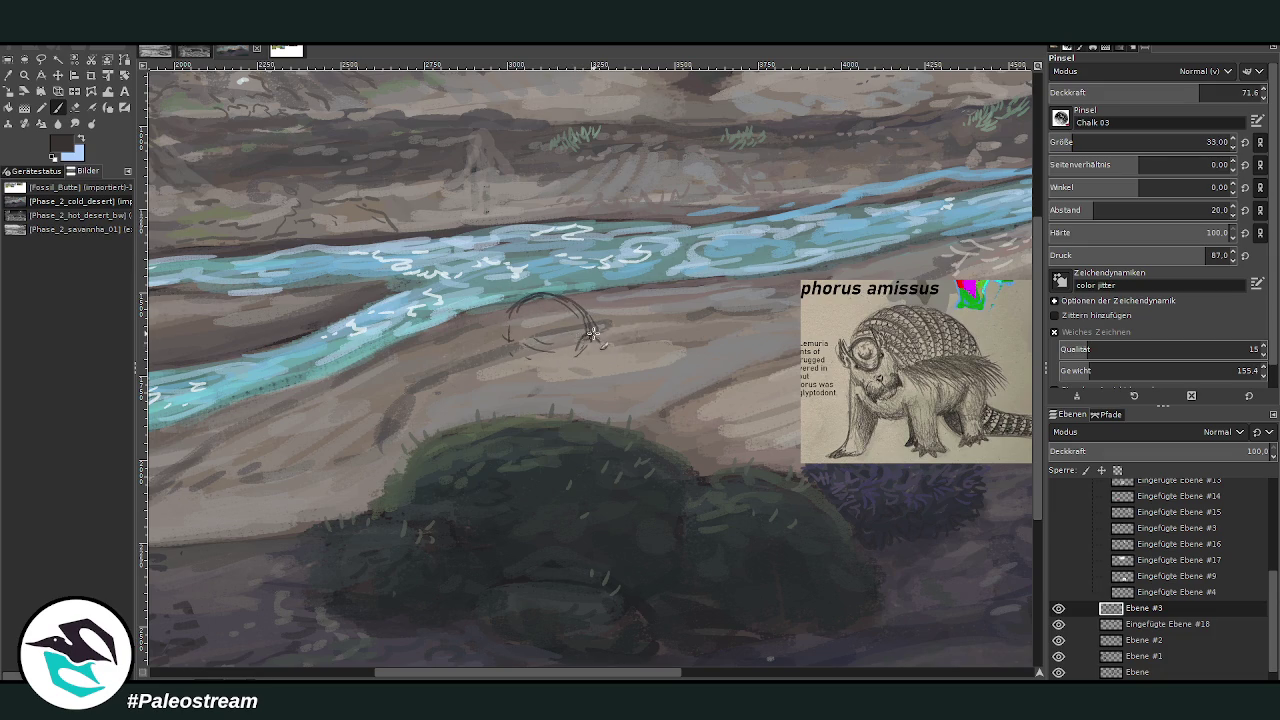
{"action": "left_click_drag", "start_coordinate": [528, 350], "coordinate": [502, 314]}
Review the sketch and creature render reference images in the Discord chat.
{"action": "key", "text": "alt+Tab"}
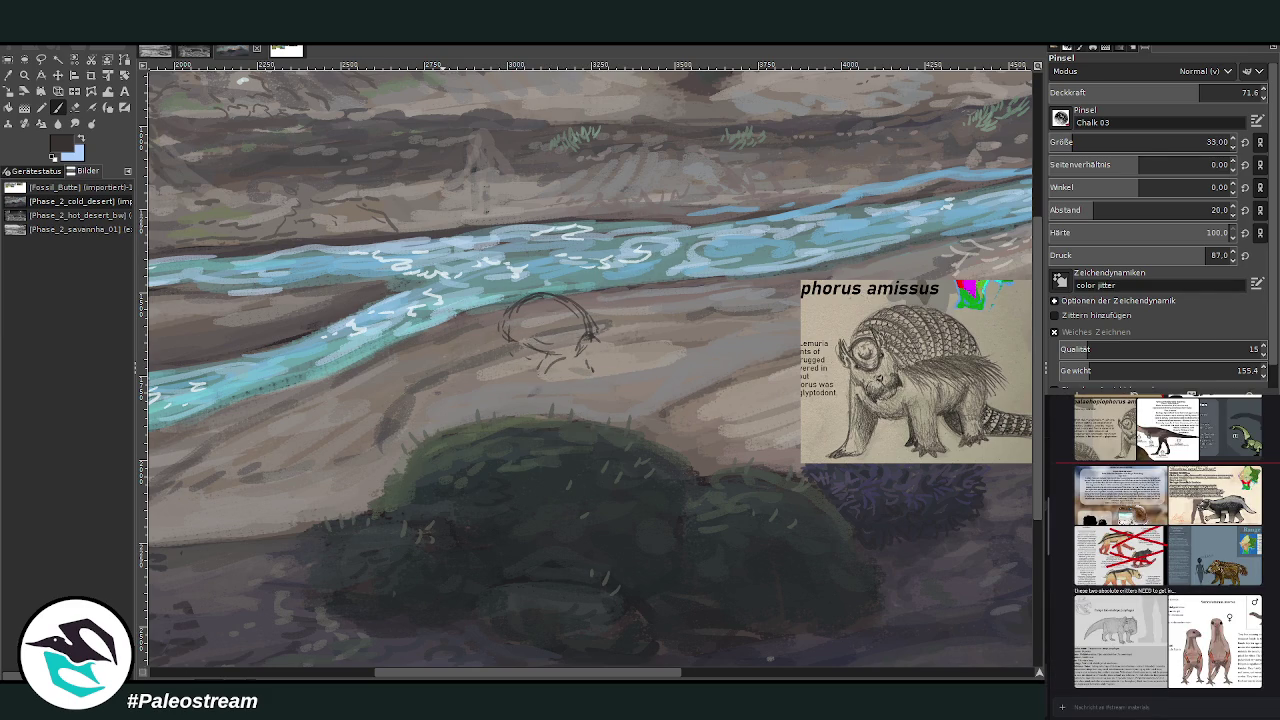
{"action": "scroll", "coordinate": [1062, 635], "scroll_direction": "down", "scroll_amount": 5}
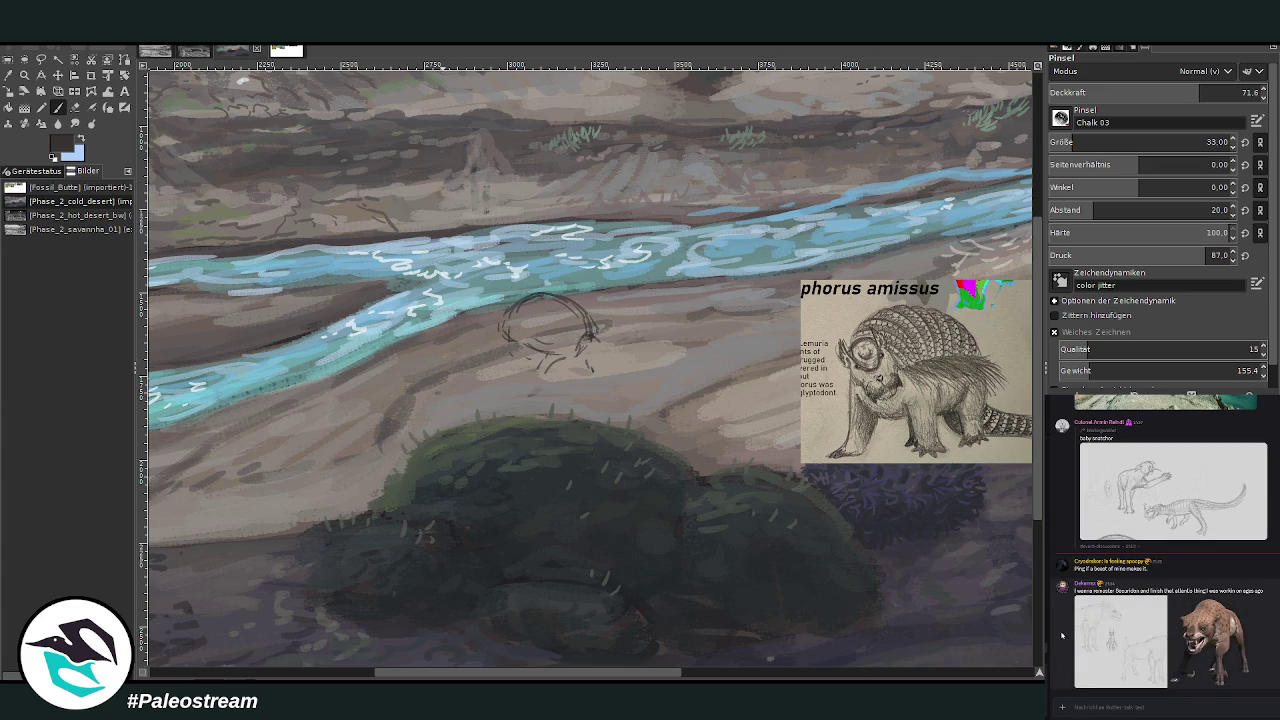
{"action": "left_click", "coordinate": [1103, 647]}
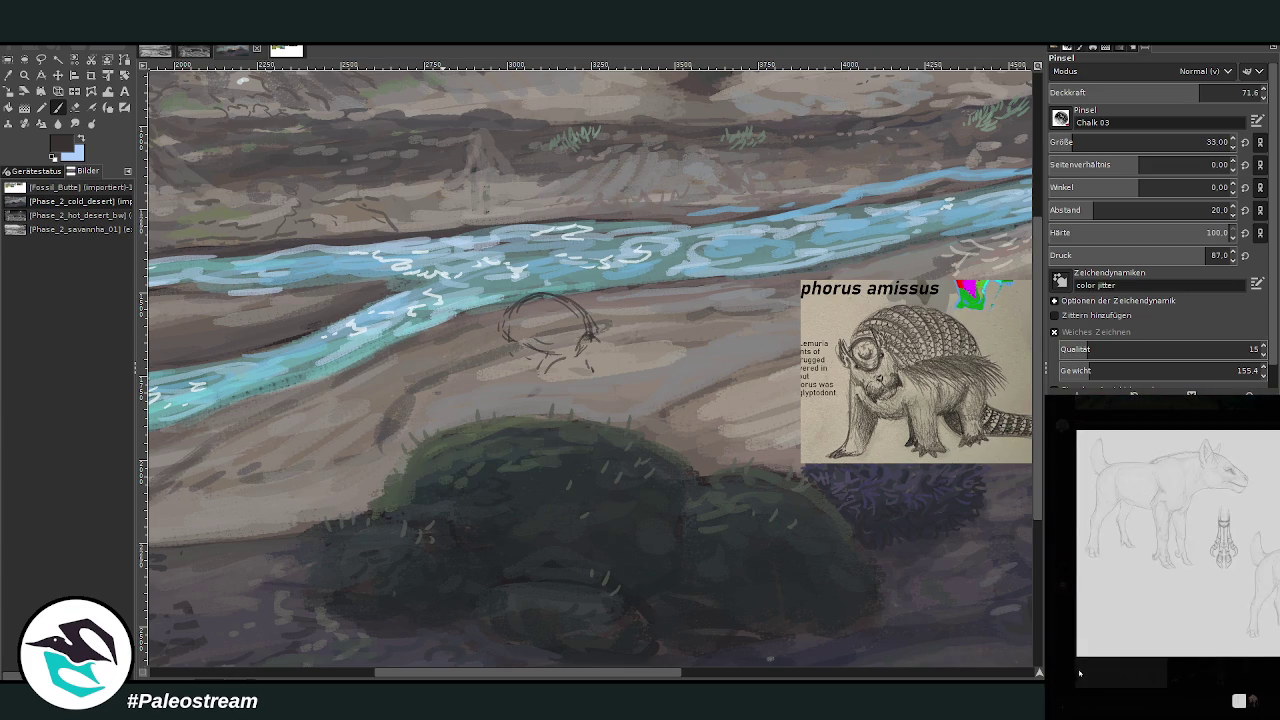
{"action": "left_click", "coordinate": [1113, 680]}
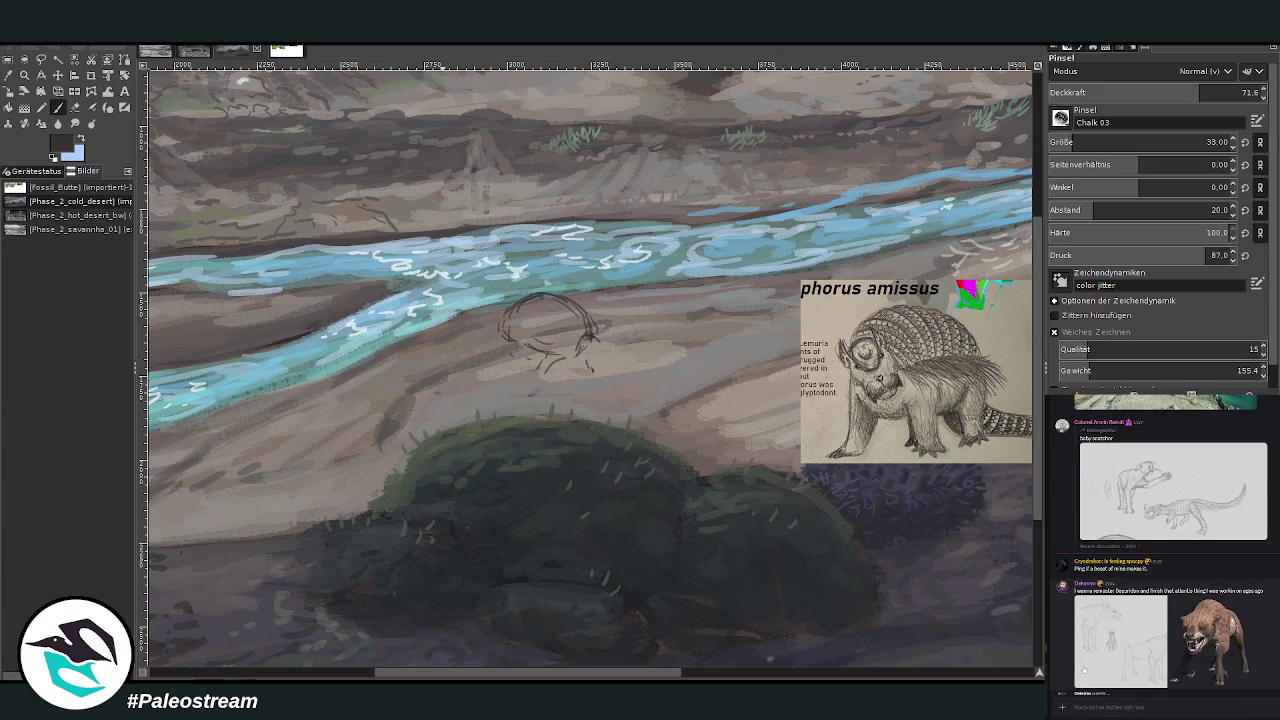
{"action": "left_click", "coordinate": [1192, 658]}
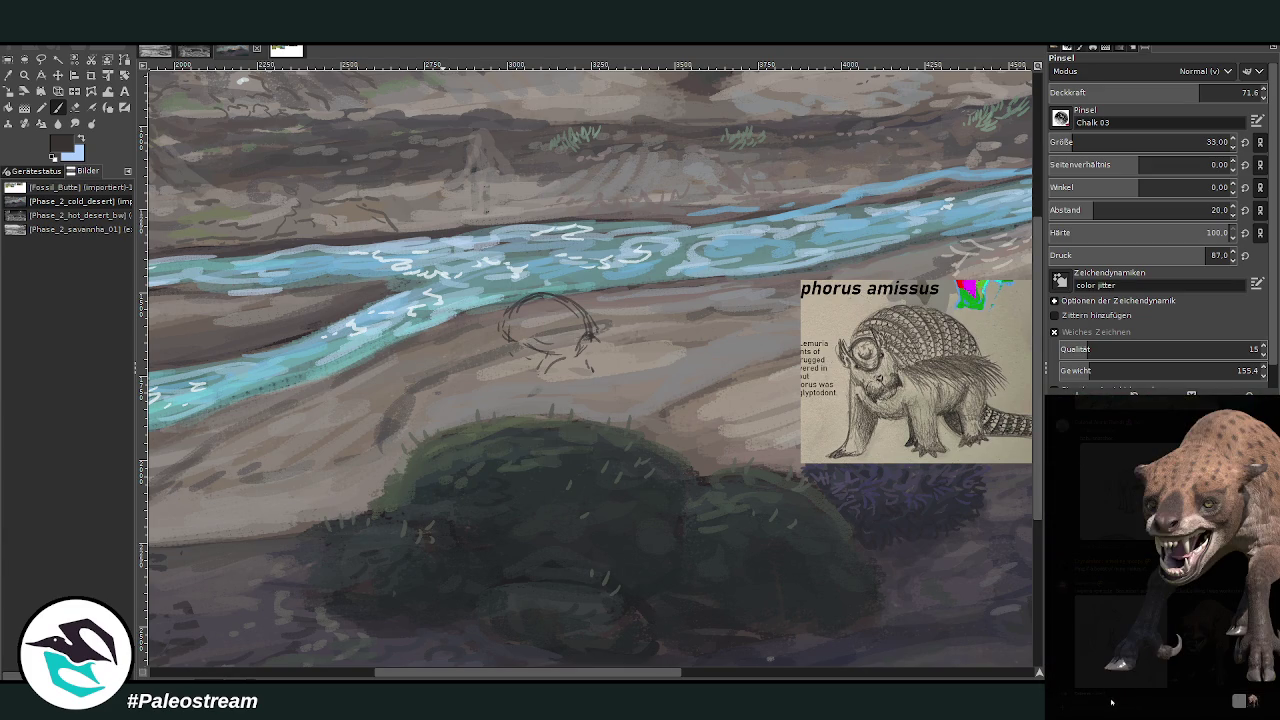
{"action": "left_click", "coordinate": [1111, 702]}
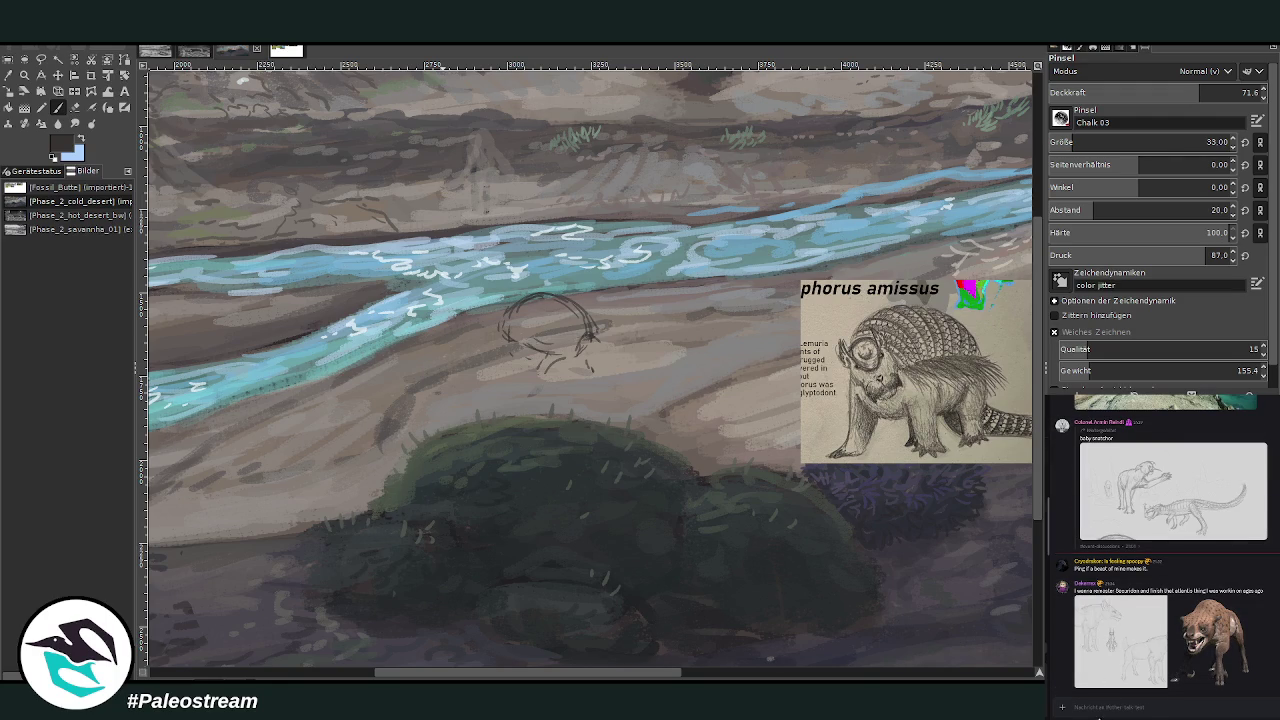
{"action": "key", "text": "alt+Down"}
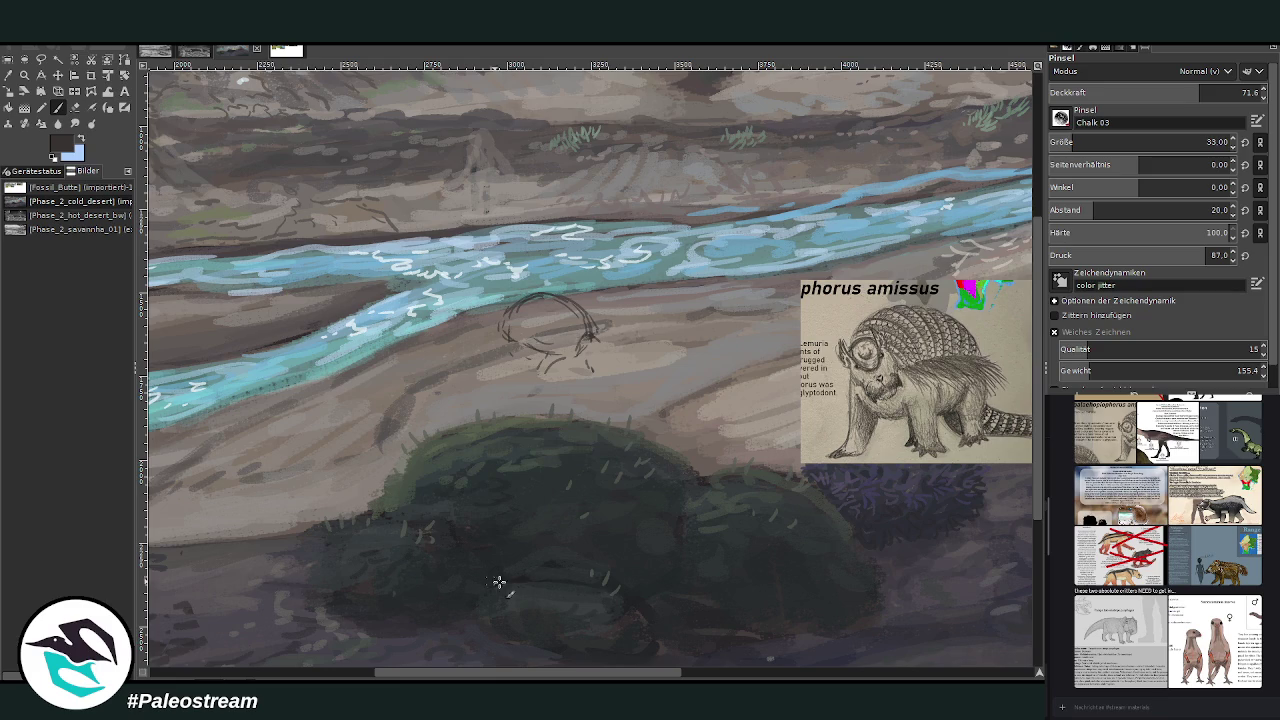
{"action": "scroll", "coordinate": [516, 678], "scroll_direction": "right", "scroll_amount": 3}
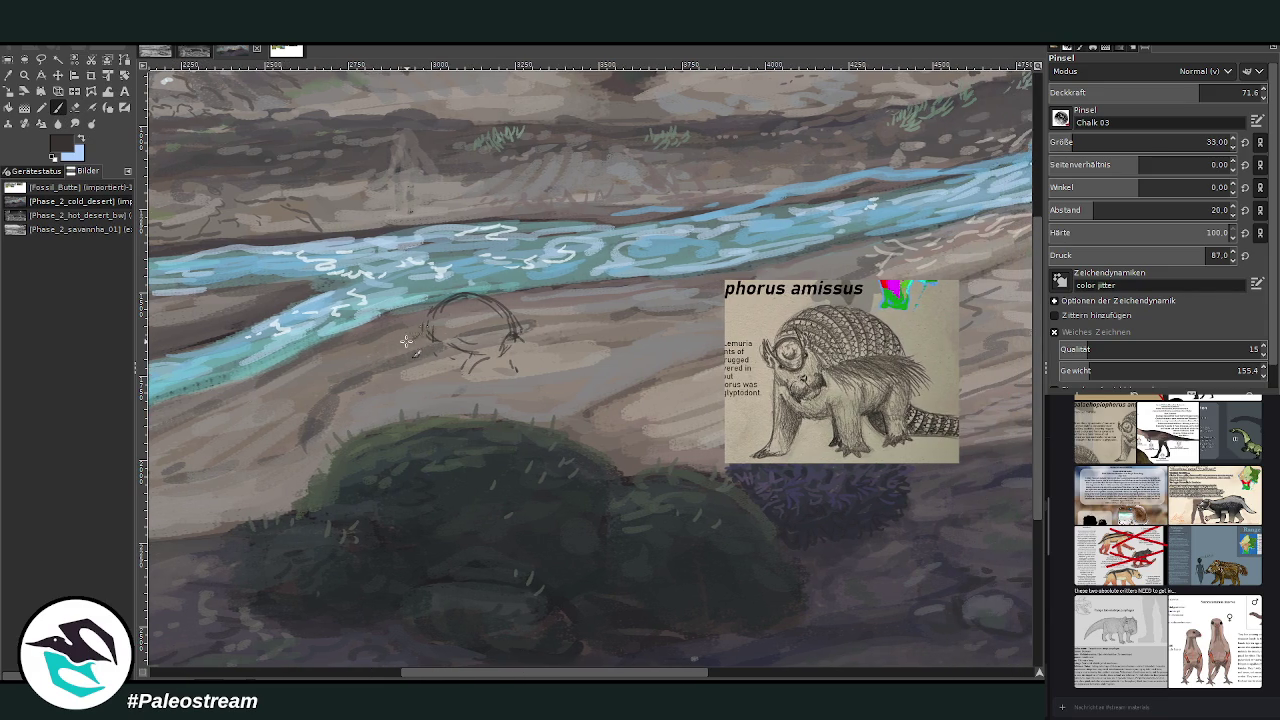
Draw the creature's lower body line and shell hatching, undoing a stray mark.
{"action": "left_click_drag", "start_coordinate": [358, 343], "coordinate": [421, 333]}
{"action": "mouse_move", "coordinate": [463, 355]}
{"action": "left_mouse_down"}
{"action": "mouse_move", "coordinate": [495, 342]}
{"action": "mouse_move", "coordinate": [482, 355]}
{"action": "mouse_move", "coordinate": [437, 340]}
{"action": "mouse_move", "coordinate": [448, 370]}
{"action": "mouse_move", "coordinate": [477, 393]}
{"action": "mouse_move", "coordinate": [478, 381]}
{"action": "left_mouse_up"}
{"action": "key", "text": "ctrl+z"}
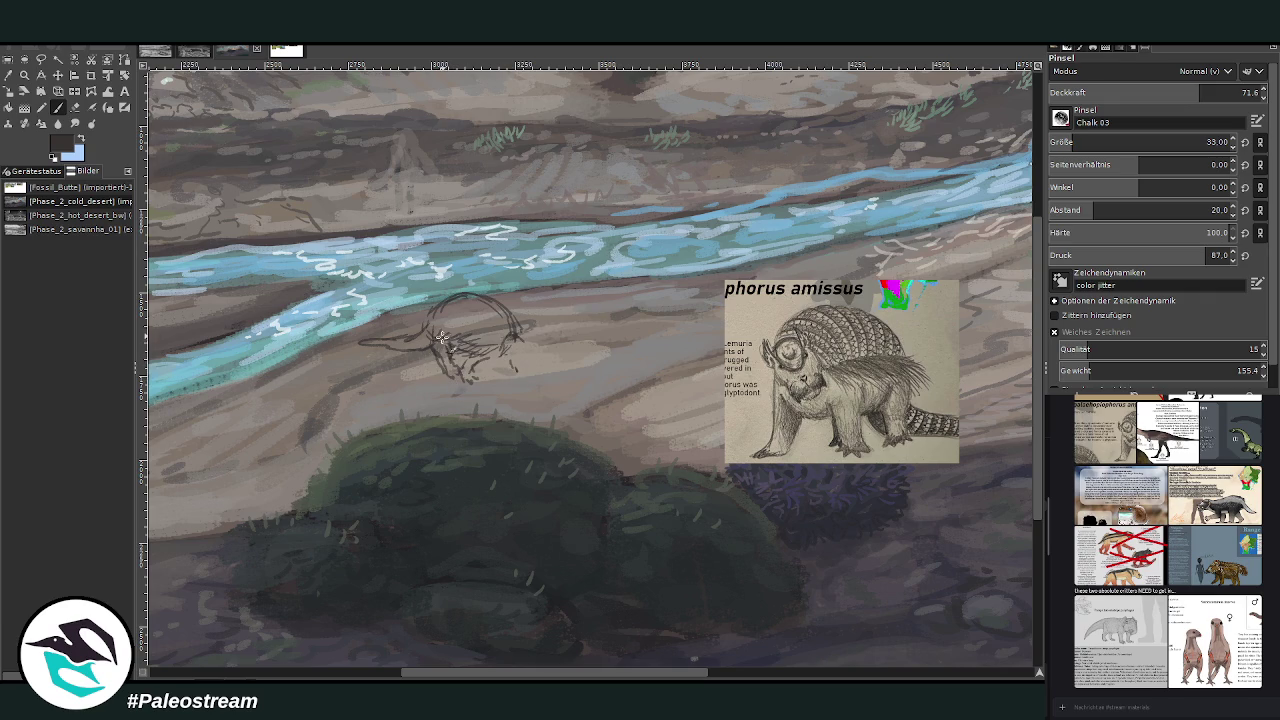
Darken the head lines and refine the pointed snout, then zoom out to view the image.
{"action": "mouse_move", "coordinate": [512, 353]}
{"action": "left_mouse_down"}
{"action": "mouse_move", "coordinate": [521, 369]}
{"action": "mouse_move", "coordinate": [520, 328]}
{"action": "left_mouse_up"}
{"action": "mouse_move", "coordinate": [512, 316]}
{"action": "left_mouse_down"}
{"action": "mouse_move", "coordinate": [510, 334]}
{"action": "mouse_move", "coordinate": [466, 295]}
{"action": "mouse_move", "coordinate": [456, 330]}
{"action": "mouse_move", "coordinate": [404, 350]}
{"action": "left_mouse_up"}
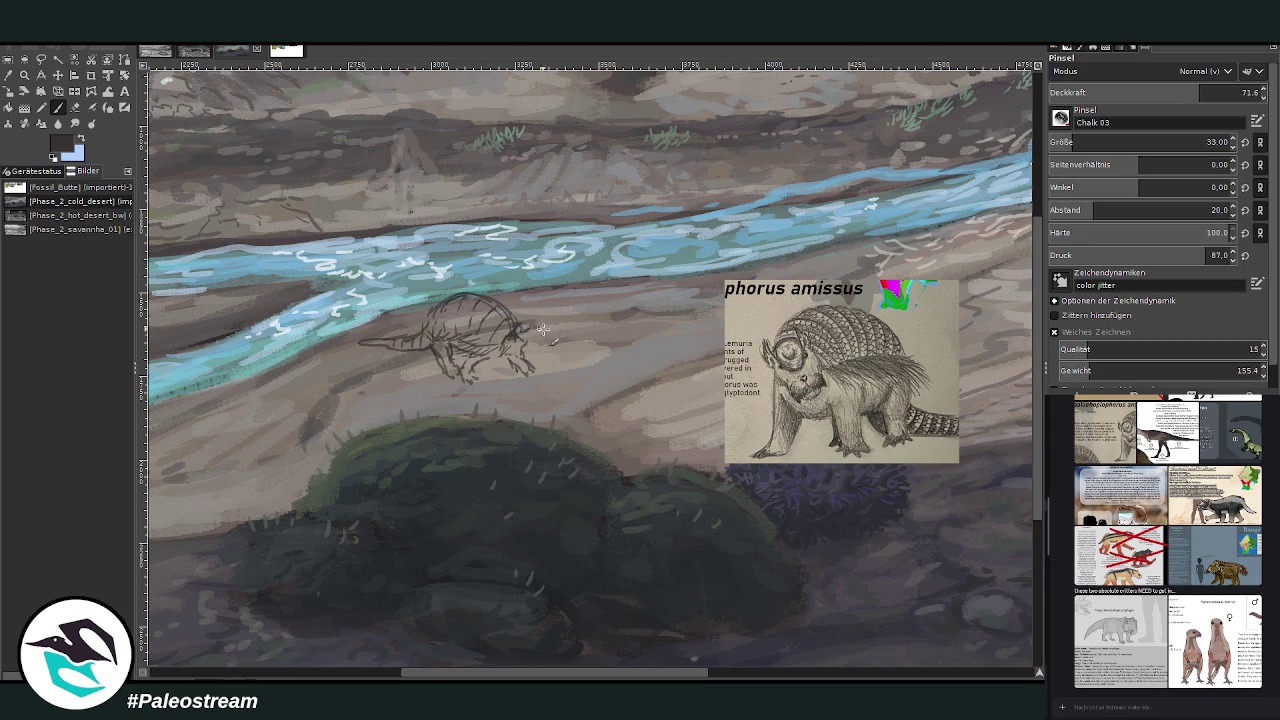
{"action": "left_click_drag", "start_coordinate": [540, 335], "coordinate": [521, 331]}
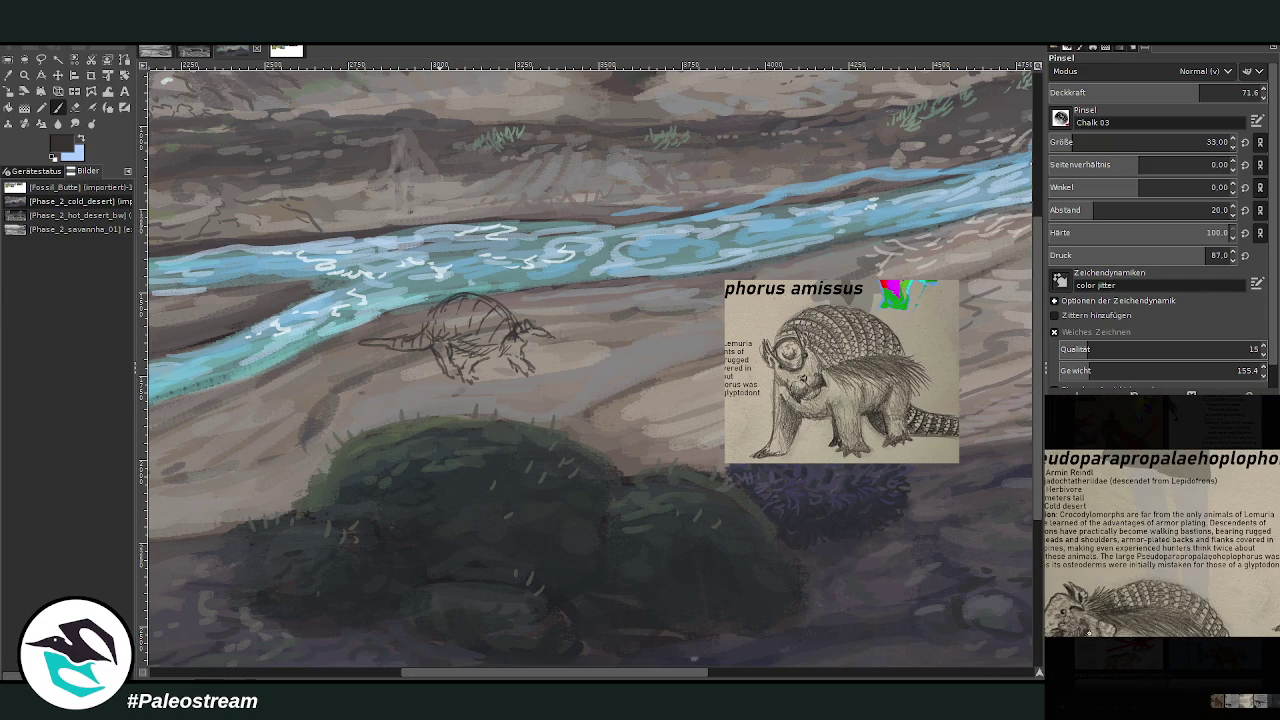
{"action": "left_click", "coordinate": [1088, 667]}
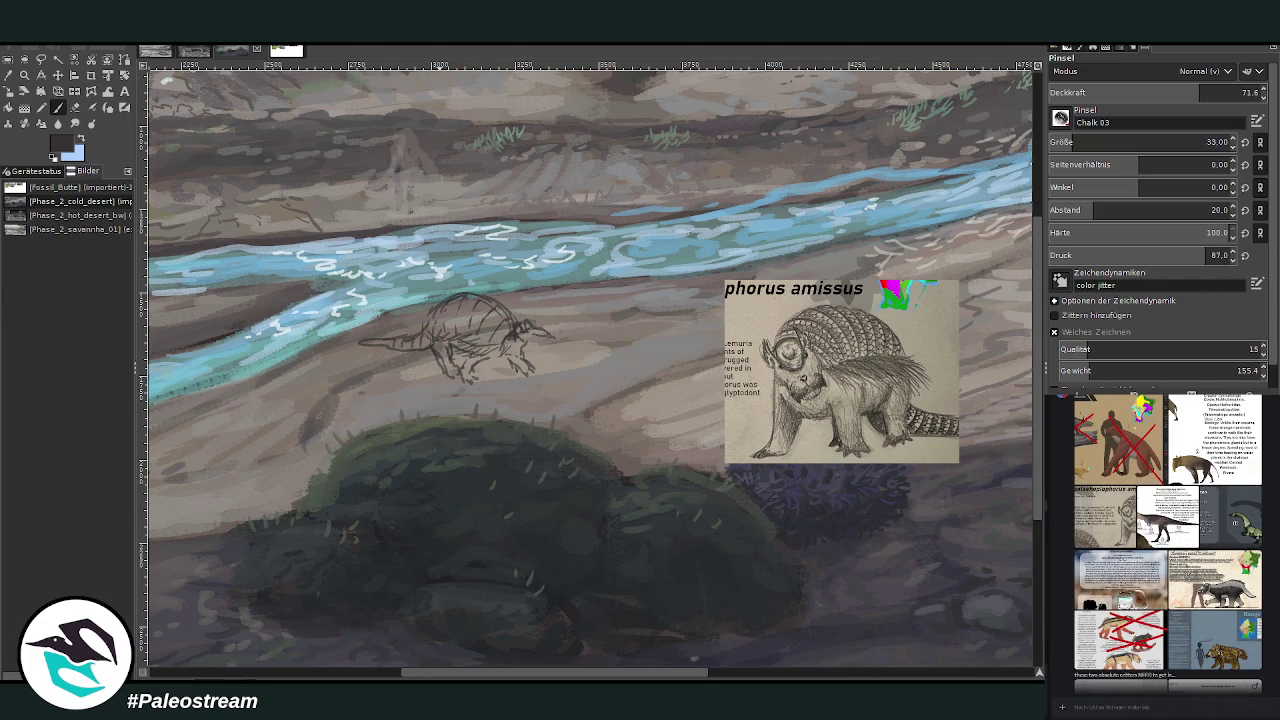
{"action": "scroll", "coordinate": [335, 490], "scroll_direction": "down", "scroll_amount": 2, "text": "ctrl"}
{"action": "scroll", "coordinate": [335, 490], "scroll_direction": "down", "scroll_amount": 1, "text": "ctrl"}
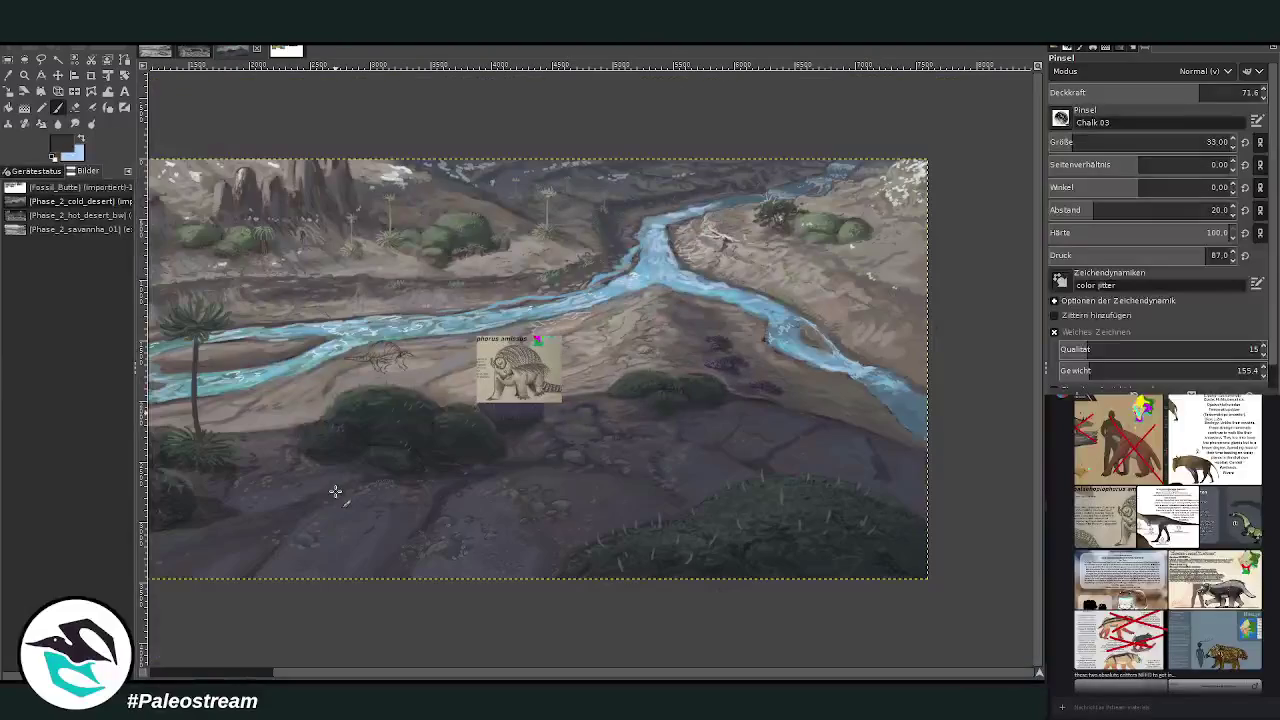
{"action": "left_click", "coordinate": [81, 139]}
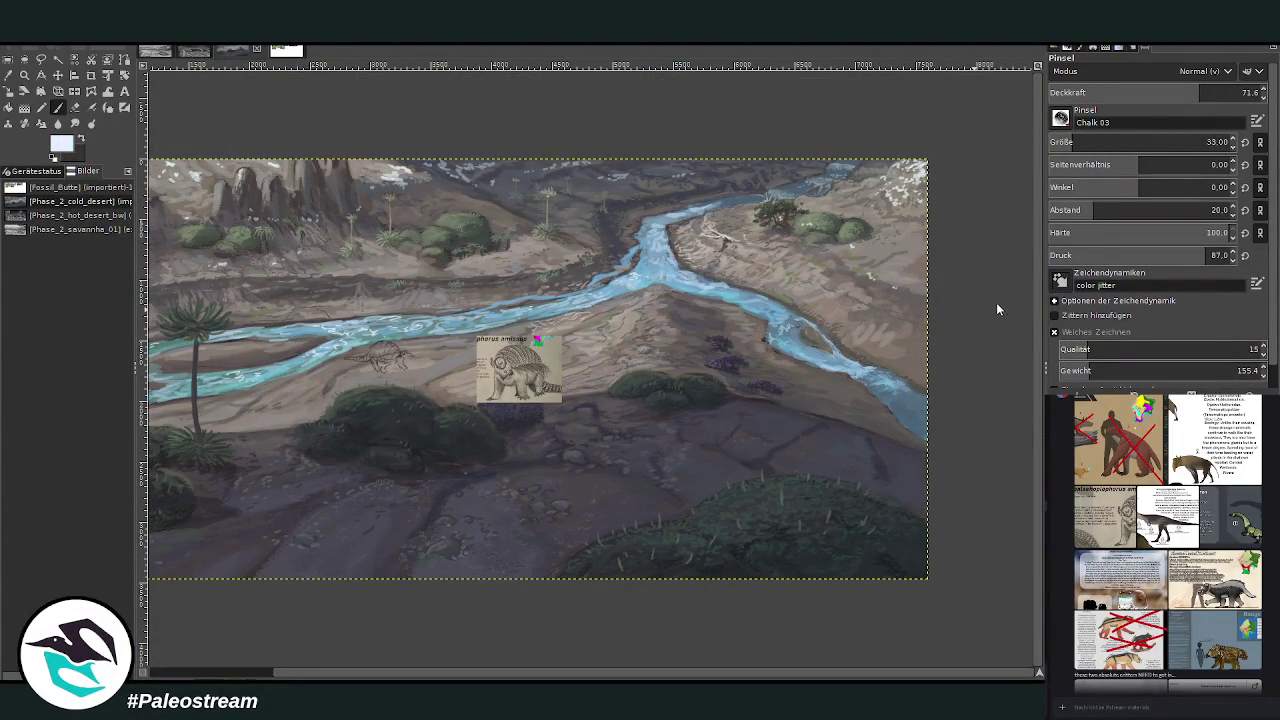
{"action": "left_click", "coordinate": [1120, 142]}
{"action": "left_click", "coordinate": [1230, 92]}
{"action": "mouse_move", "coordinate": [444, 350]}
{"action": "left_mouse_down"}
{"action": "mouse_move", "coordinate": [396, 340]}
{"action": "mouse_move", "coordinate": [537, 340]}
{"action": "left_mouse_up"}
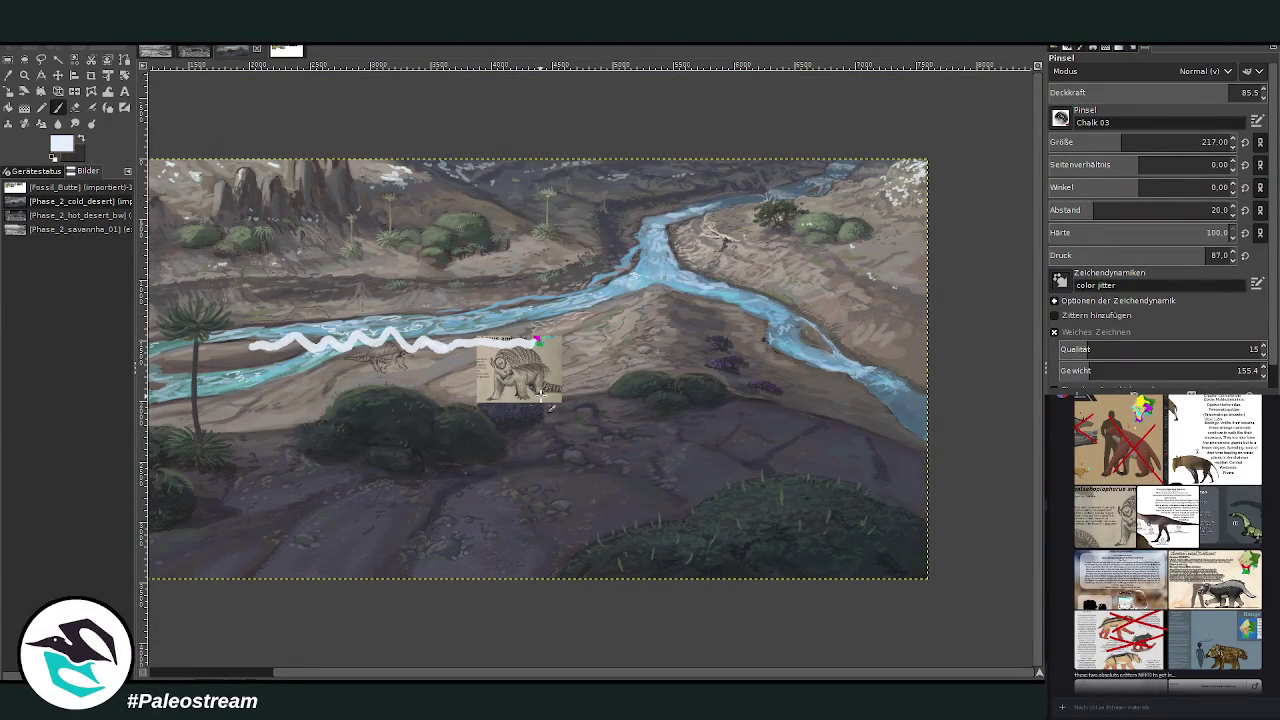
{"action": "key", "text": "ctrl+z"}
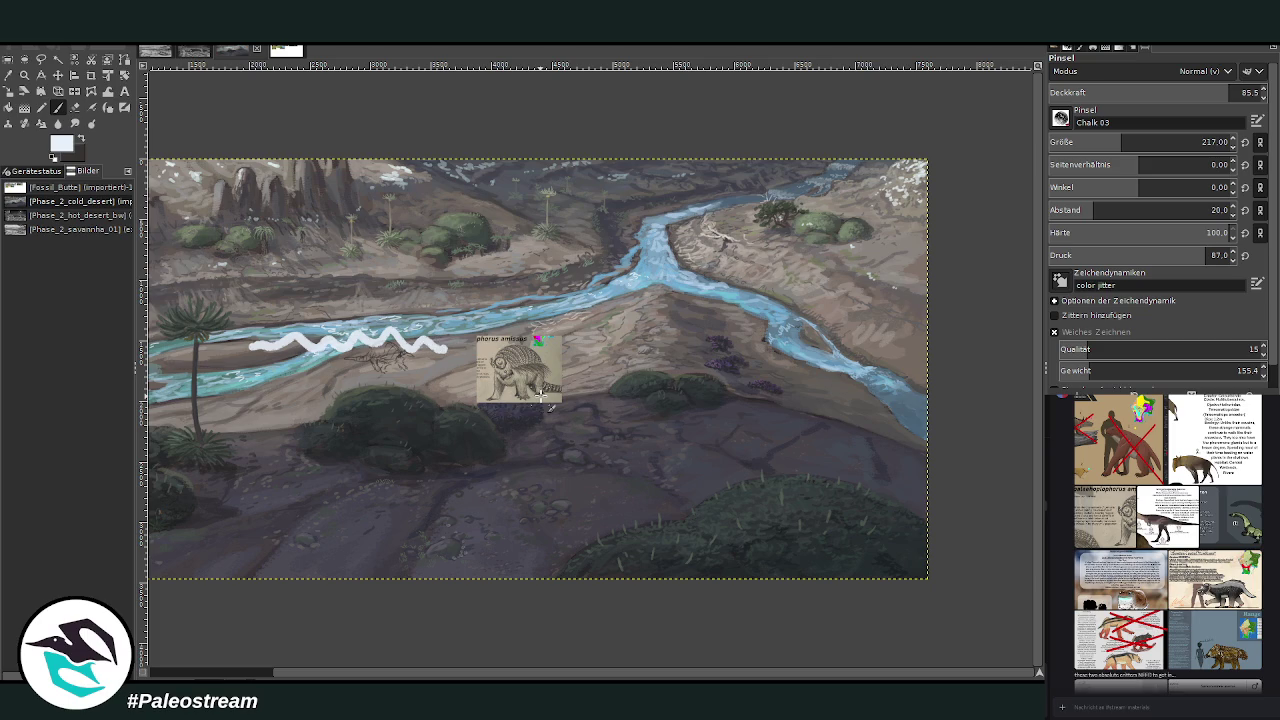
{"action": "key", "text": "ctrl+z"}
{"action": "key", "text": "z"}
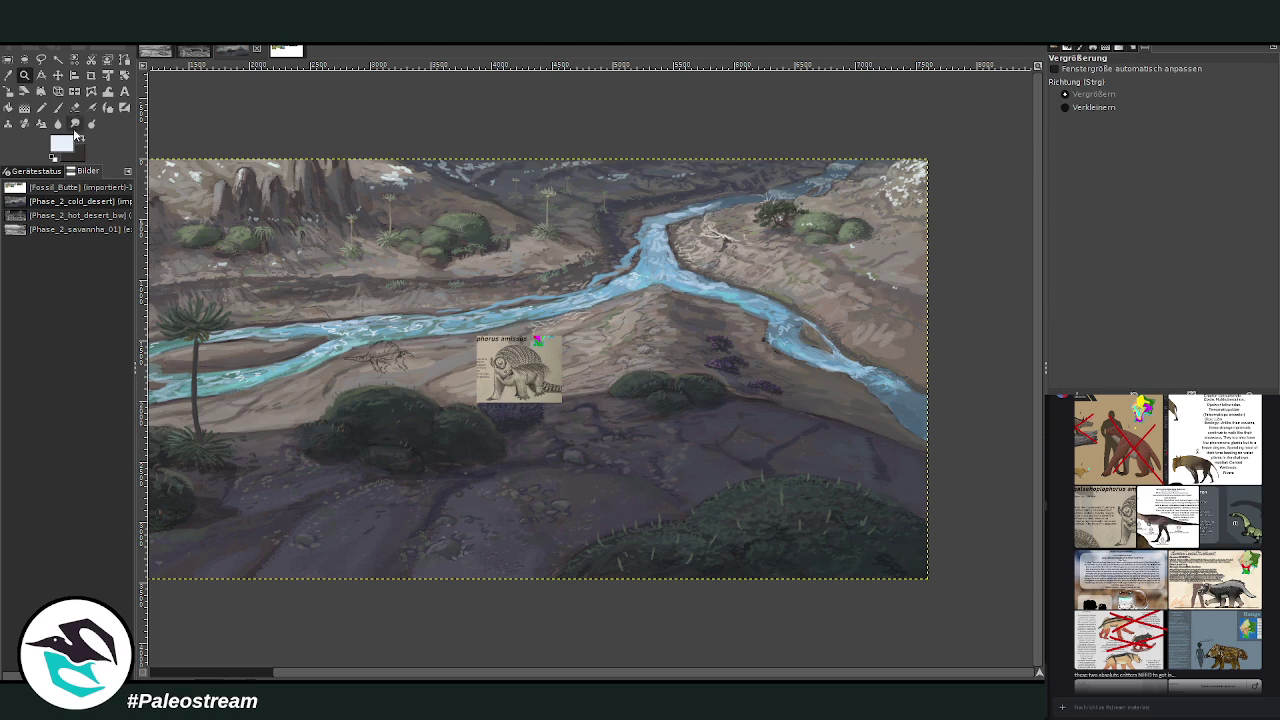
Zoom in on the creature and sketch its head, eye and snout in a dark colour.
{"action": "left_click_drag", "start_coordinate": [308, 294], "coordinate": [558, 440]}
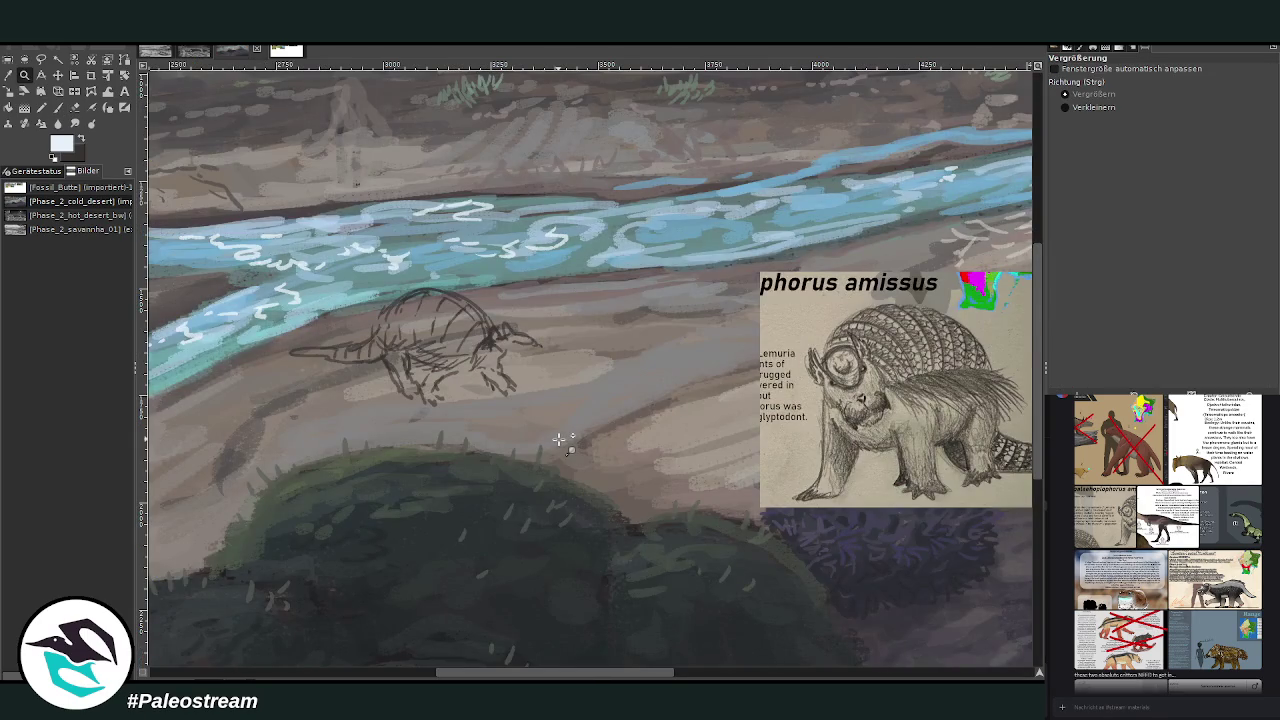
{"action": "left_click_drag", "start_coordinate": [324, 214], "coordinate": [895, 570]}
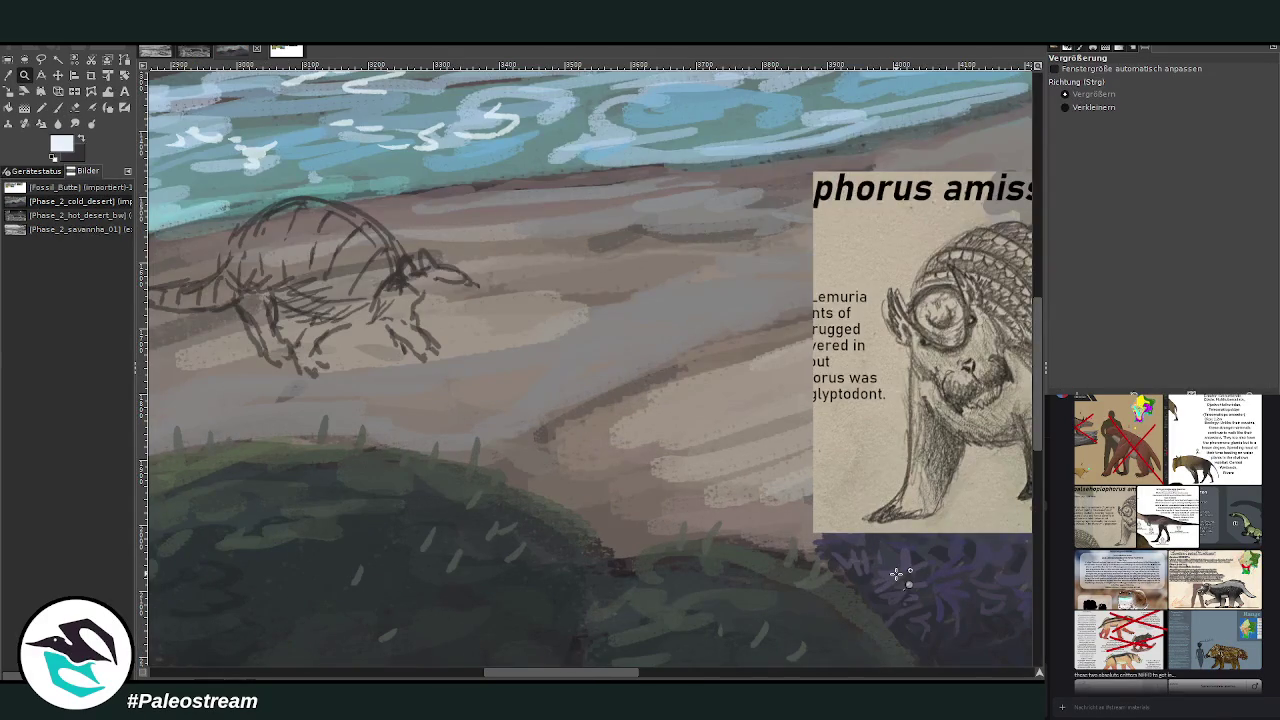
{"action": "left_click", "coordinate": [83, 141]}
{"action": "key", "text": "p"}
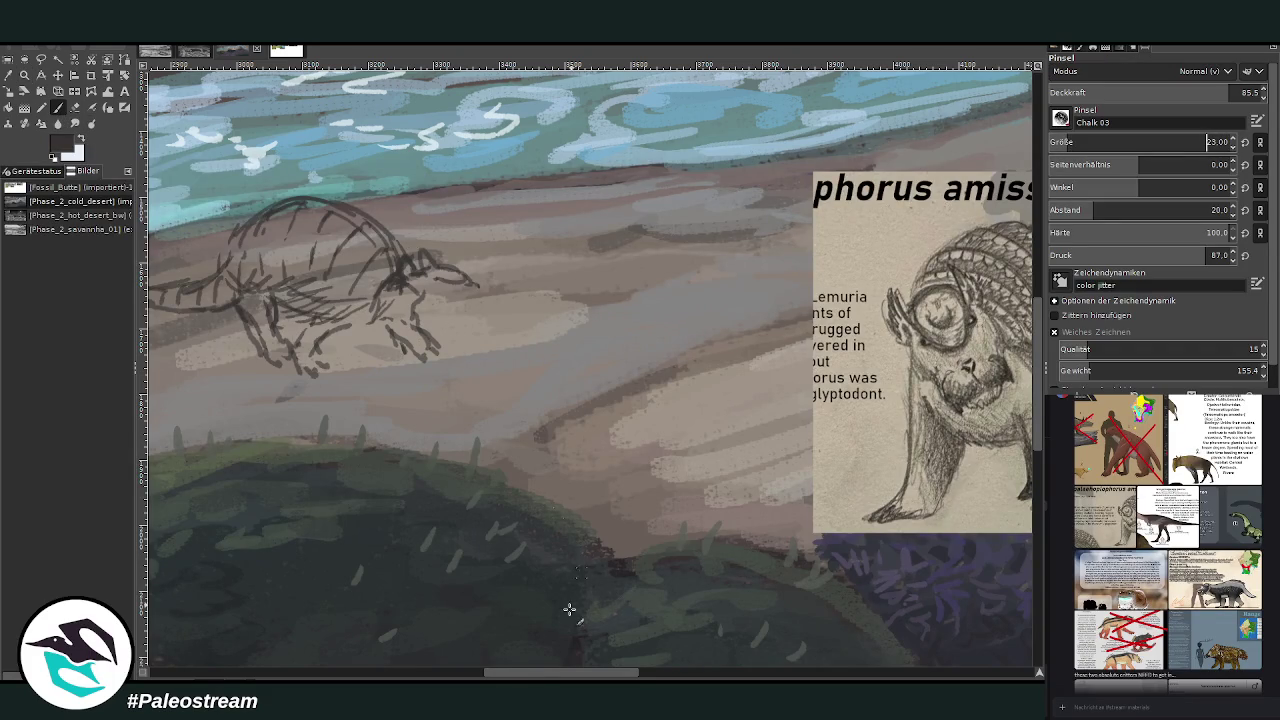
{"action": "scroll", "coordinate": [524, 677], "scroll_direction": "right", "scroll_amount": 2}
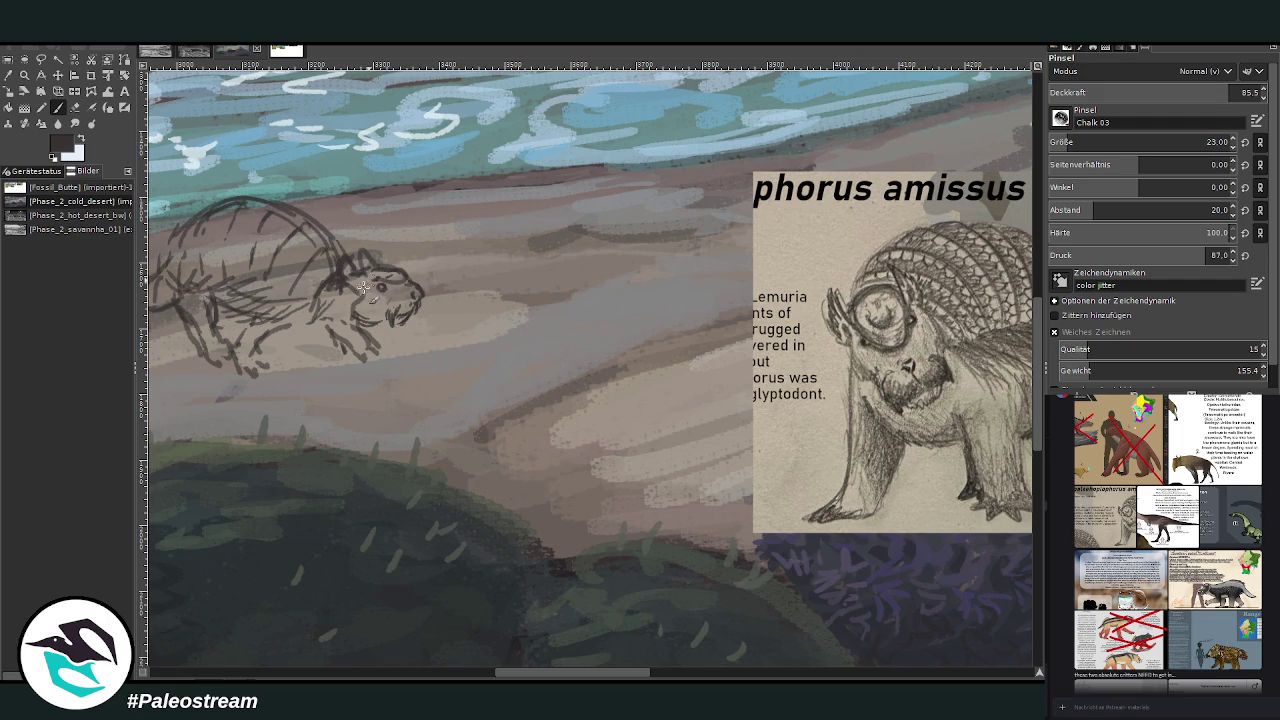
{"action": "mouse_move", "coordinate": [381, 306]}
{"action": "left_mouse_down"}
{"action": "mouse_move", "coordinate": [362, 320]}
{"action": "mouse_move", "coordinate": [347, 291]}
{"action": "left_mouse_up"}
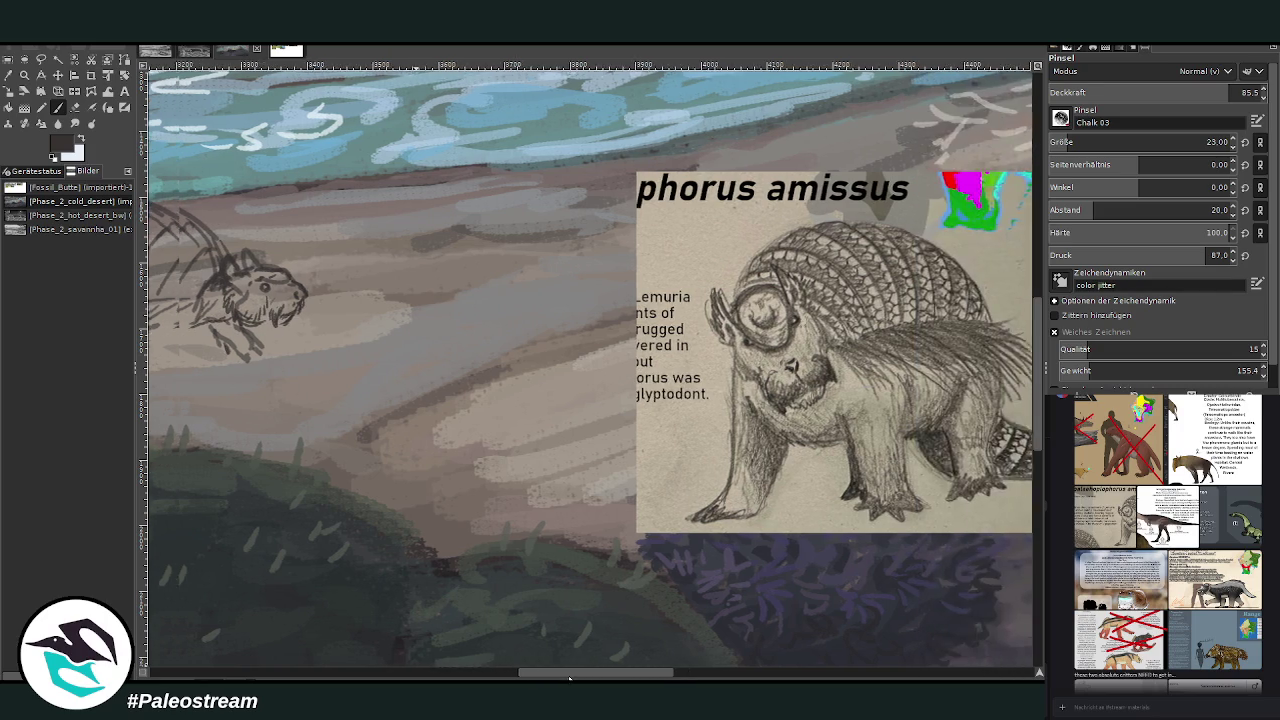
{"action": "left_click_drag", "start_coordinate": [549, 677], "coordinate": [519, 637]}
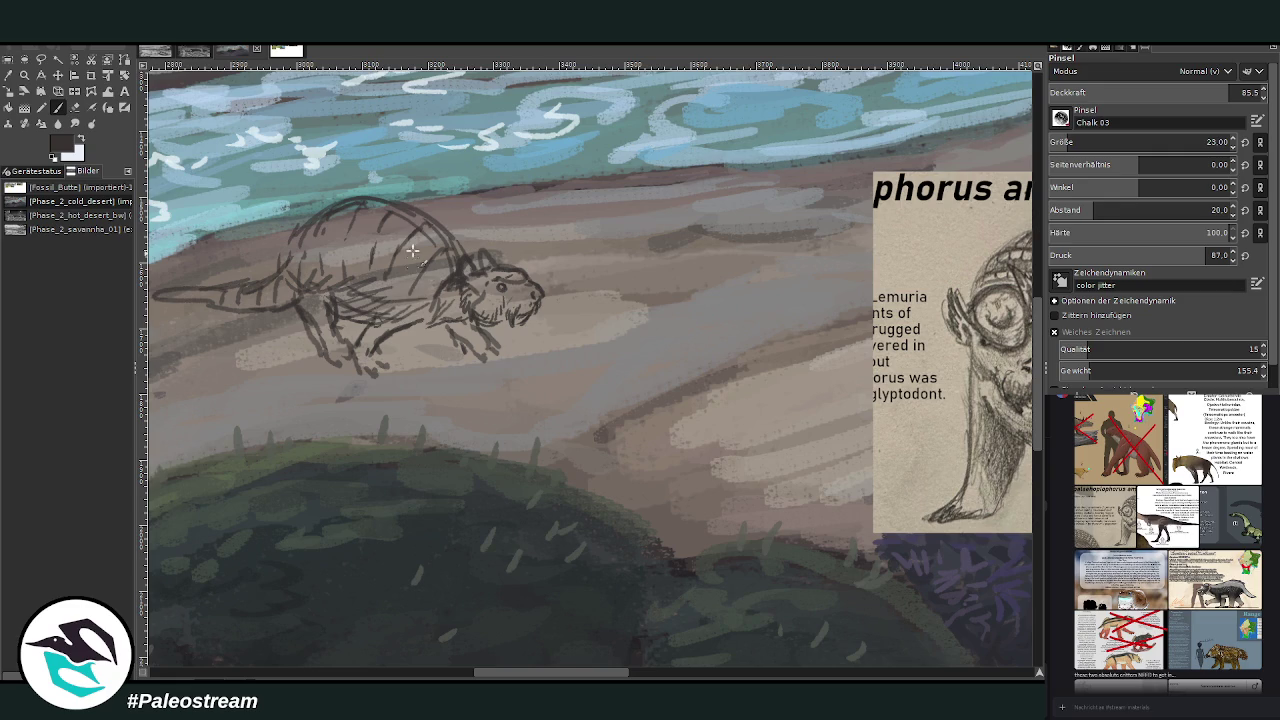
Shift the reference left and up, then draw the domed back, rib arcs, shoulder and neck.
{"action": "key", "text": "m"}
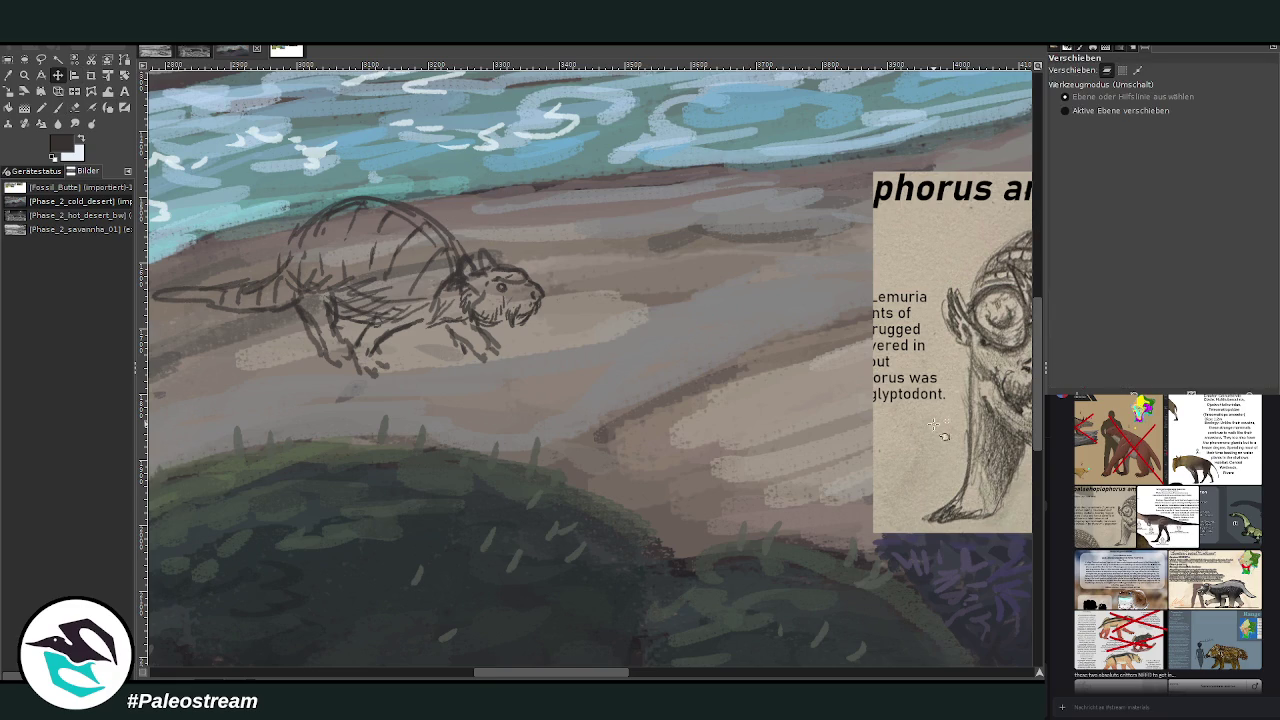
{"action": "left_click_drag", "start_coordinate": [847, 395], "coordinate": [632, 363]}
{"action": "left_click", "coordinate": [57, 107]}
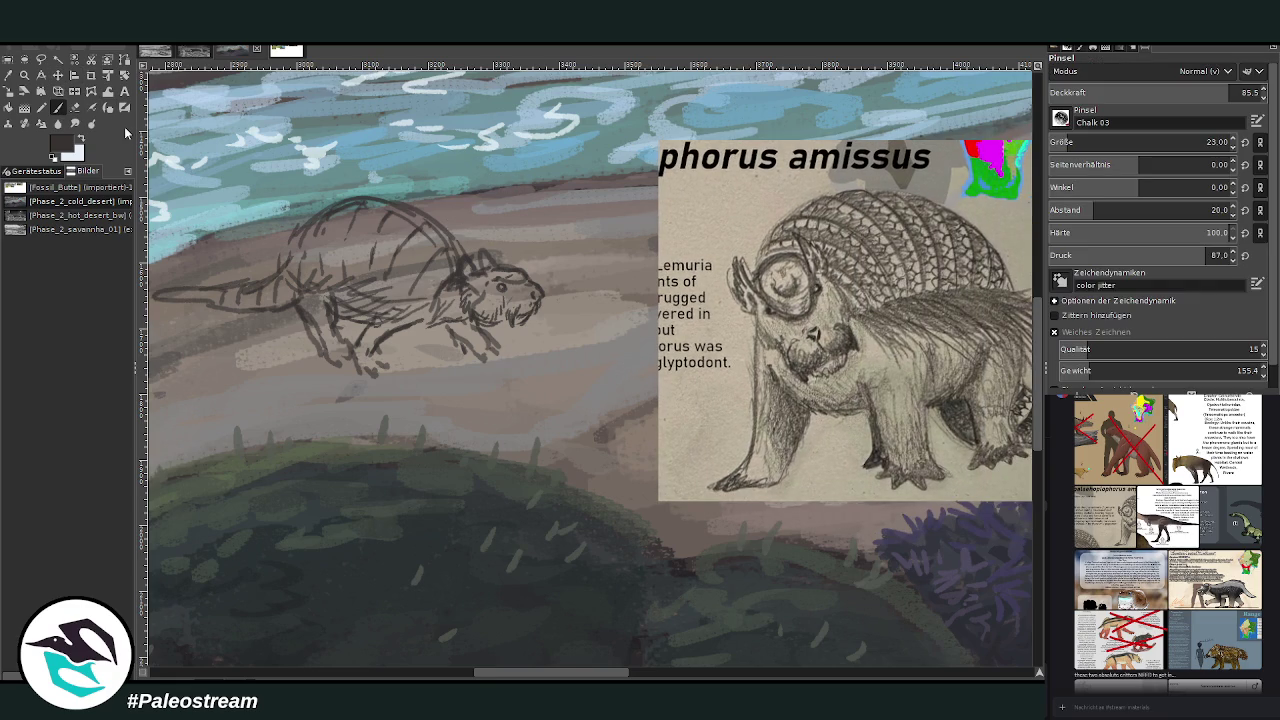
{"action": "left_click_drag", "start_coordinate": [424, 274], "coordinate": [465, 255]}
{"action": "mouse_move", "coordinate": [432, 229]}
{"action": "left_mouse_down"}
{"action": "mouse_move", "coordinate": [392, 282]}
{"action": "mouse_move", "coordinate": [428, 306]}
{"action": "mouse_move", "coordinate": [310, 274]}
{"action": "mouse_move", "coordinate": [370, 278]}
{"action": "left_mouse_up"}
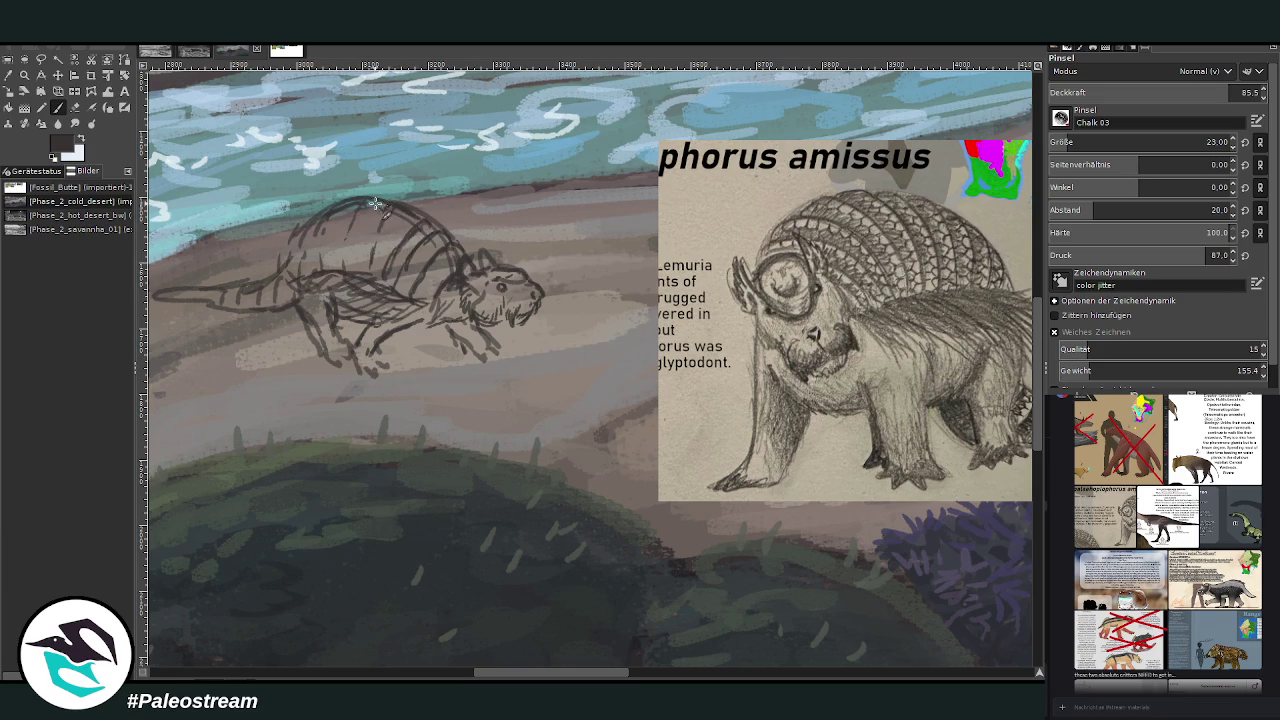
{"action": "mouse_move", "coordinate": [360, 203]}
{"action": "left_mouse_down"}
{"action": "mouse_move", "coordinate": [340, 258]}
{"action": "mouse_move", "coordinate": [372, 215]}
{"action": "mouse_move", "coordinate": [302, 276]}
{"action": "left_mouse_up"}
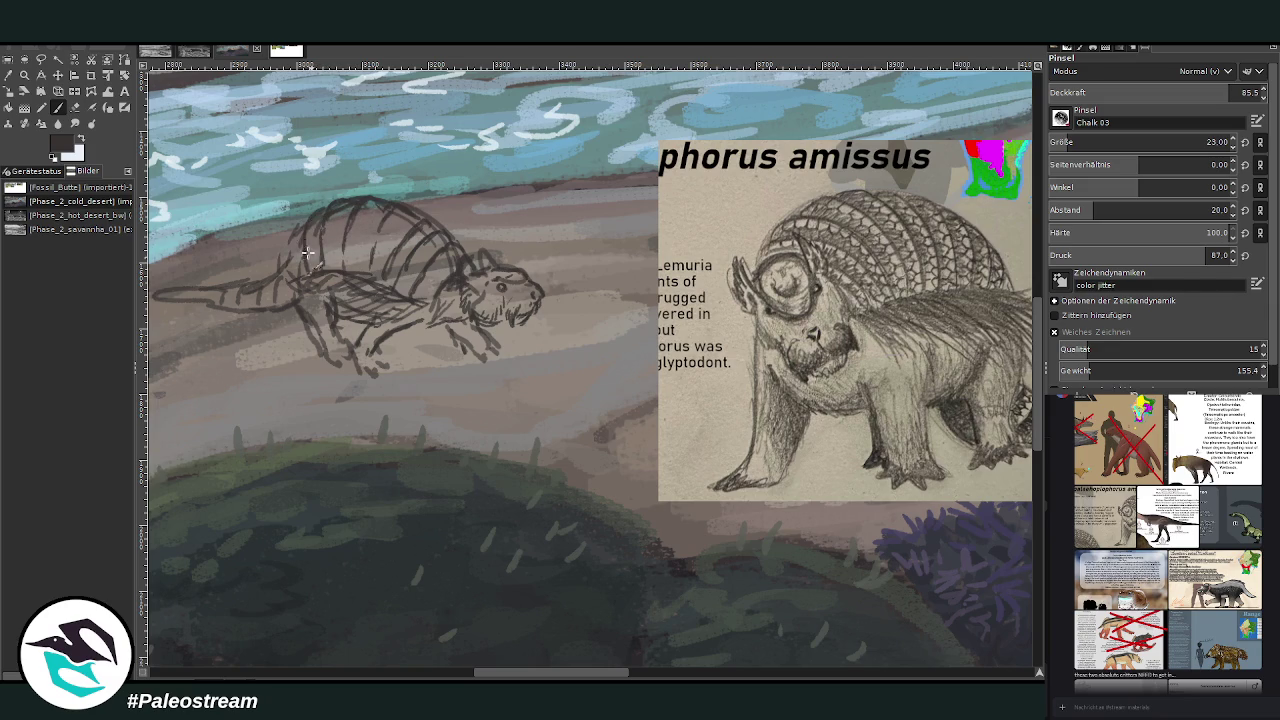
{"action": "mouse_move", "coordinate": [295, 232]}
{"action": "left_mouse_down"}
{"action": "mouse_move", "coordinate": [298, 288]}
{"action": "mouse_move", "coordinate": [280, 286]}
{"action": "mouse_move", "coordinate": [275, 302]}
{"action": "mouse_move", "coordinate": [265, 287]}
{"action": "mouse_move", "coordinate": [228, 306]}
{"action": "mouse_move", "coordinate": [158, 290]}
{"action": "left_mouse_up"}
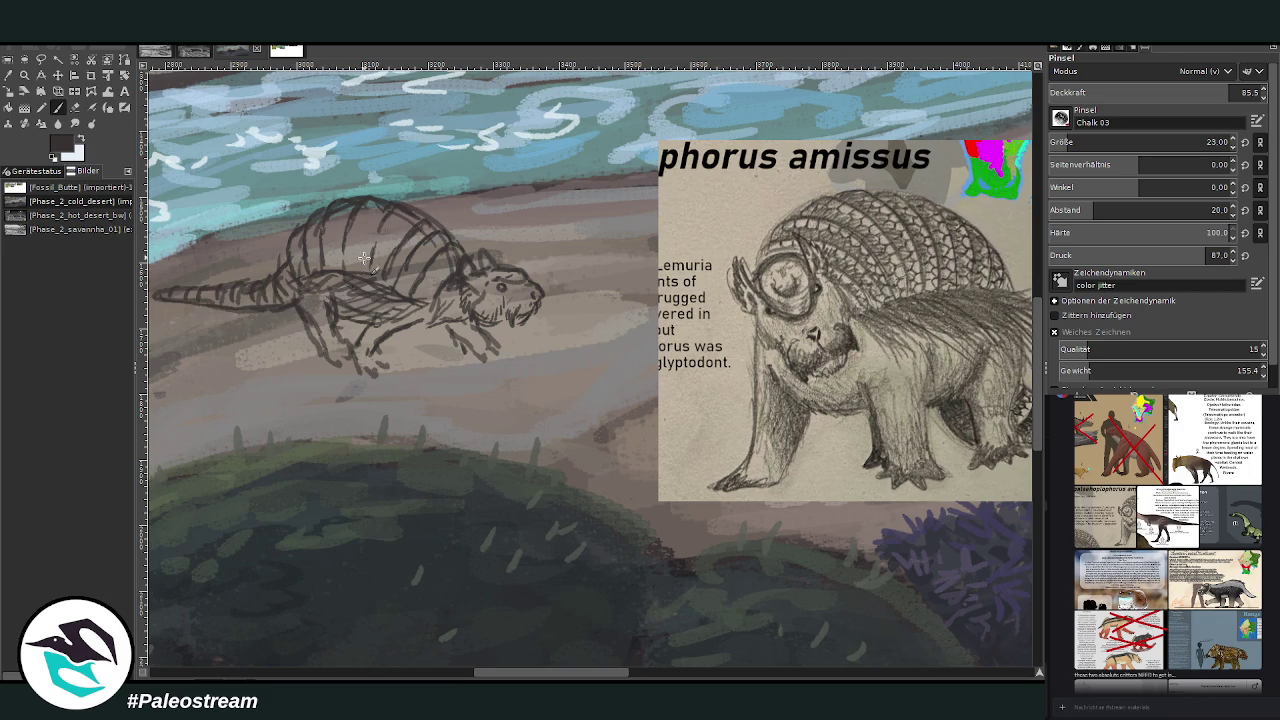
Draw the front leg, erase stray leg strokes and hatch along the belly.
{"action": "mouse_move", "coordinate": [330, 322]}
{"action": "left_mouse_down"}
{"action": "mouse_move", "coordinate": [326, 358]}
{"action": "mouse_move", "coordinate": [298, 302]}
{"action": "mouse_move", "coordinate": [330, 352]}
{"action": "left_mouse_up"}
{"action": "left_click", "coordinate": [74, 107]}
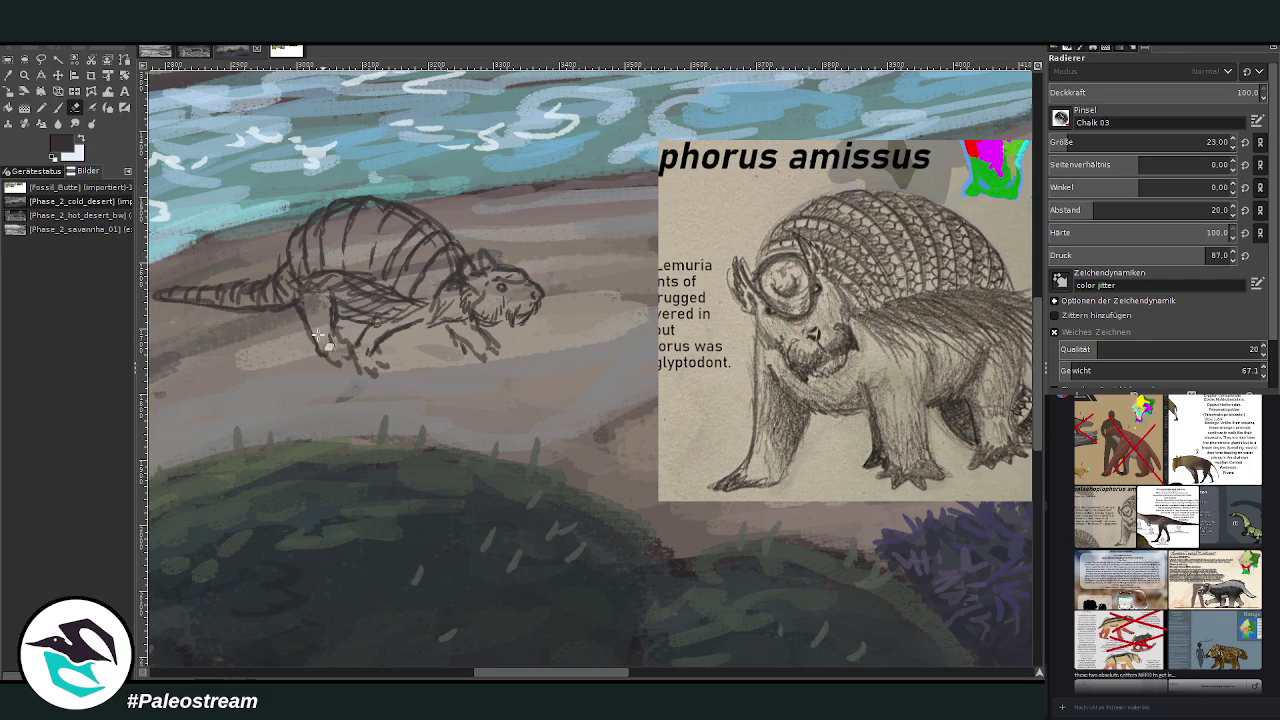
{"action": "key", "text": "p"}
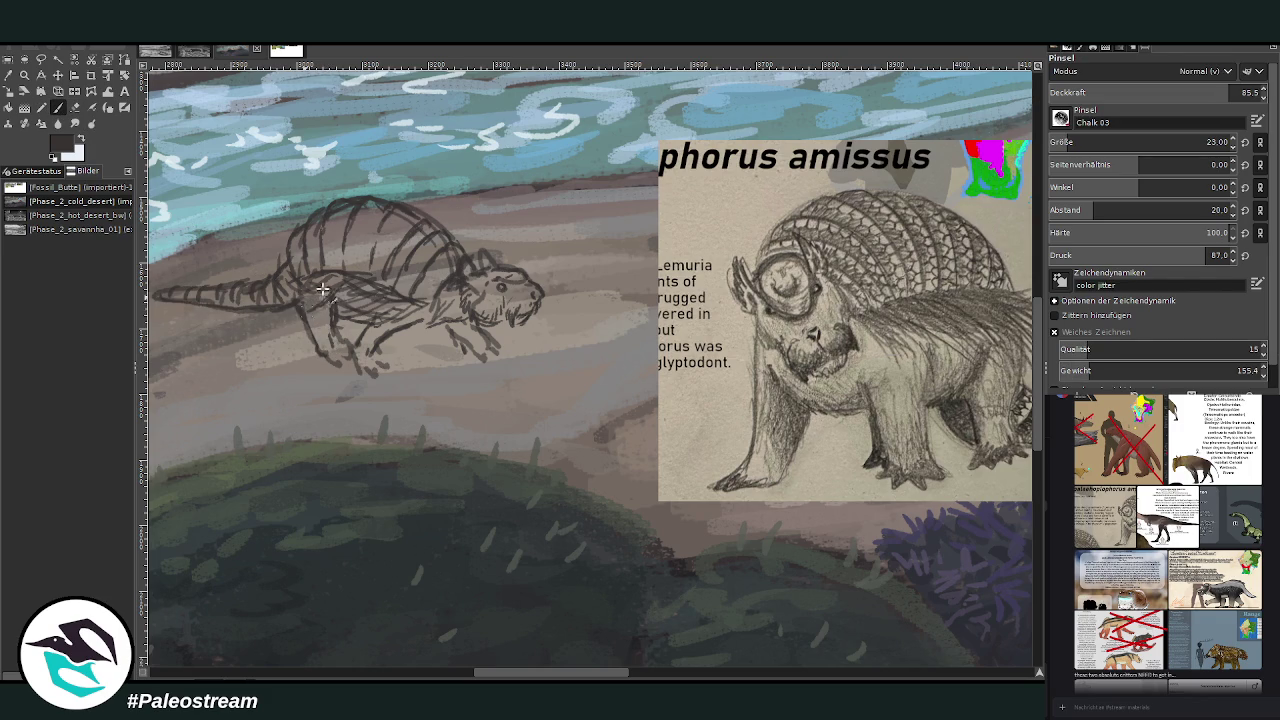
{"action": "mouse_move", "coordinate": [309, 300]}
{"action": "left_mouse_down"}
{"action": "mouse_move", "coordinate": [388, 300]}
{"action": "mouse_move", "coordinate": [410, 322]}
{"action": "left_mouse_up"}
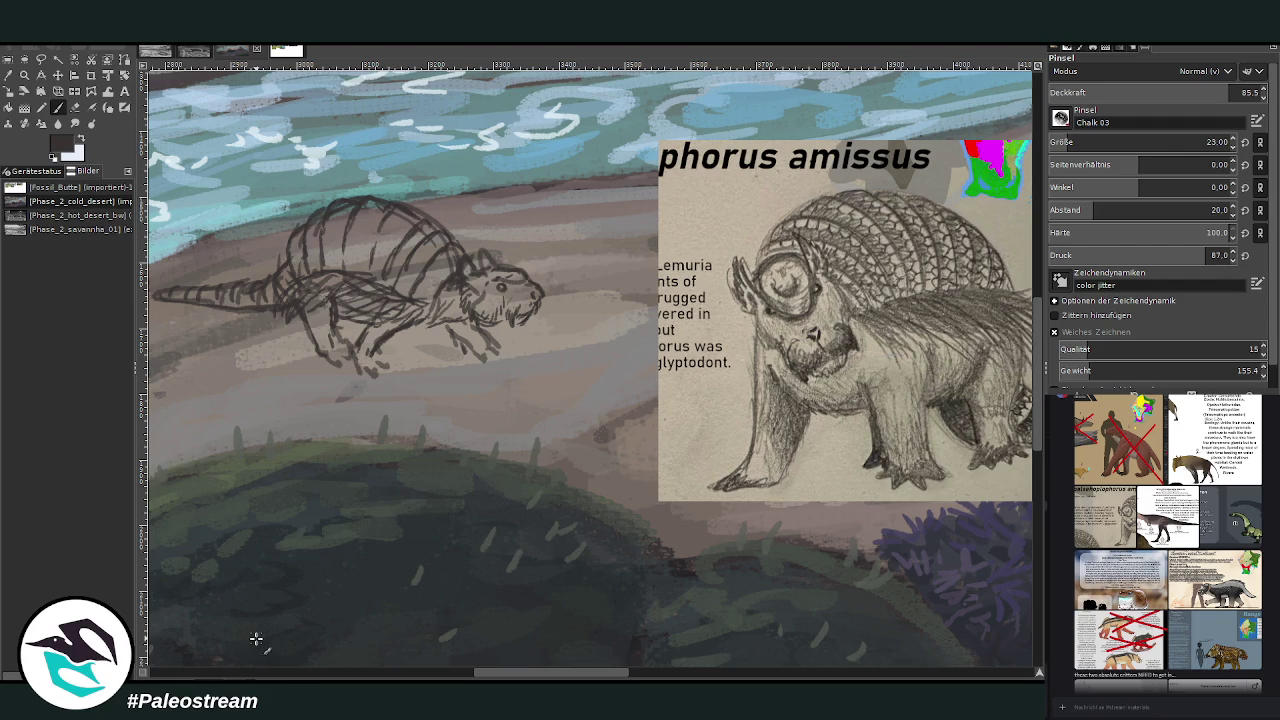
Sample a light grey and block in the neck, shoulder and shell with a size-53 brush.
{"action": "left_click", "coordinate": [8, 75]}
{"action": "left_click", "coordinate": [441, 377]}
{"action": "left_click", "coordinate": [57, 107]}
{"action": "key", "text": "bracketright"}
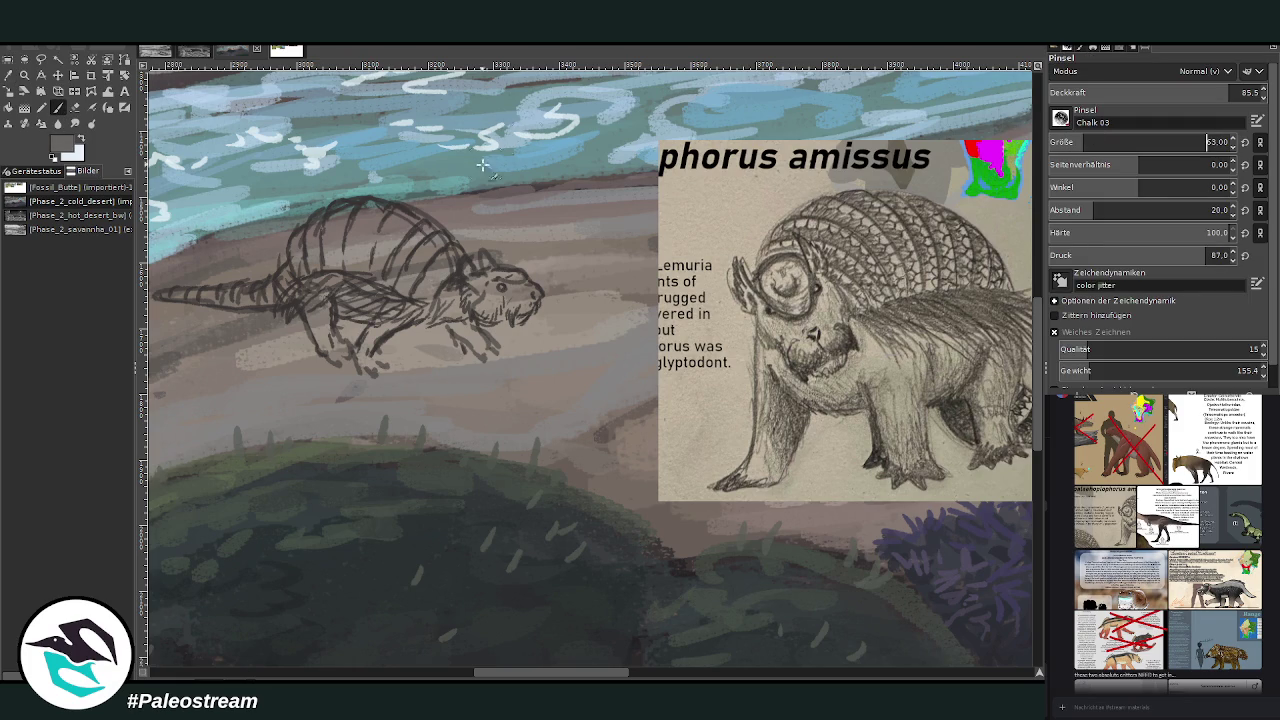
{"action": "mouse_move", "coordinate": [444, 262]}
{"action": "left_mouse_down"}
{"action": "mouse_move", "coordinate": [432, 287]}
{"action": "mouse_move", "coordinate": [440, 242]}
{"action": "mouse_move", "coordinate": [408, 278]}
{"action": "mouse_move", "coordinate": [390, 270]}
{"action": "mouse_move", "coordinate": [430, 222]}
{"action": "mouse_move", "coordinate": [401, 209]}
{"action": "mouse_move", "coordinate": [376, 210]}
{"action": "mouse_move", "coordinate": [385, 224]}
{"action": "mouse_move", "coordinate": [355, 255]}
{"action": "mouse_move", "coordinate": [366, 230]}
{"action": "mouse_move", "coordinate": [382, 255]}
{"action": "mouse_move", "coordinate": [370, 246]}
{"action": "mouse_move", "coordinate": [334, 262]}
{"action": "mouse_move", "coordinate": [341, 209]}
{"action": "mouse_move", "coordinate": [327, 241]}
{"action": "left_mouse_up"}
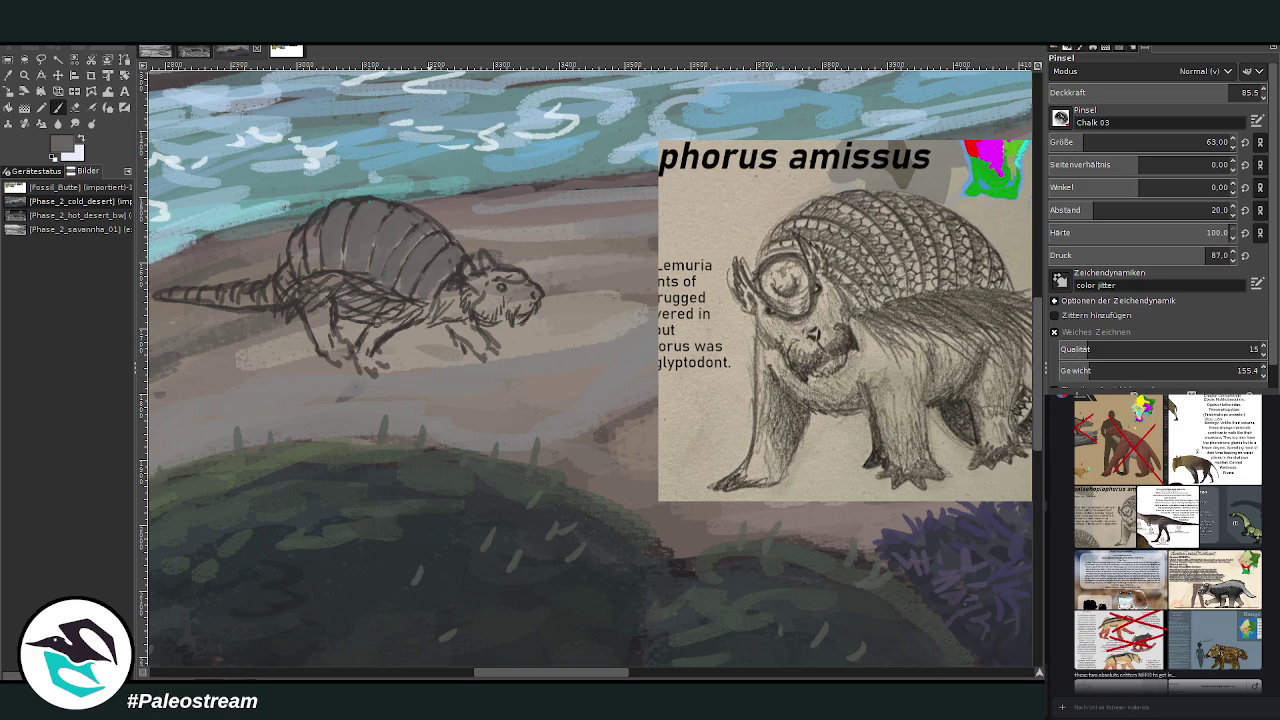
{"action": "mouse_move", "coordinate": [314, 222]}
{"action": "left_mouse_down"}
{"action": "mouse_move", "coordinate": [312, 265]}
{"action": "mouse_move", "coordinate": [312, 243]}
{"action": "mouse_move", "coordinate": [292, 251]}
{"action": "mouse_move", "coordinate": [300, 278]}
{"action": "mouse_move", "coordinate": [285, 270]}
{"action": "mouse_move", "coordinate": [250, 298]}
{"action": "mouse_move", "coordinate": [168, 297]}
{"action": "left_mouse_up"}
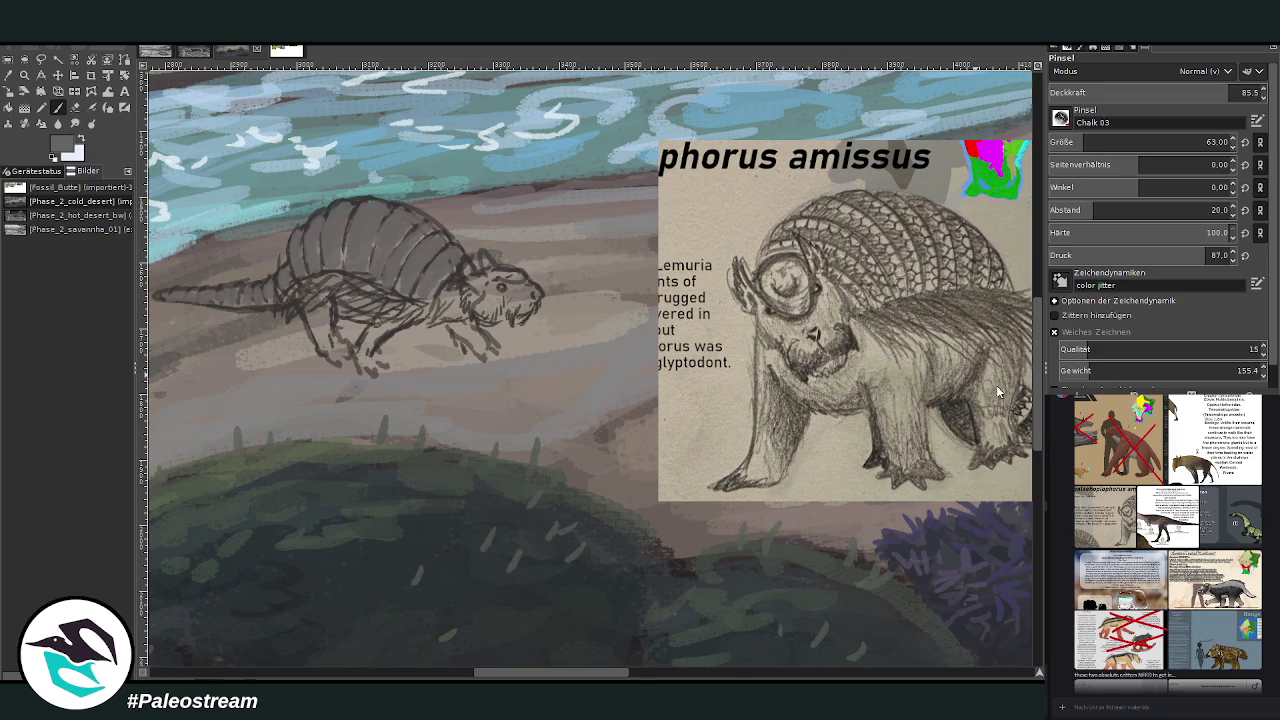
Shade the shell darker with brush size 35 and opacity 56.8.
{"action": "left_click", "coordinate": [1168, 92]}
{"action": "left_click", "coordinate": [1207, 142]}
{"action": "mouse_move", "coordinate": [440, 276]}
{"action": "left_mouse_down"}
{"action": "mouse_move", "coordinate": [450, 300]}
{"action": "mouse_move", "coordinate": [422, 294]}
{"action": "mouse_move", "coordinate": [430, 254]}
{"action": "mouse_move", "coordinate": [373, 225]}
{"action": "mouse_move", "coordinate": [352, 270]}
{"action": "mouse_move", "coordinate": [314, 274]}
{"action": "left_mouse_up"}
{"action": "mouse_move", "coordinate": [322, 230]}
{"action": "left_mouse_down"}
{"action": "mouse_move", "coordinate": [316, 268]}
{"action": "mouse_move", "coordinate": [430, 295]}
{"action": "mouse_move", "coordinate": [452, 258]}
{"action": "mouse_move", "coordinate": [425, 262]}
{"action": "mouse_move", "coordinate": [436, 227]}
{"action": "left_mouse_up"}
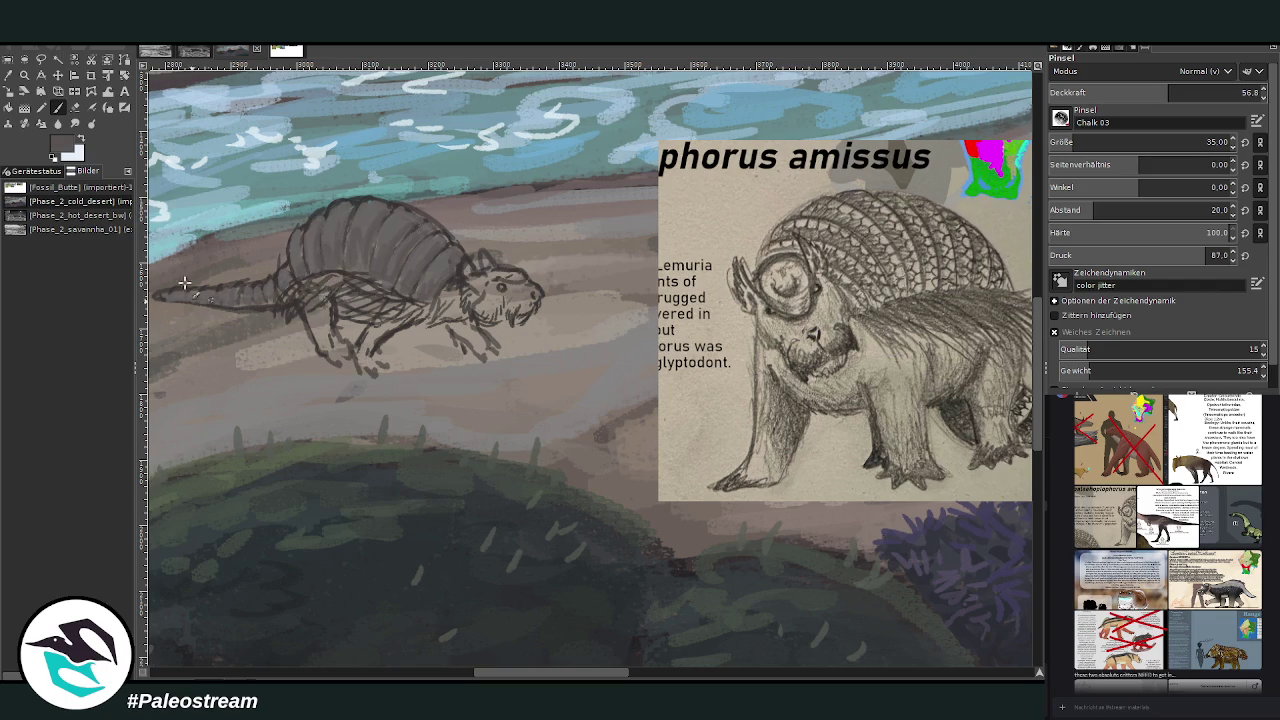
Pick a darker colour and set the brush to size 18 and opacity 70.
{"action": "left_click", "coordinate": [996, 402], "text": "ctrl"}
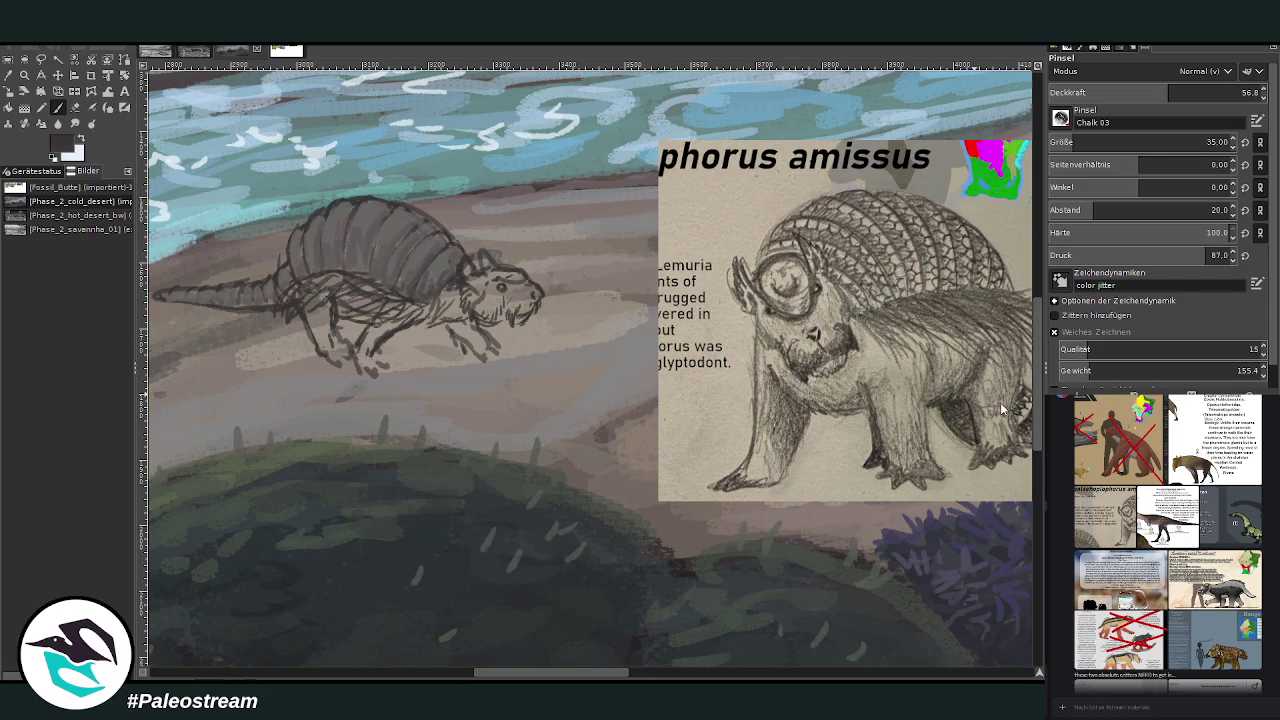
{"action": "left_click_drag", "start_coordinate": [1170, 92], "coordinate": [1198, 92]}
{"action": "left_click_drag", "start_coordinate": [1230, 142], "coordinate": [1206, 142]}
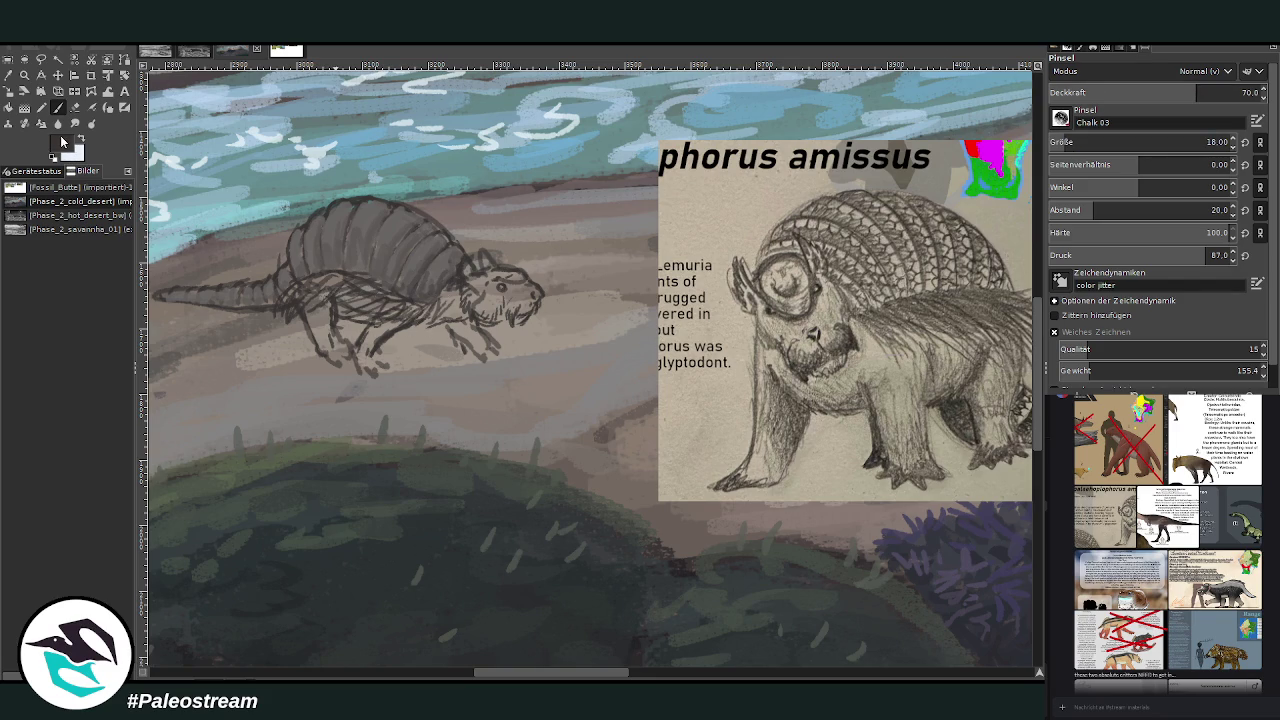
Hatch the belly and snout with darker brownish-grey strokes.
{"action": "left_click", "coordinate": [1002, 414], "text": "ctrl"}
{"action": "mouse_move", "coordinate": [375, 302]}
{"action": "left_mouse_down"}
{"action": "mouse_move", "coordinate": [332, 273]}
{"action": "mouse_move", "coordinate": [285, 325]}
{"action": "mouse_move", "coordinate": [308, 297]}
{"action": "mouse_move", "coordinate": [295, 290]}
{"action": "mouse_move", "coordinate": [448, 300]}
{"action": "mouse_move", "coordinate": [405, 316]}
{"action": "mouse_move", "coordinate": [330, 298]}
{"action": "mouse_move", "coordinate": [315, 280]}
{"action": "mouse_move", "coordinate": [260, 308]}
{"action": "left_mouse_up"}
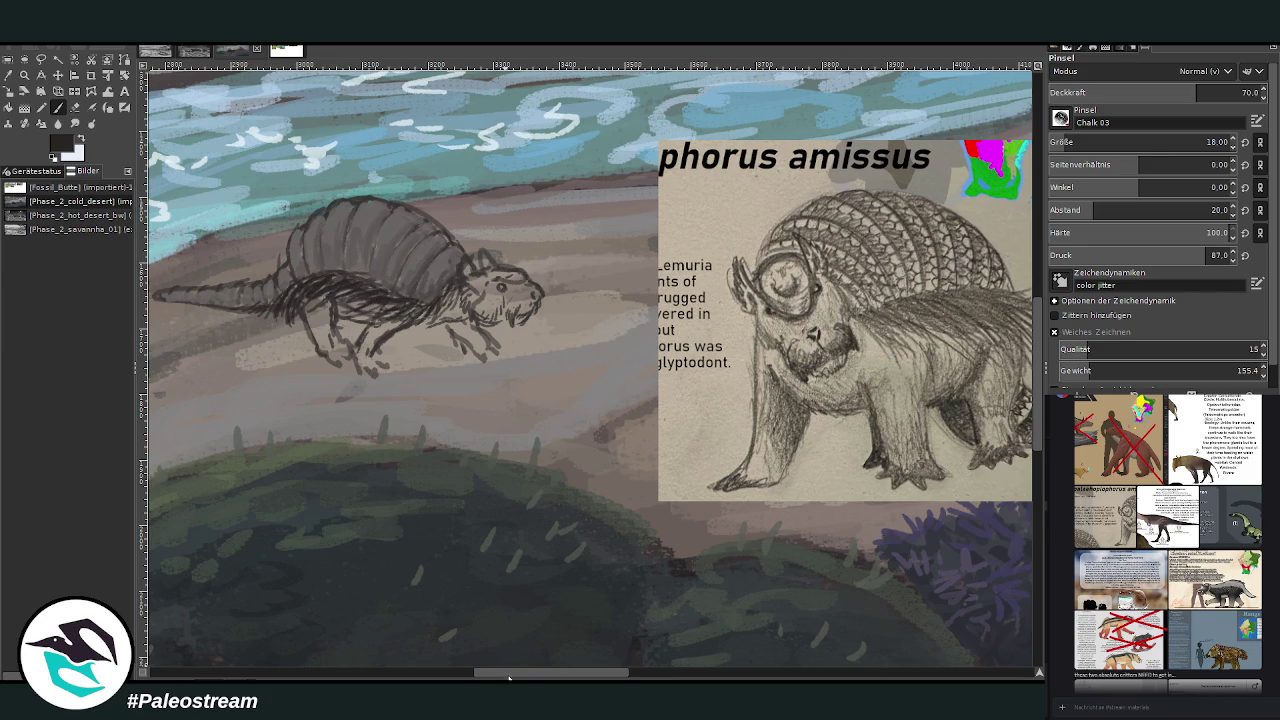
{"action": "left_click_drag", "start_coordinate": [510, 672], "coordinate": [492, 676]}
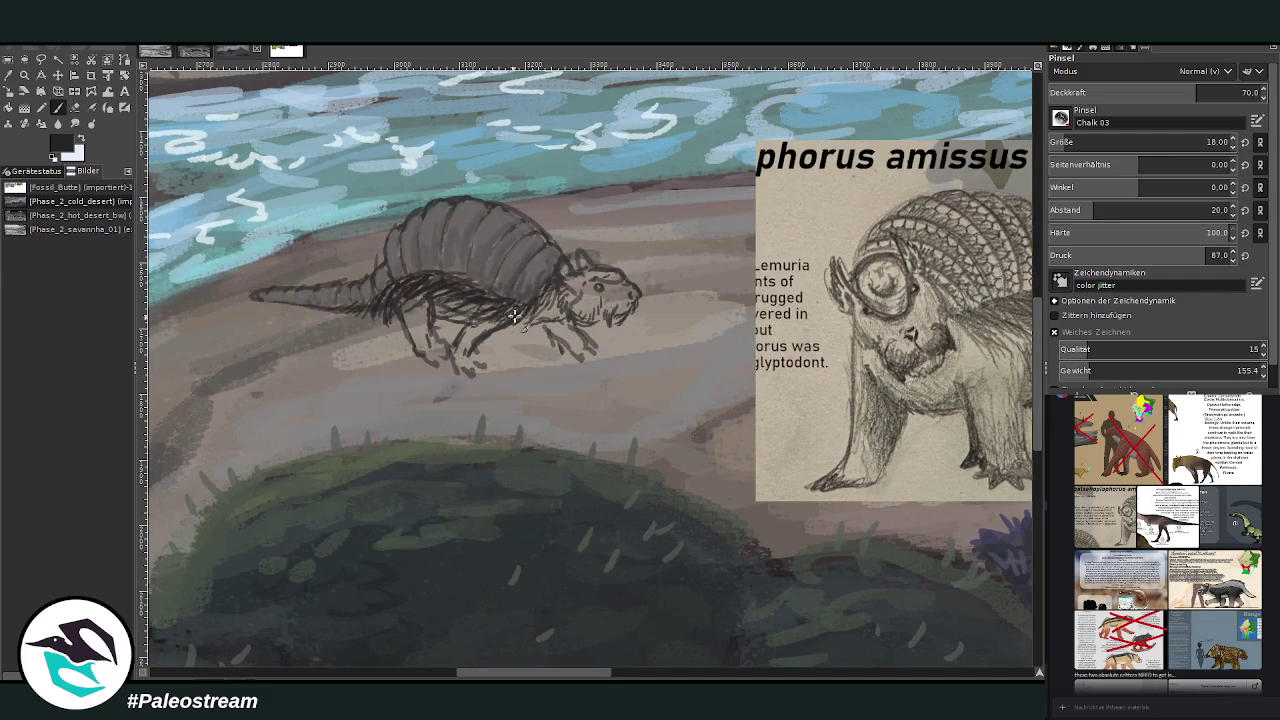
{"action": "left_click", "coordinate": [1008, 408], "text": "ctrl"}
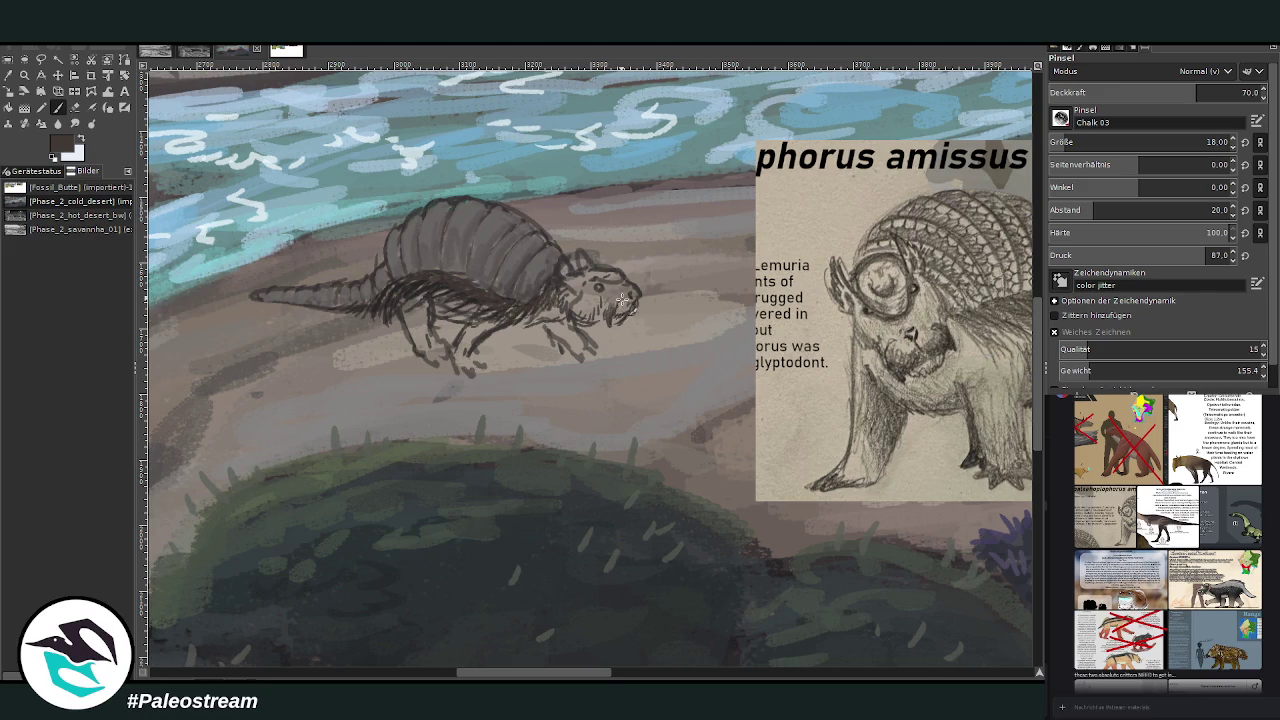
{"action": "left_click_drag", "start_coordinate": [626, 302], "coordinate": [583, 287]}
Brighten the snout and head with light grey-beige, raising opacity to 77.9.
{"action": "left_click", "coordinate": [1004, 385], "text": "ctrl"}
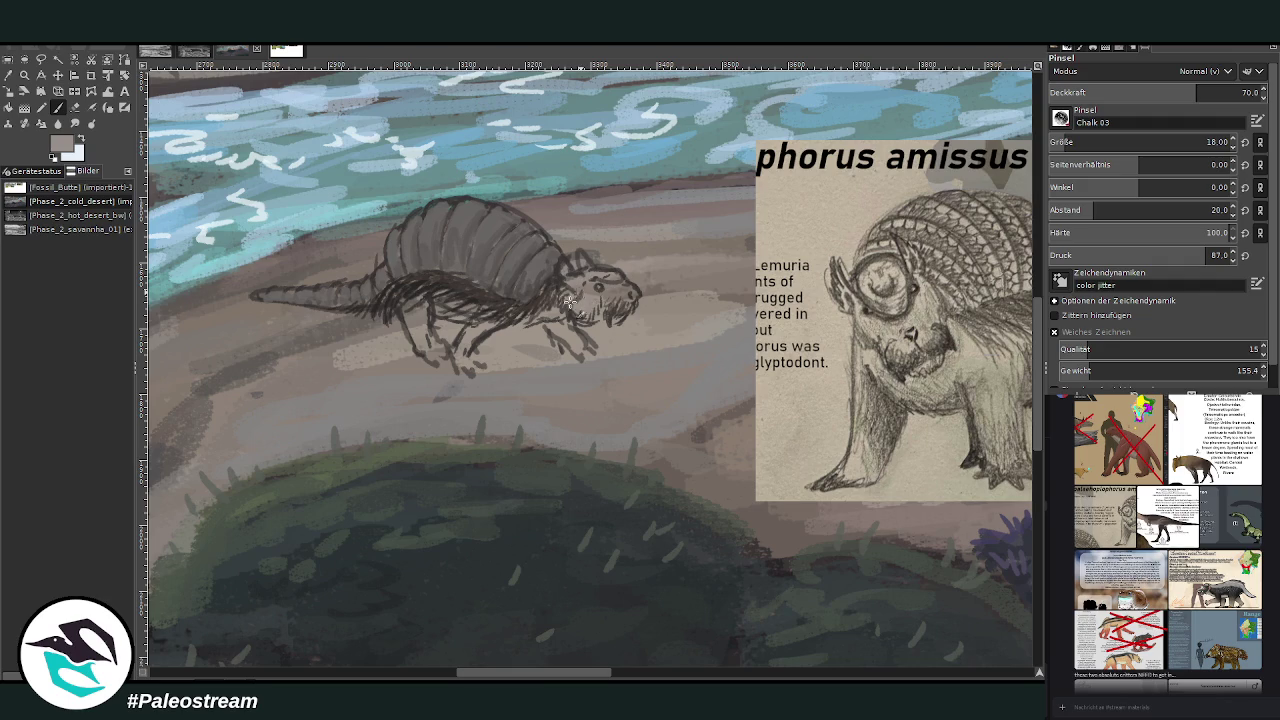
{"action": "left_click_drag", "start_coordinate": [581, 290], "coordinate": [595, 312]}
{"action": "left_click_drag", "start_coordinate": [566, 262], "coordinate": [589, 264]}
{"action": "left_click", "coordinate": [1219, 92]}
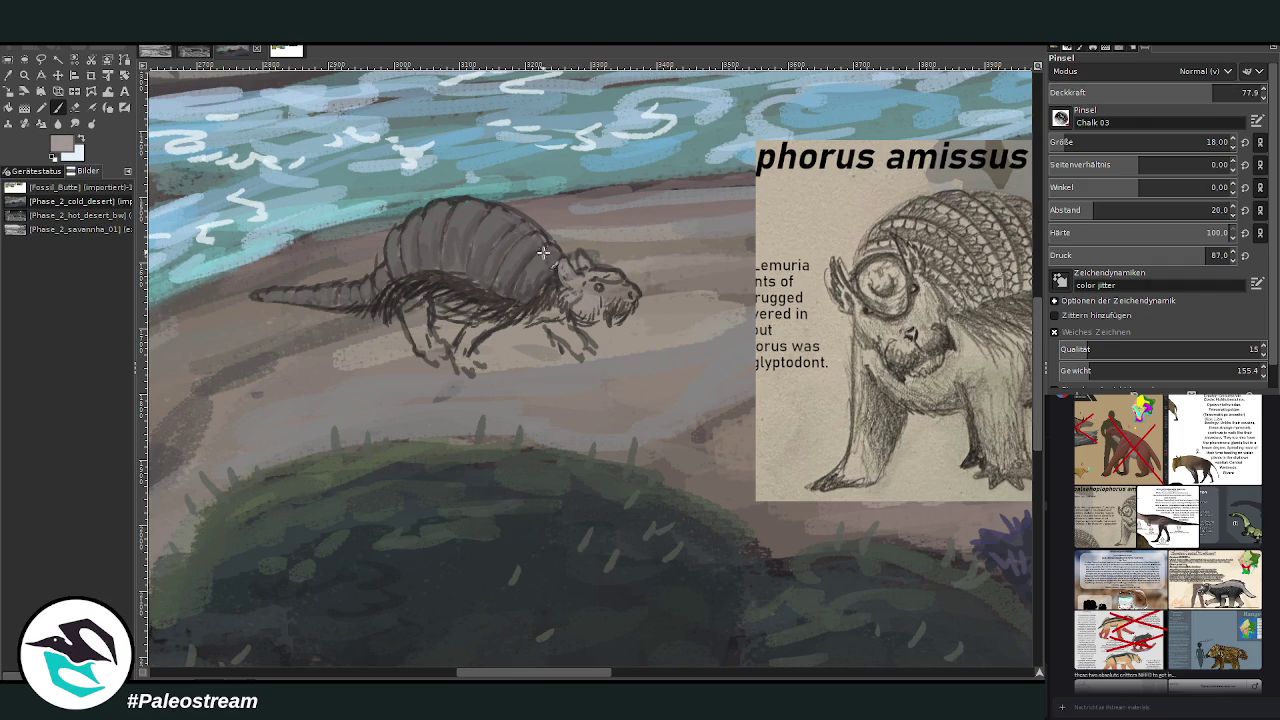
Paint light grey stripes across the armoured back and along the tail.
{"action": "left_click_drag", "start_coordinate": [531, 237], "coordinate": [489, 271]}
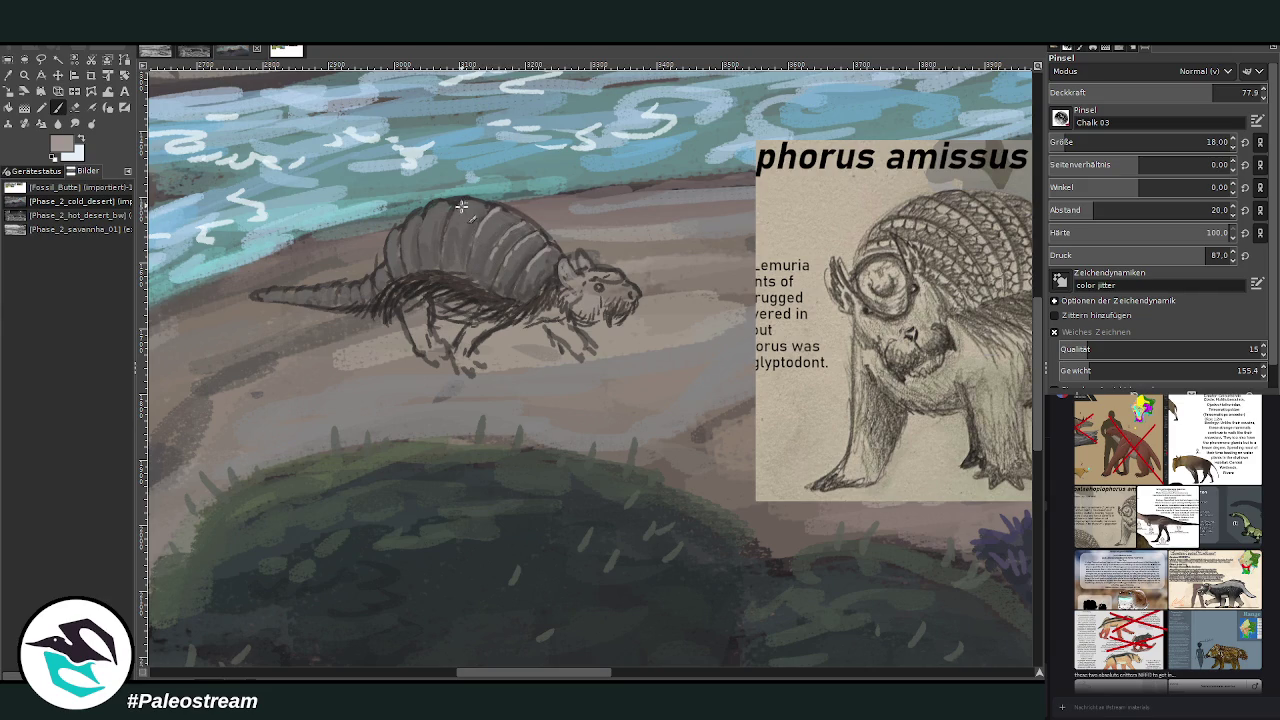
{"action": "mouse_move", "coordinate": [422, 235]}
{"action": "left_mouse_down"}
{"action": "mouse_move", "coordinate": [405, 222]}
{"action": "mouse_move", "coordinate": [418, 232]}
{"action": "mouse_move", "coordinate": [402, 265]}
{"action": "mouse_move", "coordinate": [388, 245]}
{"action": "mouse_move", "coordinate": [374, 300]}
{"action": "mouse_move", "coordinate": [278, 306]}
{"action": "left_mouse_up"}
{"action": "left_click_drag", "start_coordinate": [272, 288], "coordinate": [268, 294]}
{"action": "left_click_drag", "start_coordinate": [443, 243], "coordinate": [446, 270]}
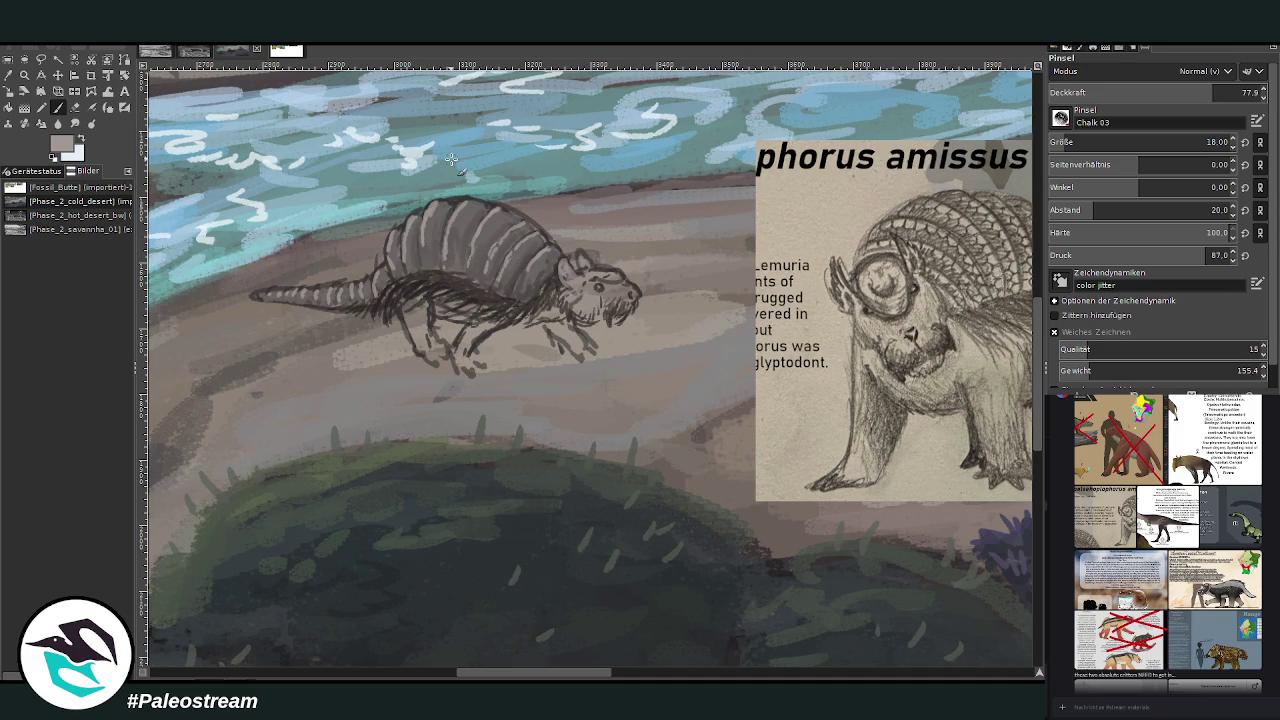
Sample the beige paper tone and lower the chalk brush opacity to 46.1.
{"action": "left_click", "coordinate": [999, 340], "text": "ctrl"}
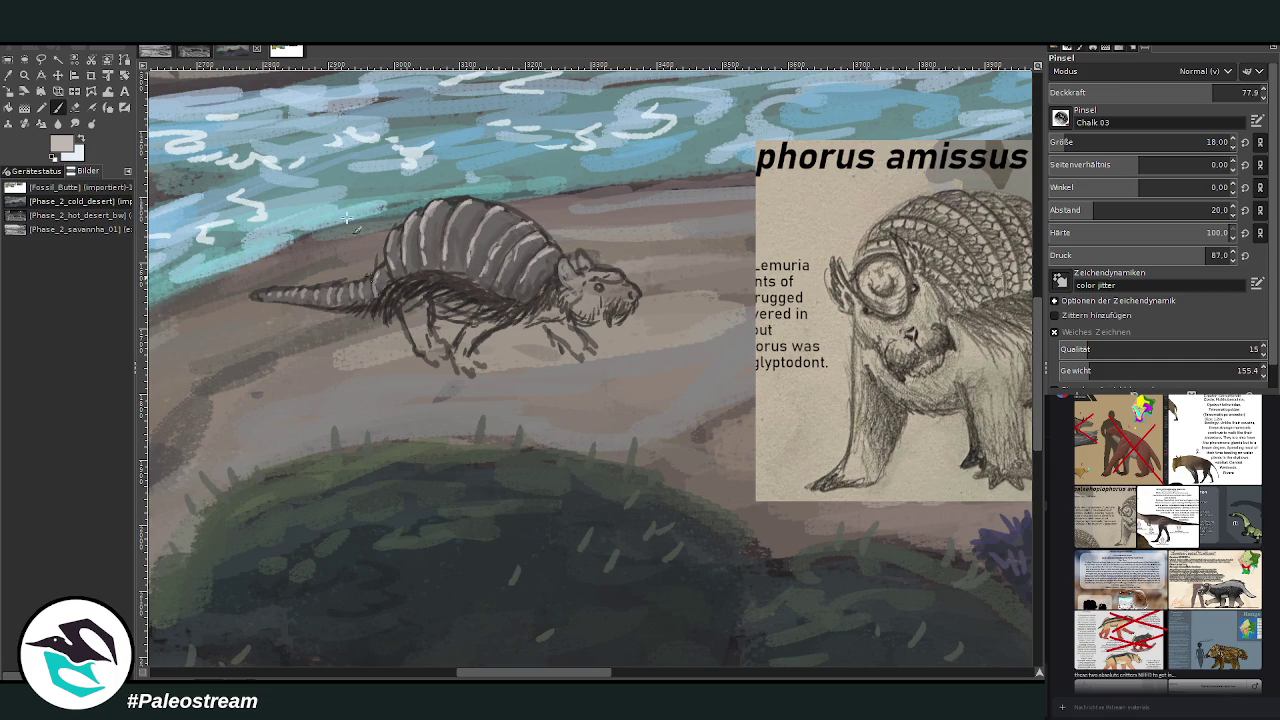
{"action": "left_click", "coordinate": [77, 107]}
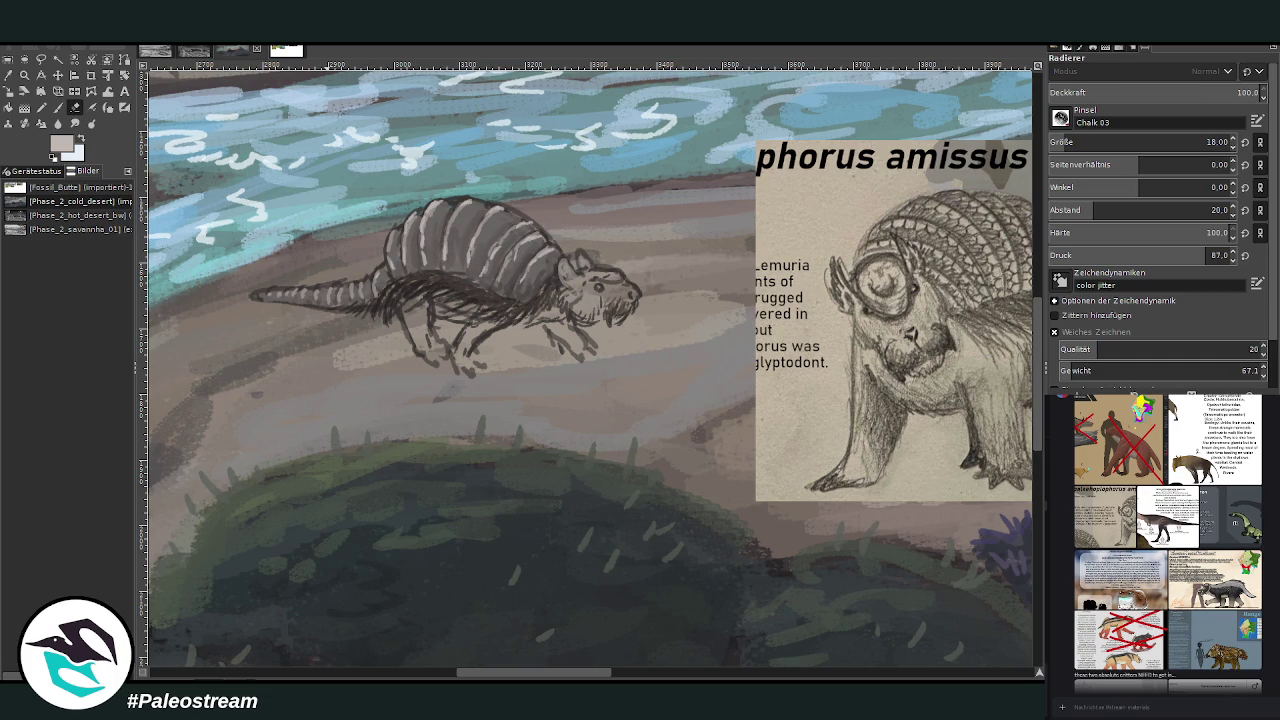
{"action": "left_click", "coordinate": [59, 107]}
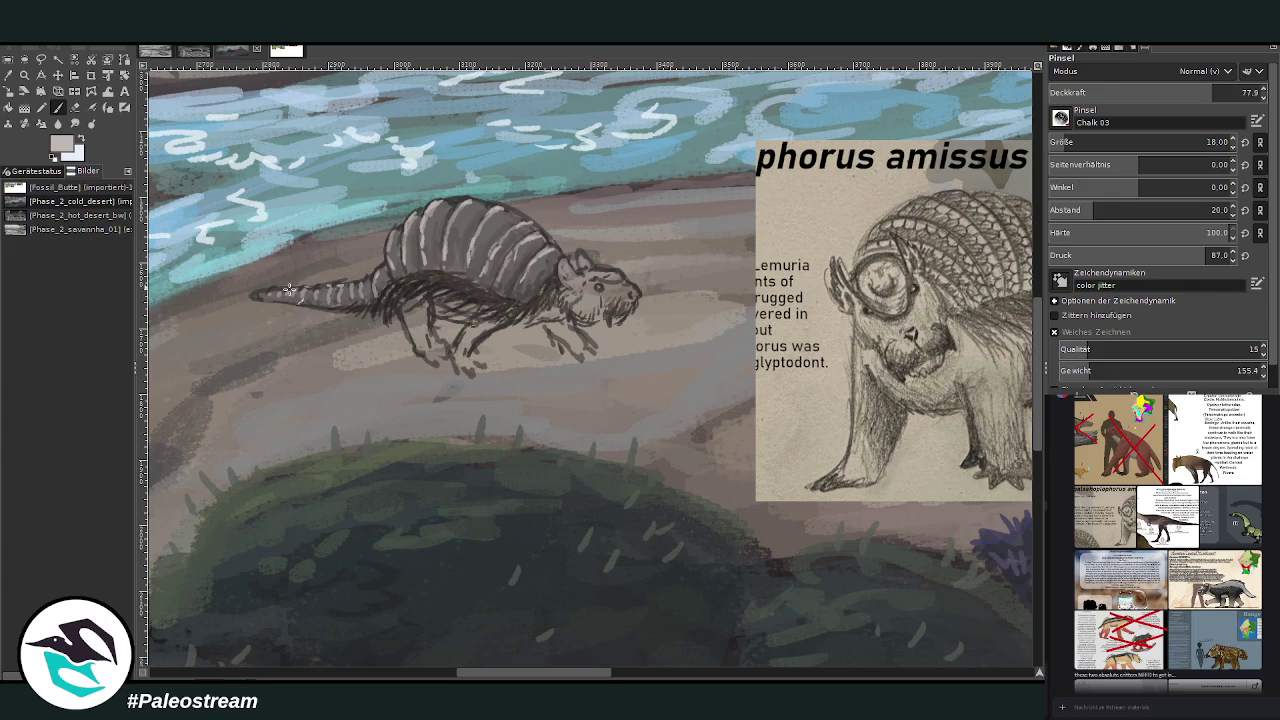
{"action": "left_click_drag", "start_coordinate": [1205, 92], "coordinate": [1145, 92]}
{"action": "left_click_drag", "start_coordinate": [556, 675], "coordinate": [579, 675]}
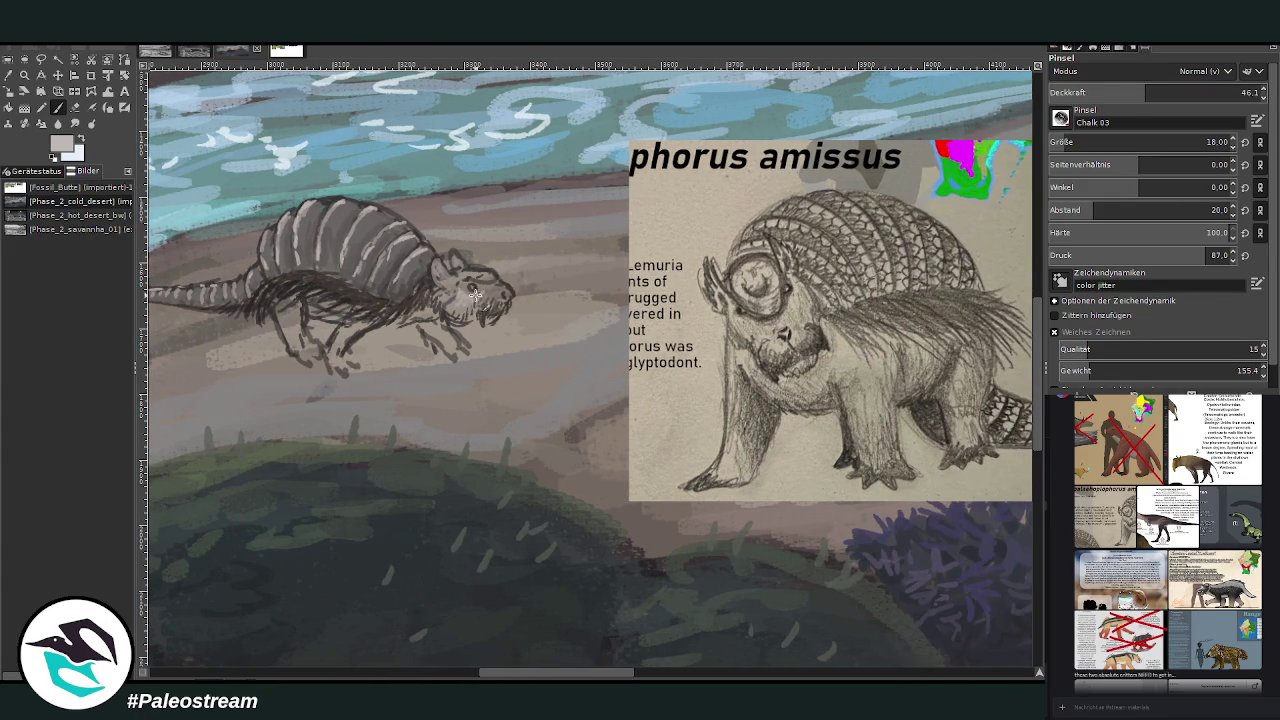
Paint the eye and light face detail, then set brush opacity to 64.4.
{"action": "mouse_move", "coordinate": [465, 288]}
{"action": "left_mouse_down"}
{"action": "mouse_move", "coordinate": [498, 304]}
{"action": "mouse_move", "coordinate": [491, 288]}
{"action": "mouse_move", "coordinate": [506, 314]}
{"action": "mouse_move", "coordinate": [460, 307]}
{"action": "left_mouse_up"}
{"action": "left_click_drag", "start_coordinate": [466, 296], "coordinate": [471, 291]}
{"action": "left_click", "coordinate": [1167, 92]}
{"action": "type", "text": "64.4"}
{"action": "key", "text": "Return"}
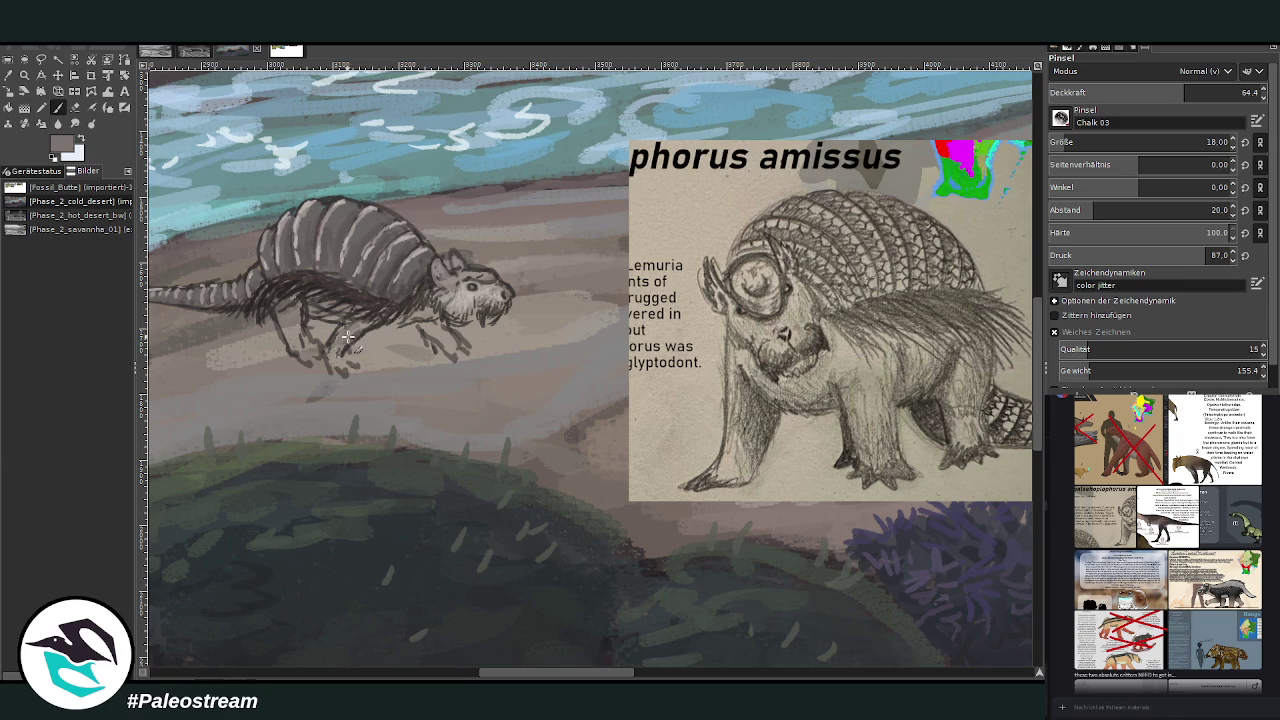
Shade the front legs and hatch the hind legs in darker grey.
{"action": "left_click", "coordinate": [1002, 390], "text": "ctrl"}
{"action": "left_click_drag", "start_coordinate": [480, 320], "coordinate": [427, 325]}
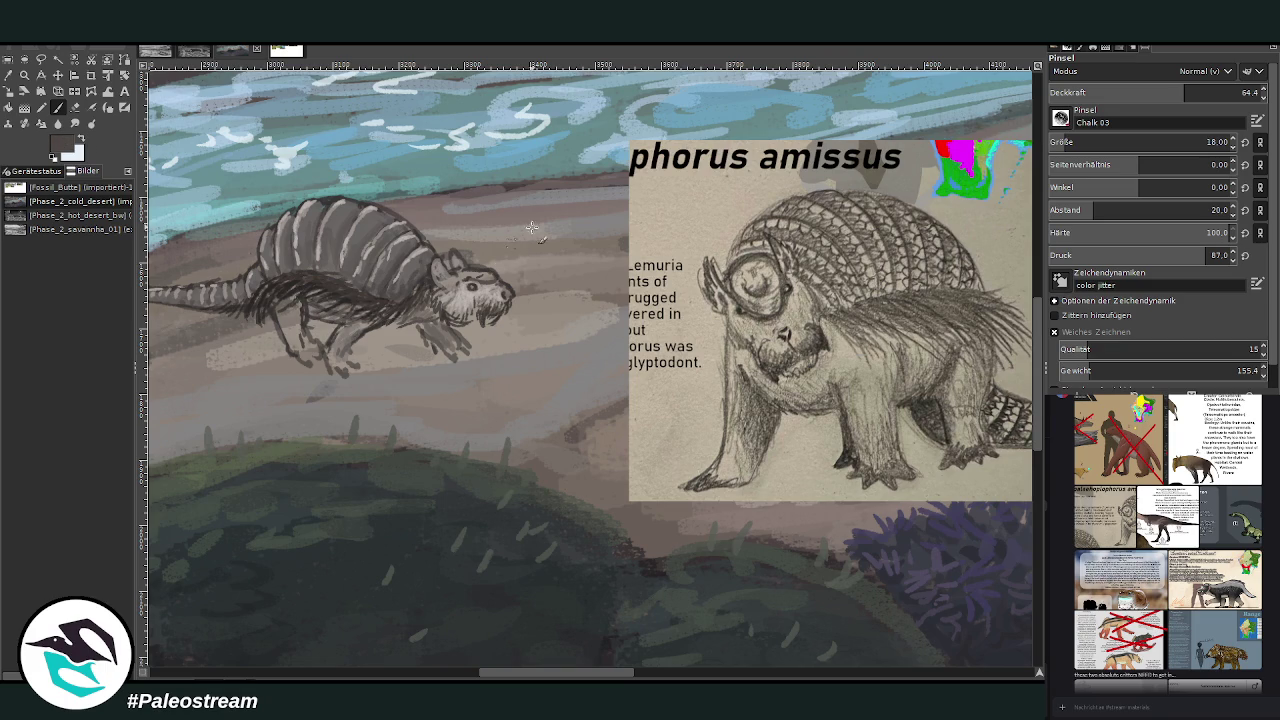
{"action": "key", "text": "shift+e"}
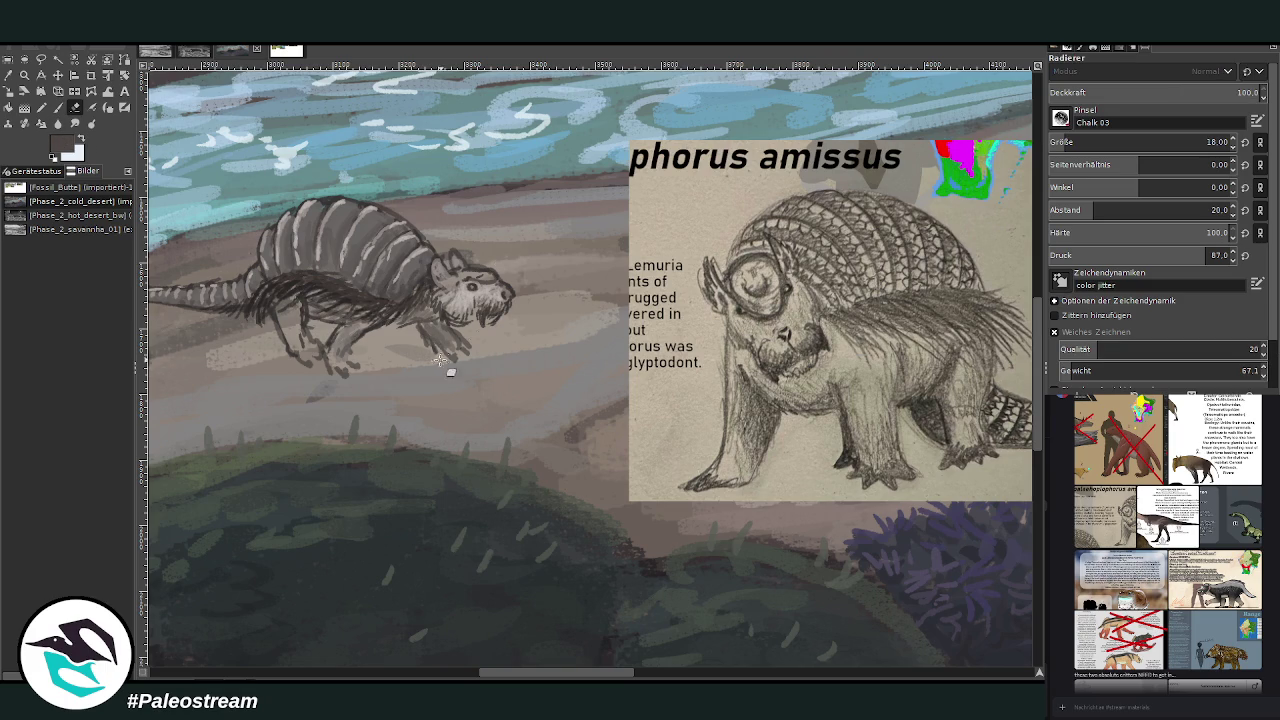
{"action": "key", "text": "p"}
{"action": "mouse_move", "coordinate": [306, 322]}
{"action": "left_mouse_down"}
{"action": "mouse_move", "coordinate": [310, 350]}
{"action": "mouse_move", "coordinate": [280, 350]}
{"action": "left_mouse_up"}
{"action": "left_click_drag", "start_coordinate": [278, 298], "coordinate": [292, 324]}
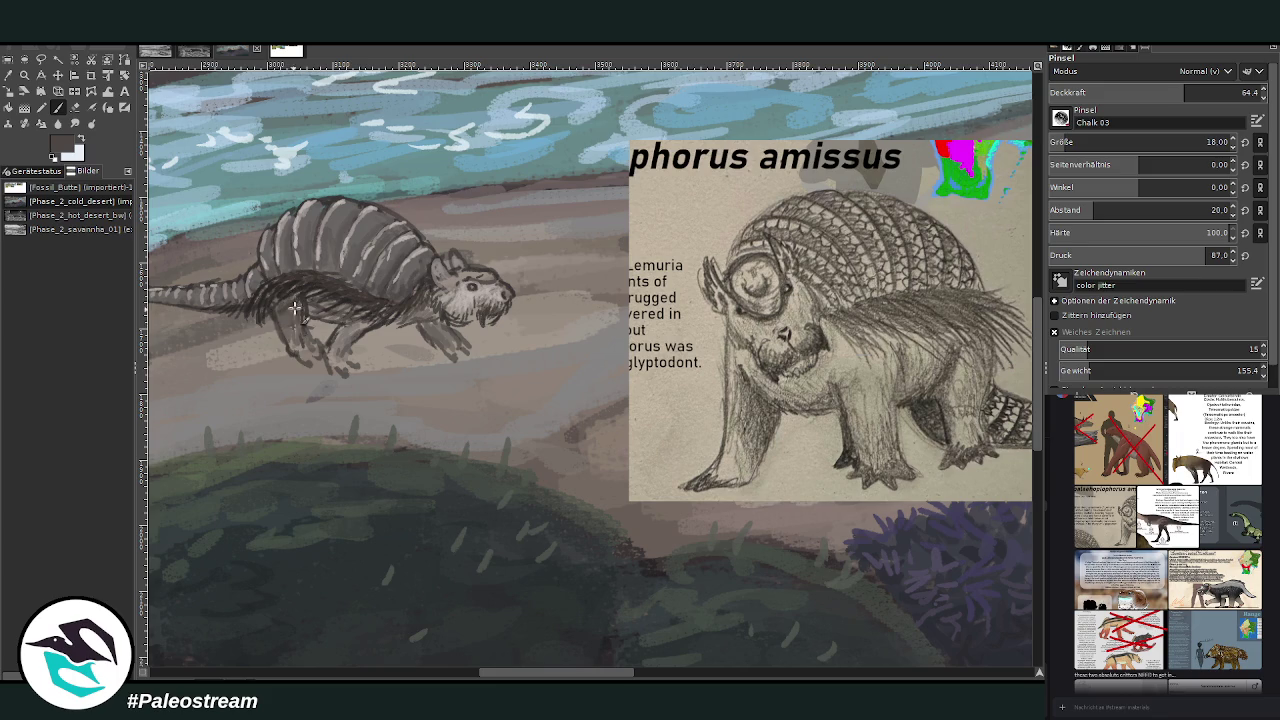
Hatch the belly, hind legs, foreleg and claw in an even darker colour.
{"action": "left_click", "coordinate": [1010, 403], "text": "ctrl"}
{"action": "mouse_move", "coordinate": [336, 310]}
{"action": "left_mouse_down"}
{"action": "mouse_move", "coordinate": [354, 326]}
{"action": "mouse_move", "coordinate": [330, 322]}
{"action": "mouse_move", "coordinate": [380, 336]}
{"action": "left_mouse_up"}
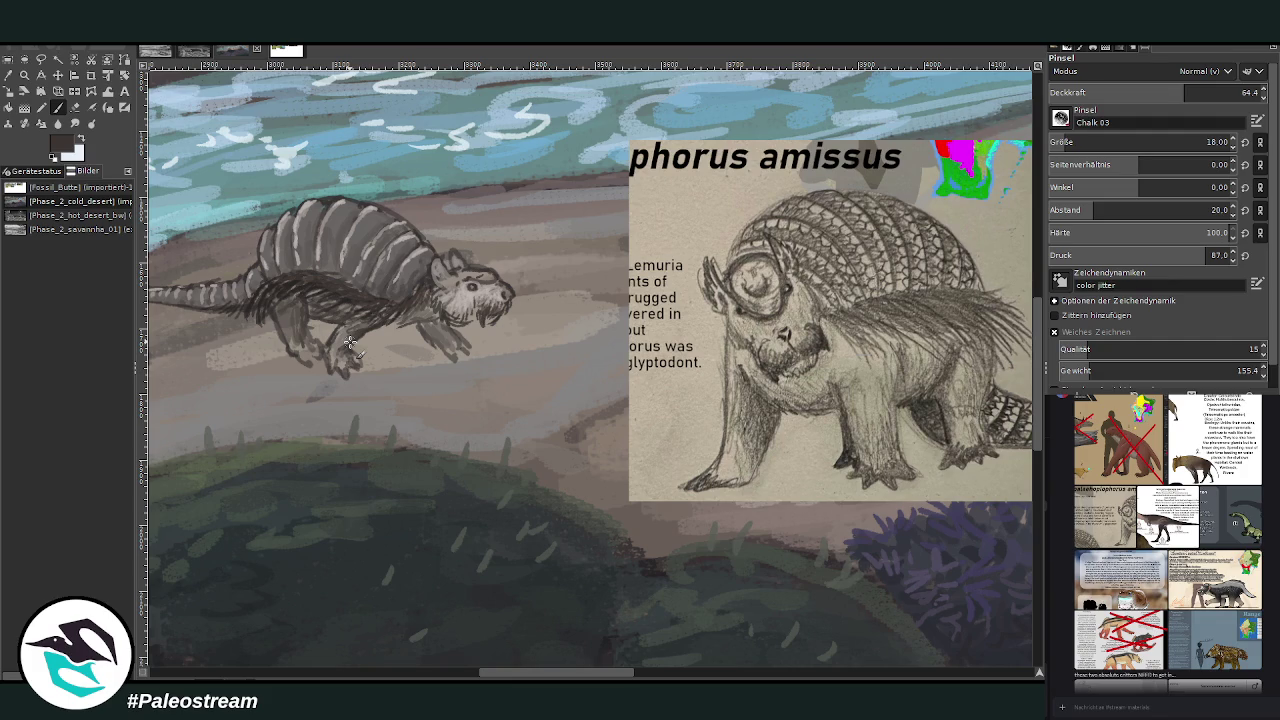
{"action": "left_click_drag", "start_coordinate": [436, 323], "coordinate": [440, 340]}
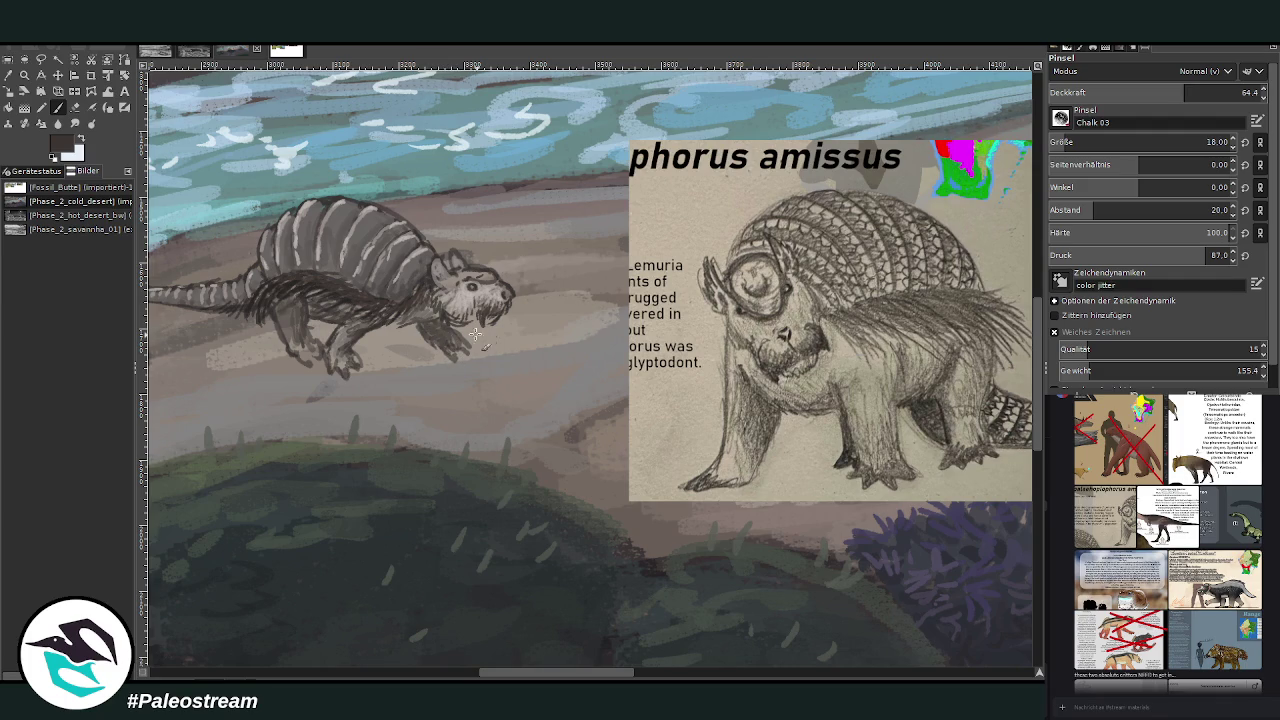
{"action": "left_click_drag", "start_coordinate": [450, 338], "coordinate": [468, 352]}
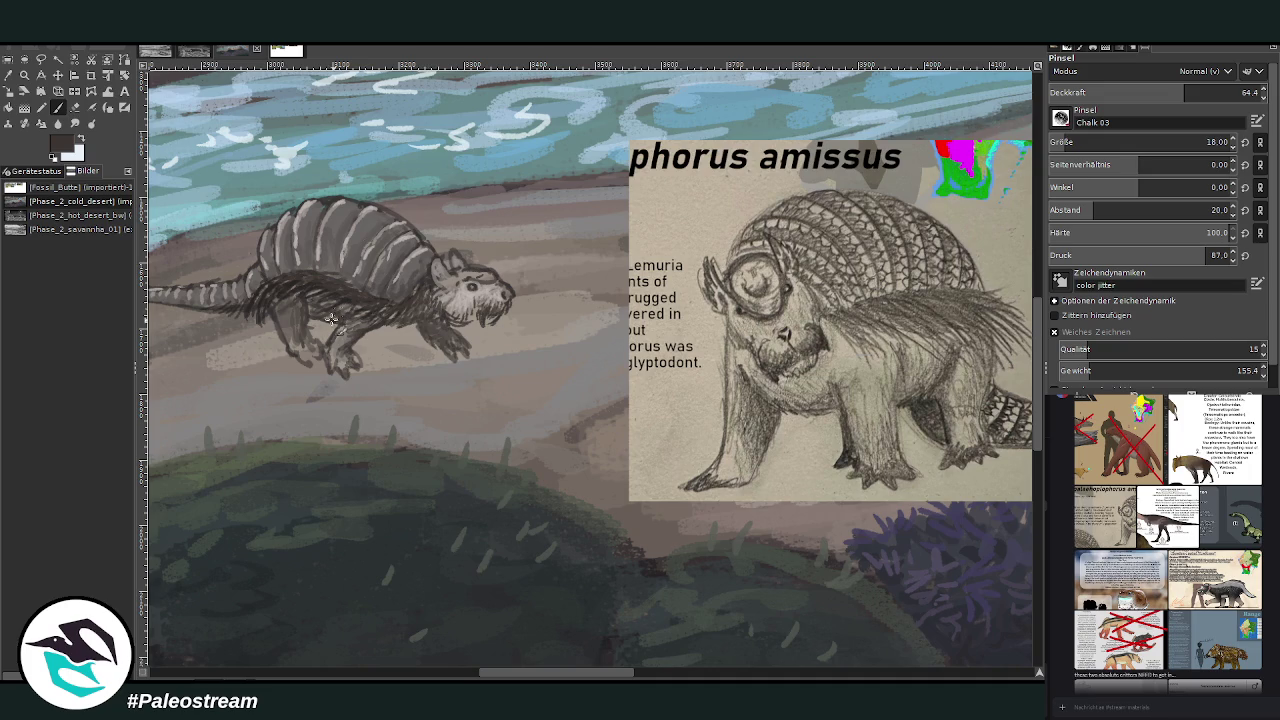
Brighten the foreleg and cheek with light pinkish-beige strokes.
{"action": "left_click", "coordinate": [1001, 368], "text": "ctrl"}
{"action": "left_click_drag", "start_coordinate": [342, 326], "coordinate": [337, 352]}
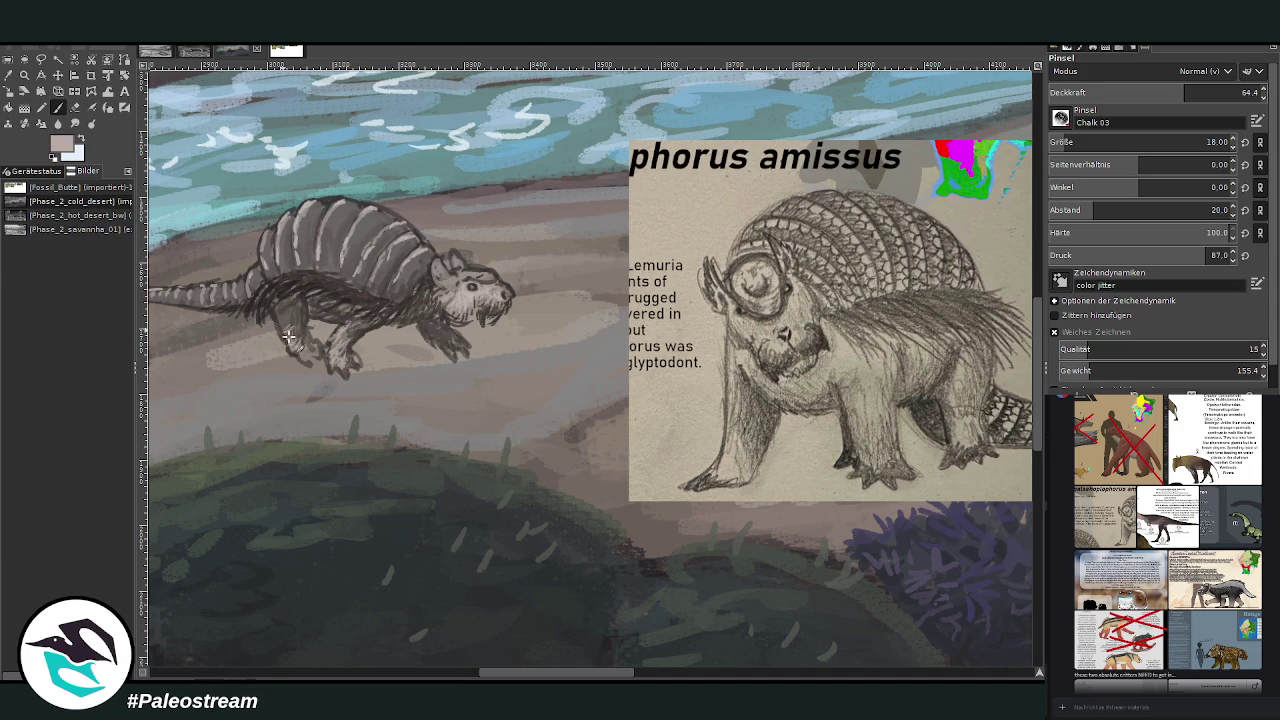
{"action": "left_click_drag", "start_coordinate": [295, 343], "coordinate": [282, 297]}
{"action": "left_click_drag", "start_coordinate": [440, 282], "coordinate": [458, 288]}
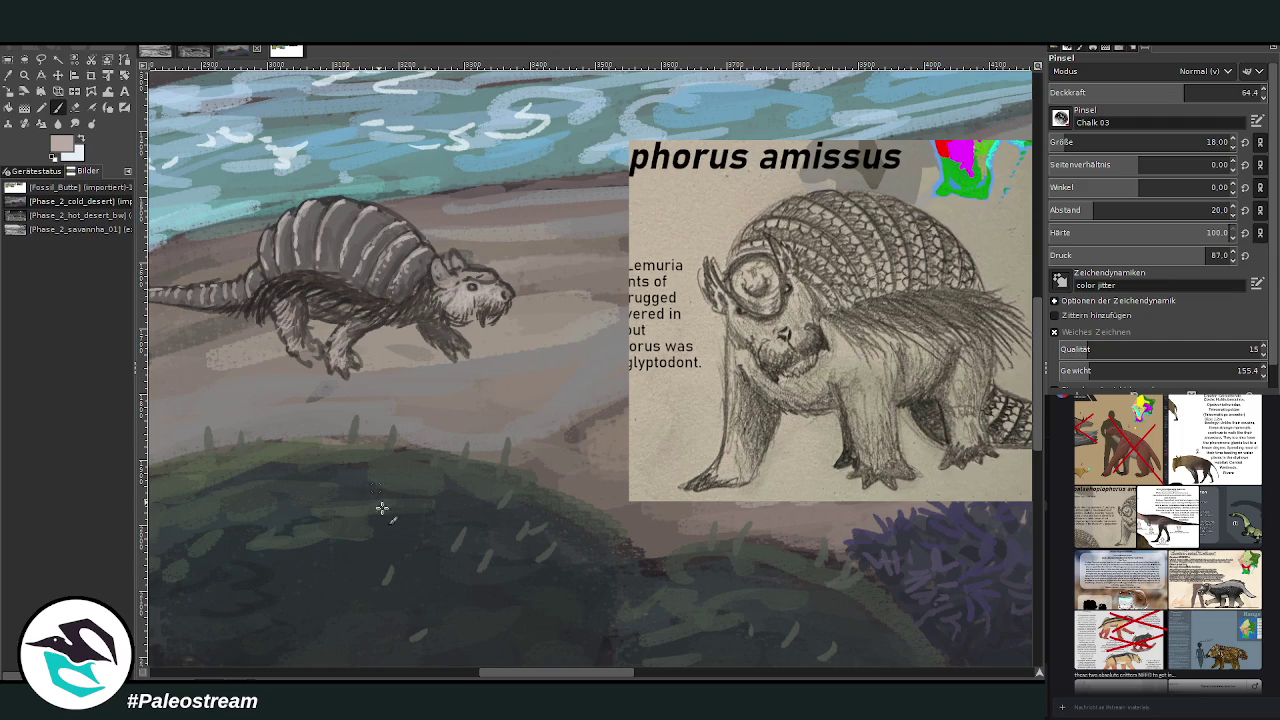
Sample a grey from the painting as the new paint colour.
{"action": "left_click_drag", "start_coordinate": [517, 678], "coordinate": [480, 678]}
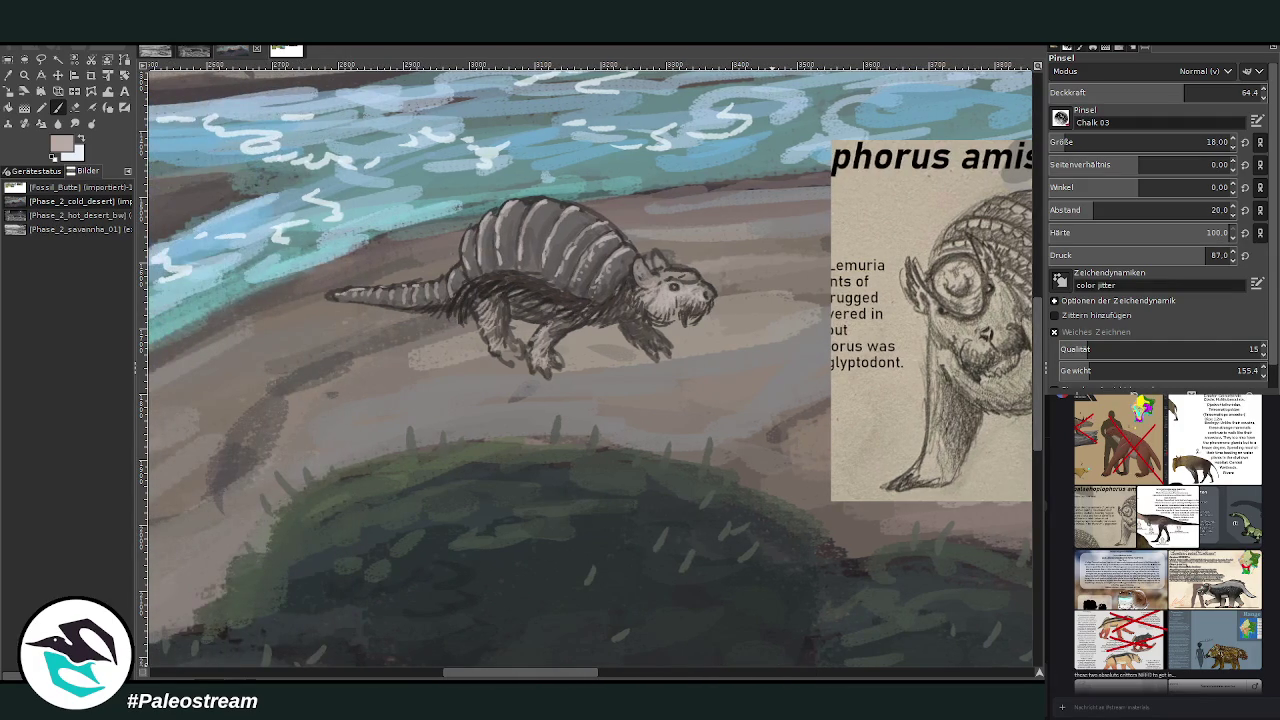
{"action": "left_click", "coordinate": [10, 76]}
{"action": "left_click", "coordinate": [510, 224]}
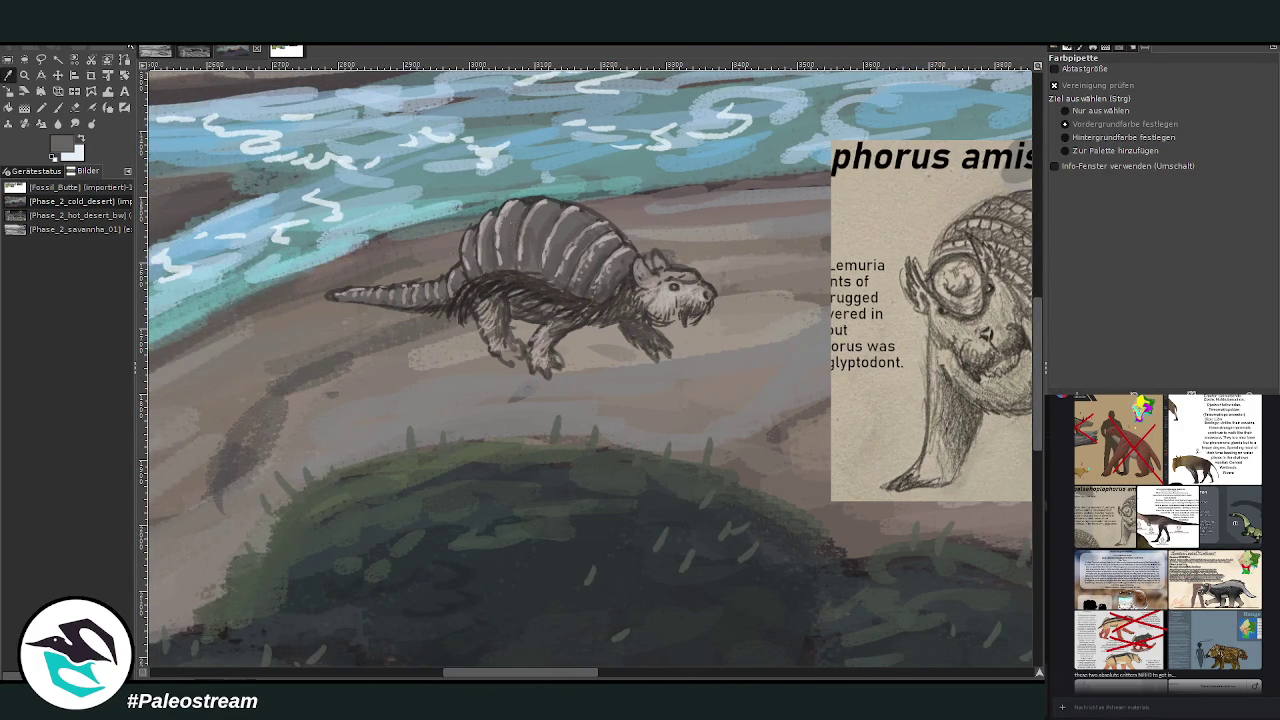
{"action": "key", "text": "p"}
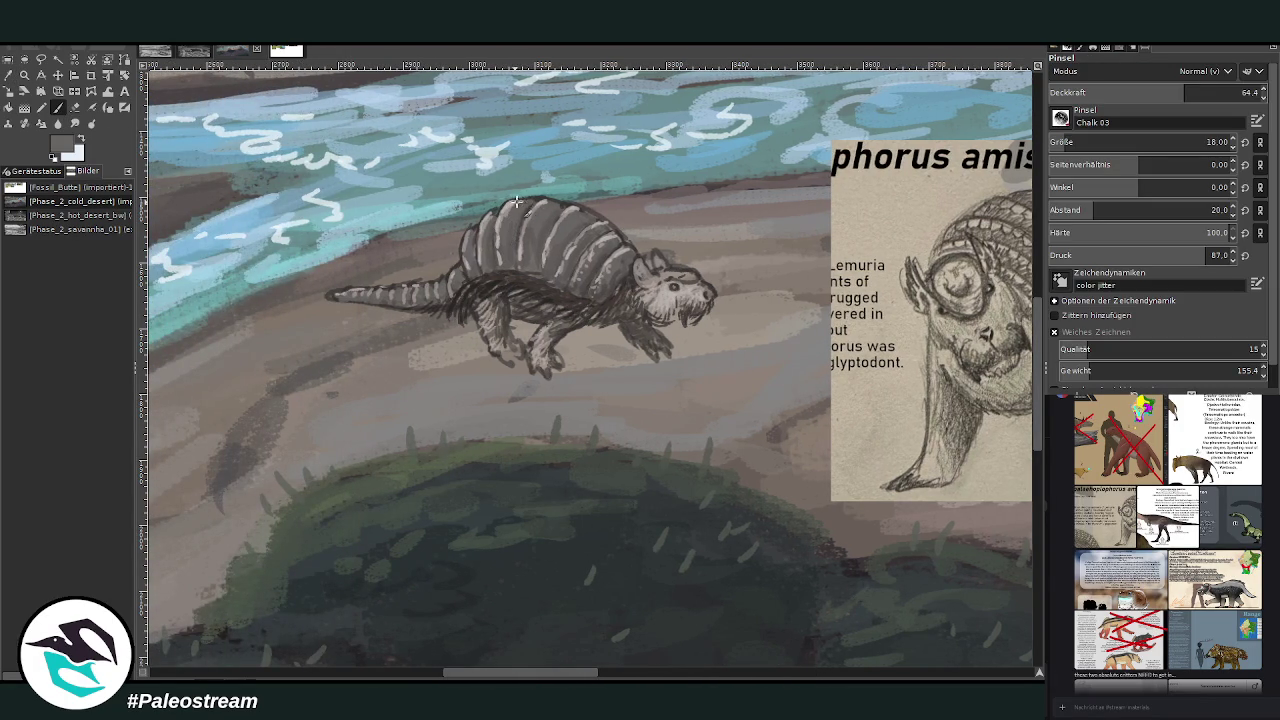
{"action": "key", "text": "shift+e"}
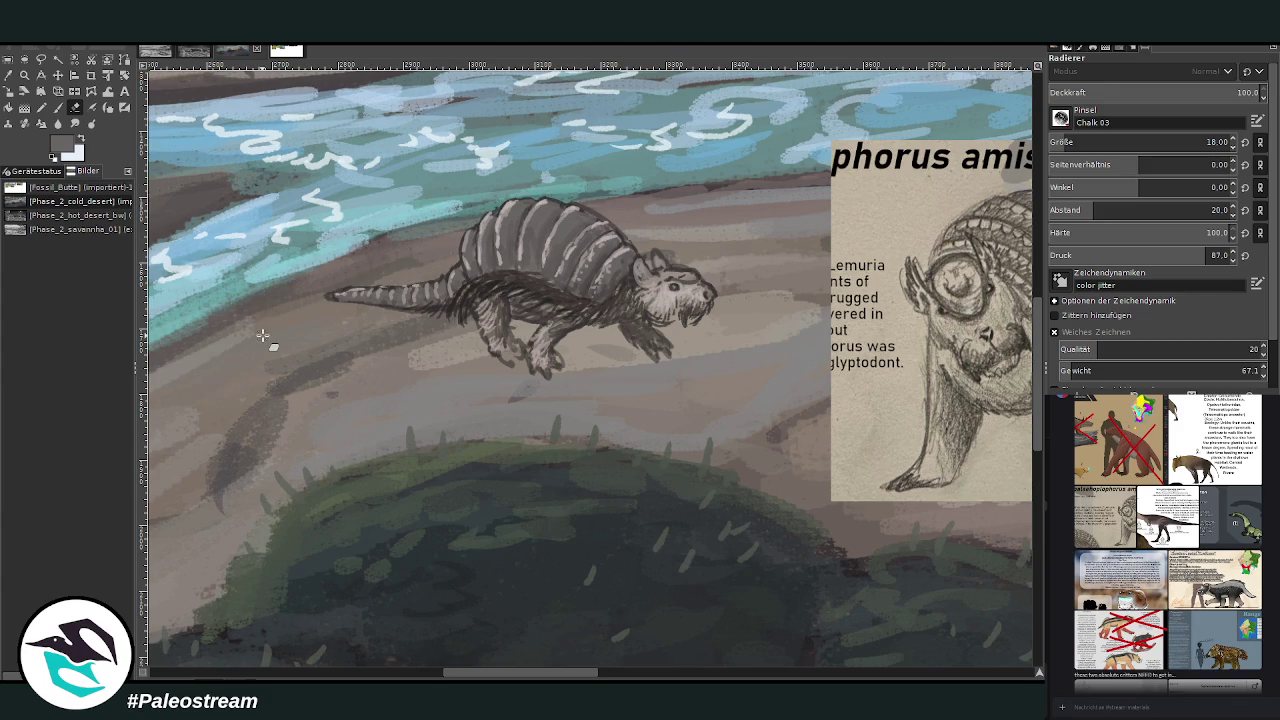
Zoom out to review the whole landscape, then zoom back in on the creature.
{"action": "scroll", "coordinate": [260, 340], "scroll_direction": "down", "scroll_amount": 2}
{"action": "scroll", "coordinate": [268, 341], "scroll_direction": "down", "scroll_amount": 2}
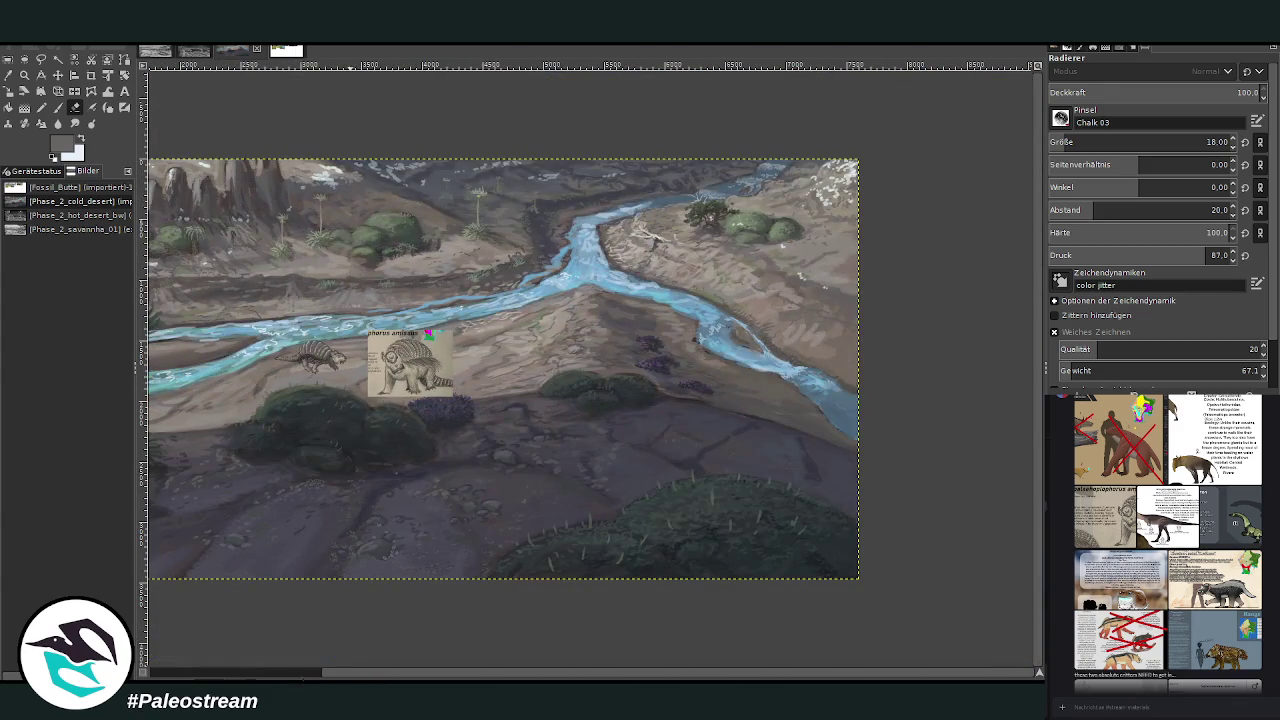
{"action": "scroll", "coordinate": [350, 615], "scroll_direction": "left", "scroll_amount": 3}
{"action": "left_click", "coordinate": [9, 75]}
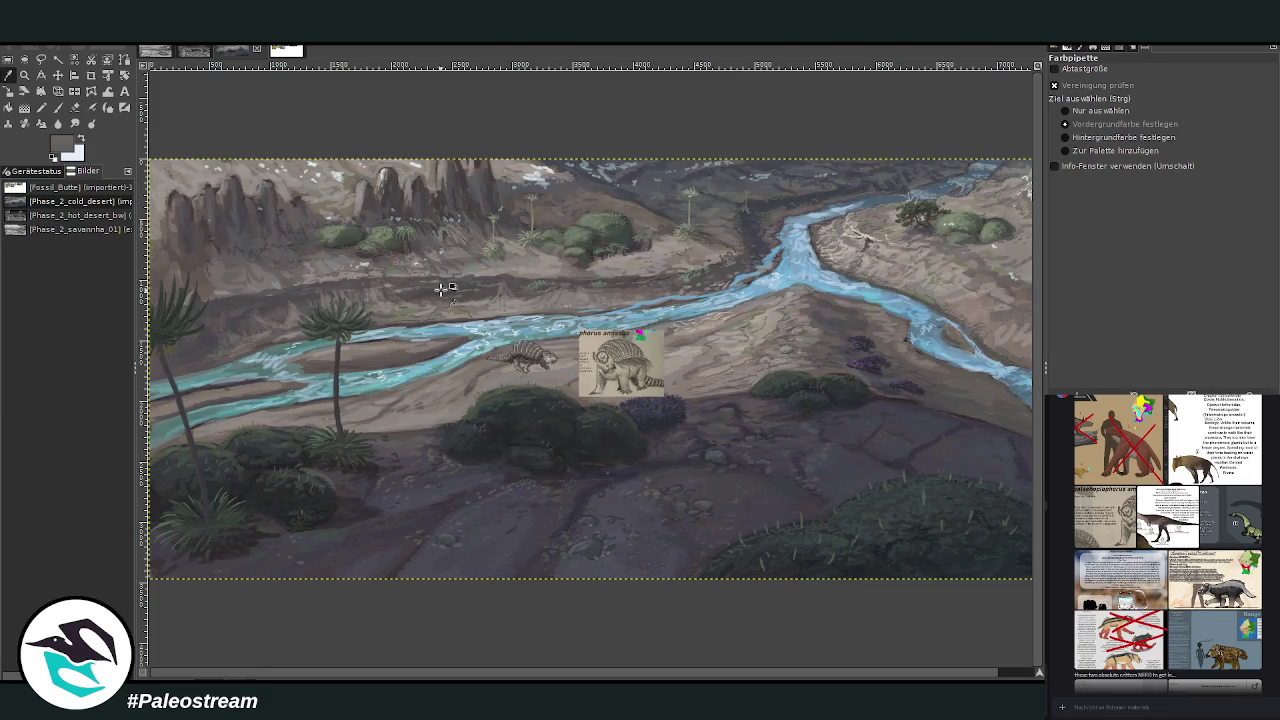
{"action": "left_click", "coordinate": [24, 75]}
{"action": "left_click_drag", "start_coordinate": [430, 276], "coordinate": [674, 522]}
{"action": "mouse_move", "coordinate": [348, 124]}
{"action": "left_mouse_down"}
{"action": "mouse_move", "coordinate": [460, 206]}
{"action": "mouse_move", "coordinate": [740, 592]}
{"action": "left_mouse_up"}
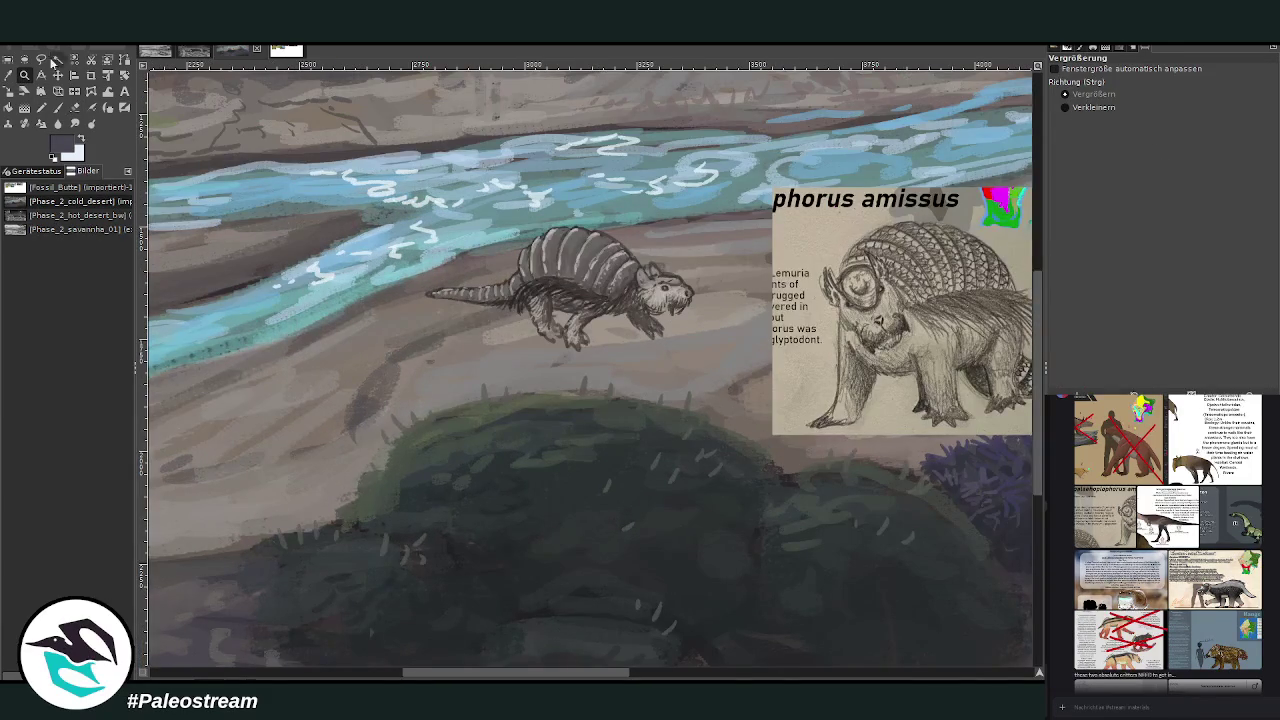
Paint a soft shadow under the belly and front foot using a size 67, 72.9-opacity chalk brush.
{"action": "left_click", "coordinate": [58, 107]}
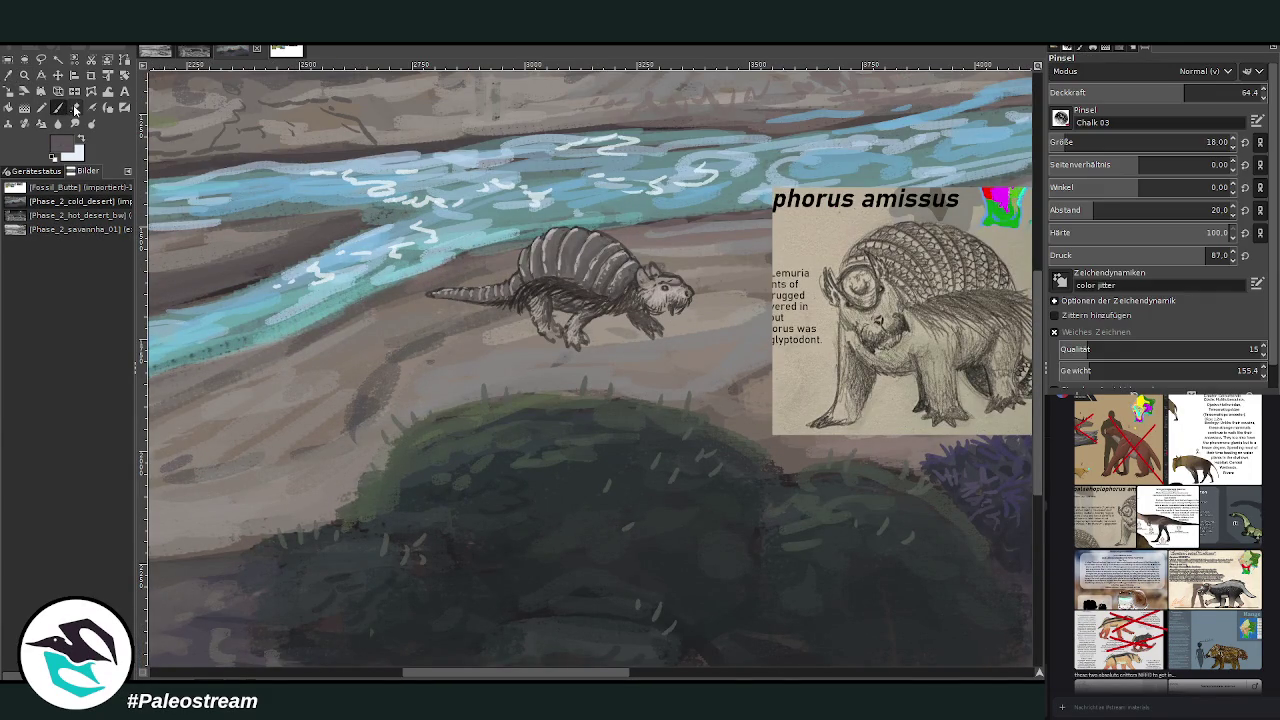
{"action": "key", "text": "bracketright"}
{"action": "key", "text": "bracketright"}
{"action": "key", "text": "bracketright"}
{"action": "left_click", "coordinate": [1207, 142]}
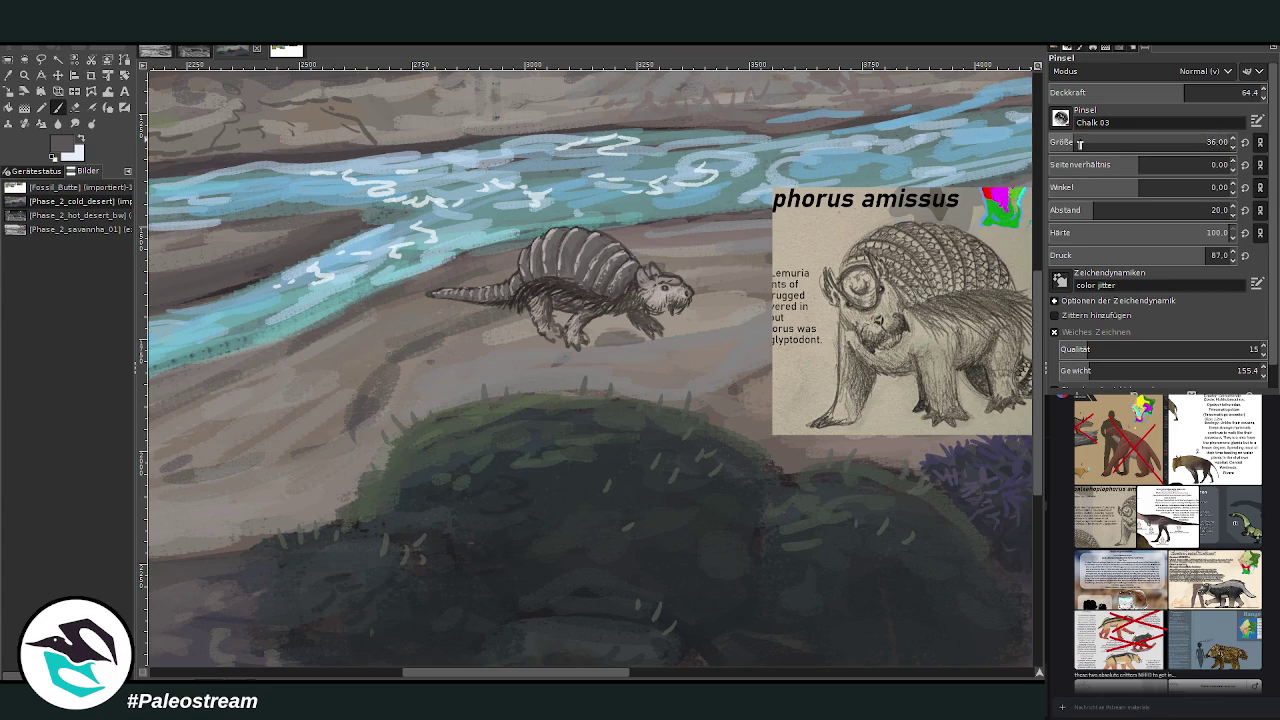
{"action": "left_click", "coordinate": [1183, 93]}
{"action": "mouse_move", "coordinate": [632, 338]}
{"action": "left_mouse_down"}
{"action": "mouse_move", "coordinate": [670, 342]}
{"action": "mouse_move", "coordinate": [600, 346]}
{"action": "mouse_move", "coordinate": [535, 320]}
{"action": "mouse_move", "coordinate": [705, 350]}
{"action": "mouse_move", "coordinate": [544, 307]}
{"action": "mouse_move", "coordinate": [471, 321]}
{"action": "mouse_move", "coordinate": [556, 311]}
{"action": "mouse_move", "coordinate": [590, 335]}
{"action": "left_mouse_up"}
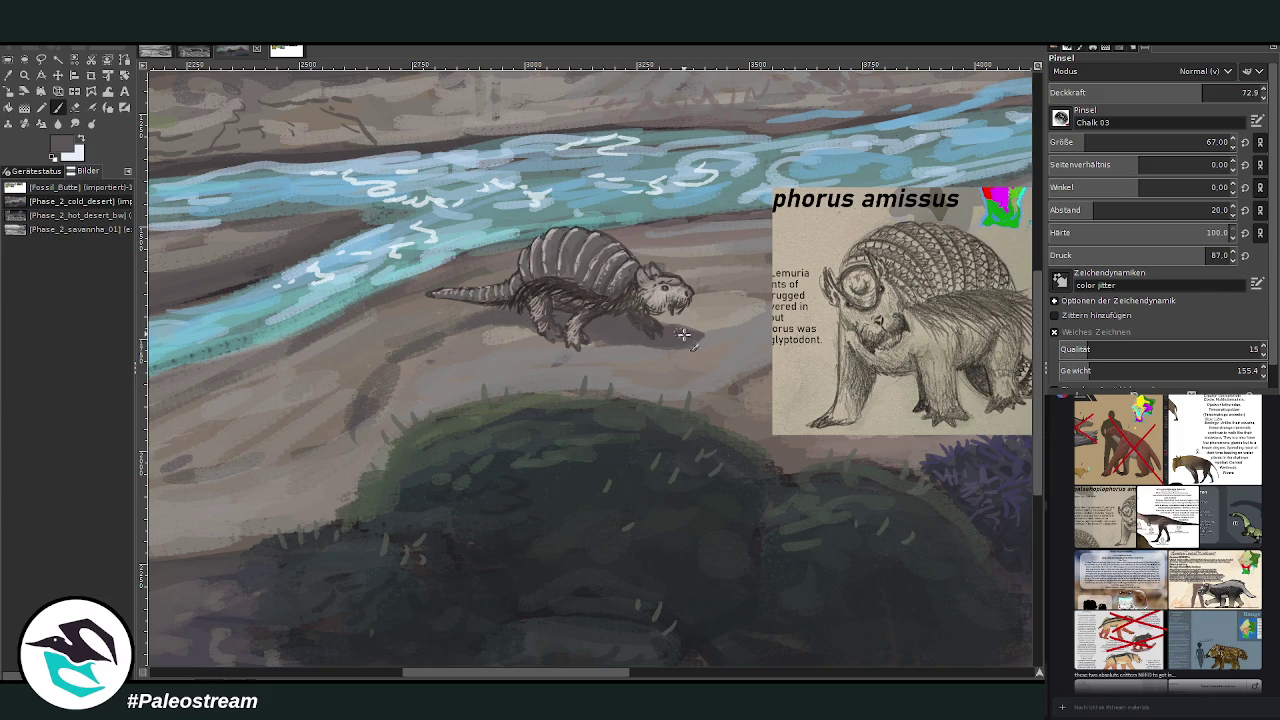
{"action": "left_click_drag", "start_coordinate": [673, 346], "coordinate": [655, 312]}
Zoom in and paint the head and neck in sampled light grey at size 27, opacity 88.6.
{"action": "key", "text": "z"}
{"action": "left_click_drag", "start_coordinate": [448, 156], "coordinate": [780, 492]}
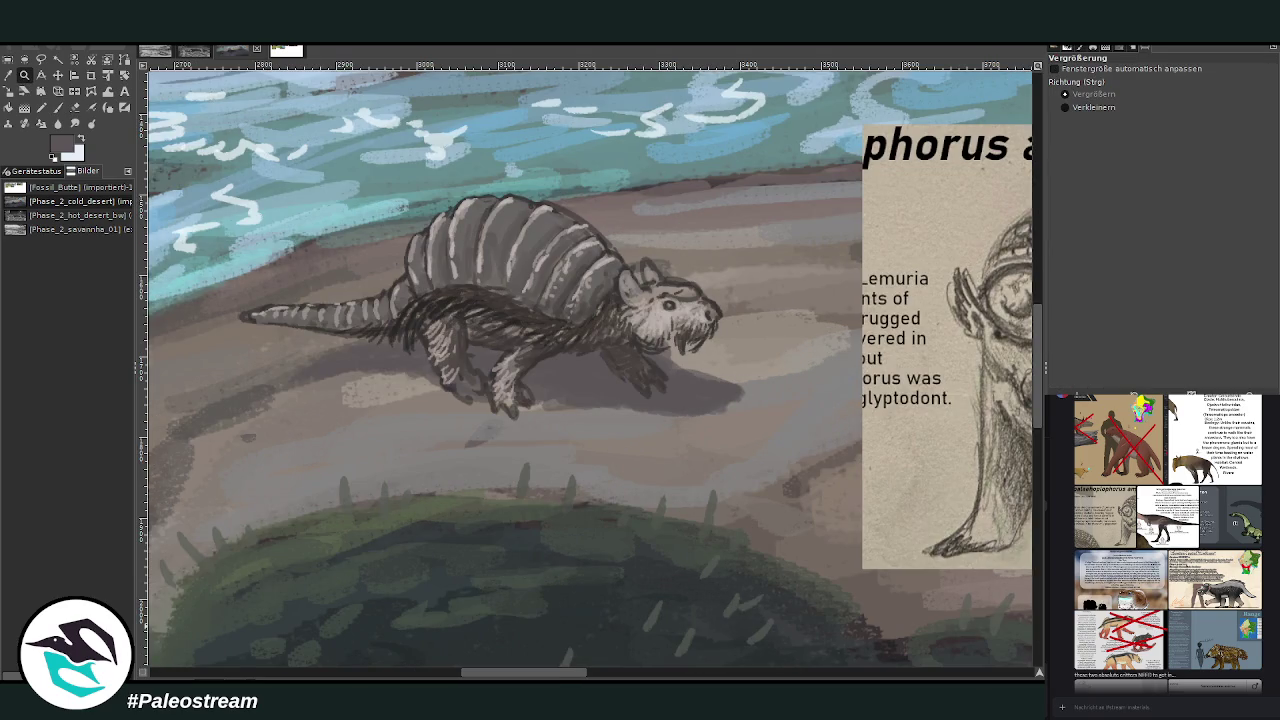
{"action": "key", "text": "o"}
{"action": "left_click", "coordinate": [645, 328]}
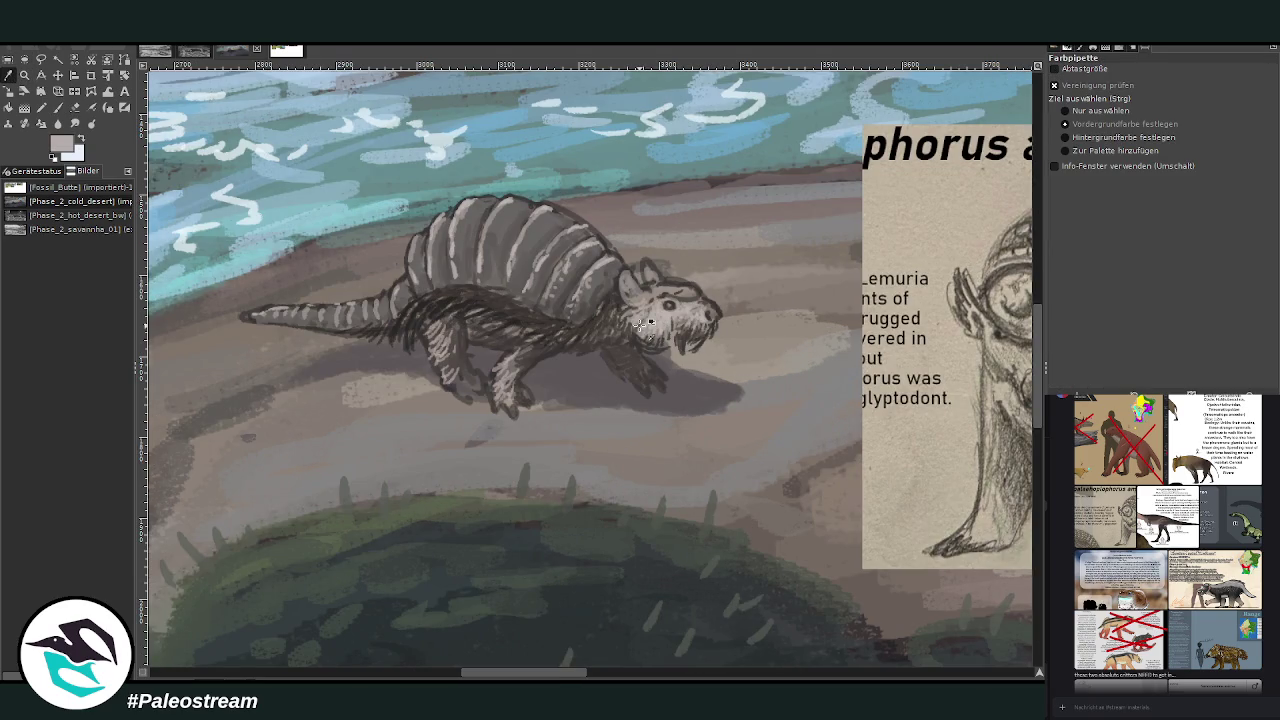
{"action": "key", "text": "p"}
{"action": "left_click", "coordinate": [1237, 92]}
{"action": "left_click", "coordinate": [1207, 142]}
{"action": "mouse_move", "coordinate": [668, 328]}
{"action": "left_mouse_down"}
{"action": "mouse_move", "coordinate": [660, 355]}
{"action": "mouse_move", "coordinate": [621, 330]}
{"action": "left_mouse_up"}
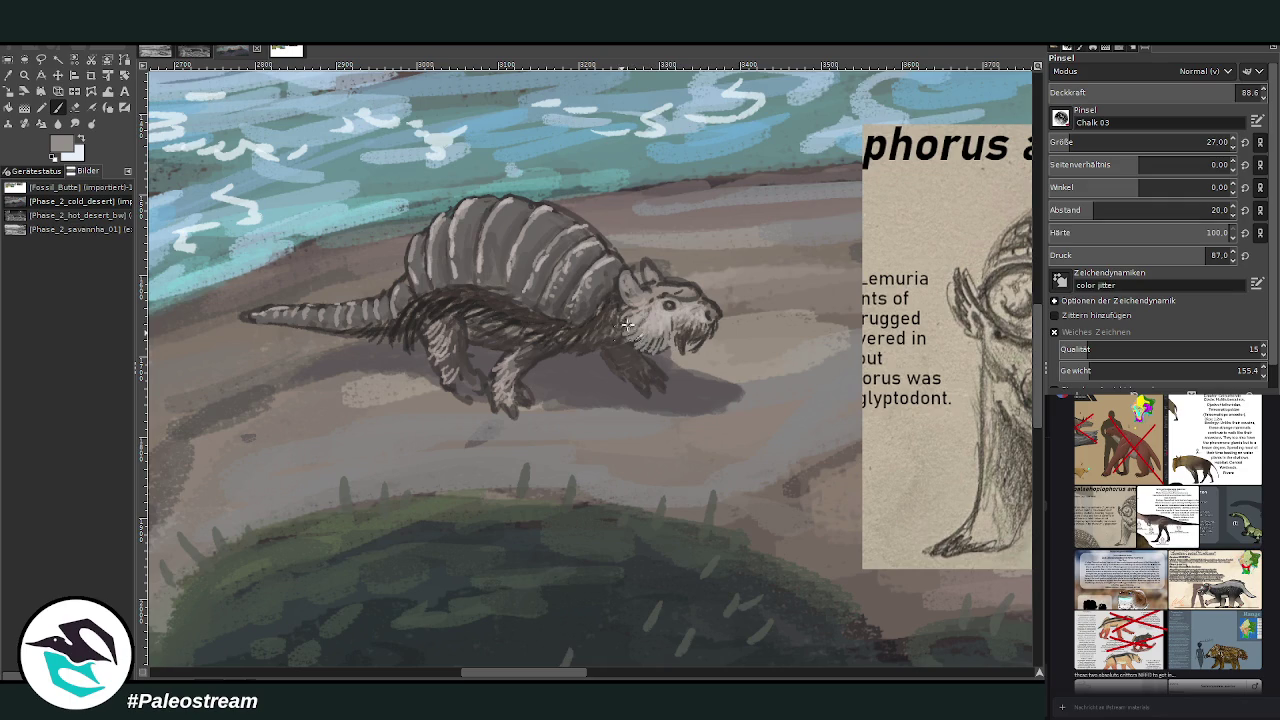
{"action": "mouse_move", "coordinate": [555, 672]}
{"action": "left_mouse_down"}
{"action": "mouse_move", "coordinate": [573, 678]}
{"action": "mouse_move", "coordinate": [560, 678]}
{"action": "left_mouse_up"}
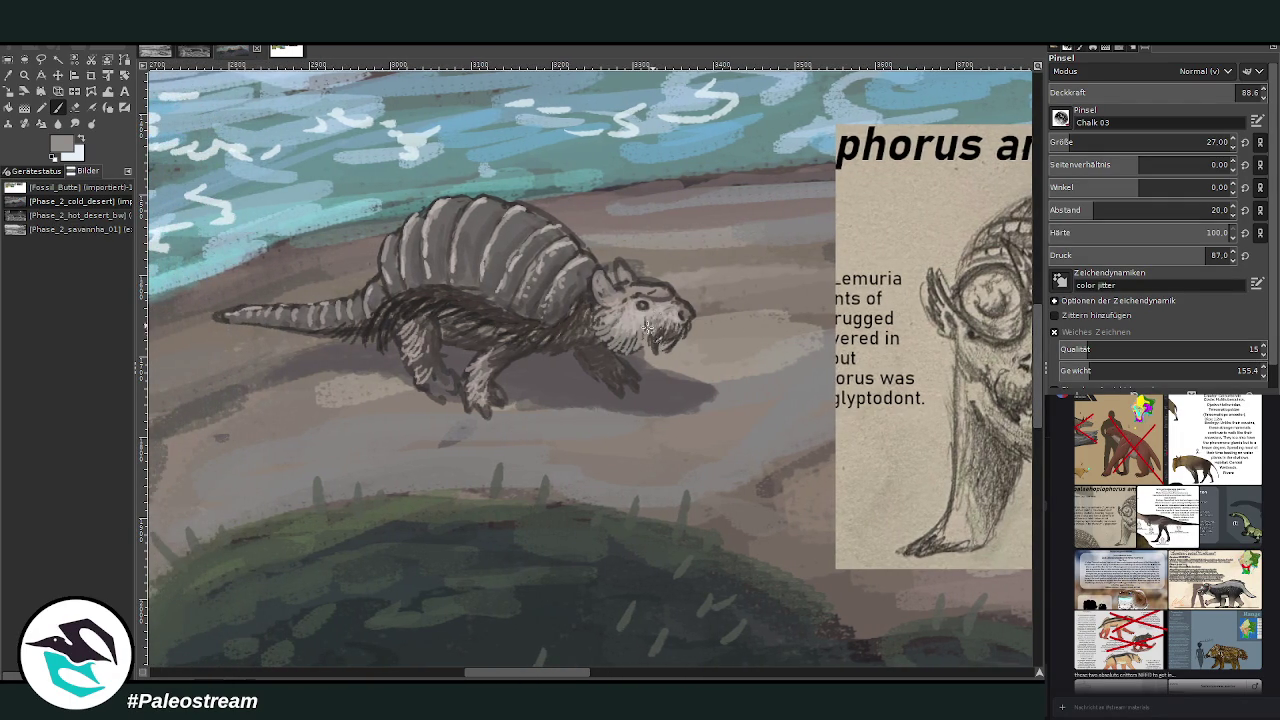
Add dark grey detail around the mouth, teeth and eye, then lower opacity to 42.6.
{"action": "left_click", "coordinate": [950, 358], "text": "ctrl"}
{"action": "mouse_move", "coordinate": [676, 334]}
{"action": "left_mouse_down"}
{"action": "mouse_move", "coordinate": [662, 326]}
{"action": "mouse_move", "coordinate": [650, 346]}
{"action": "mouse_move", "coordinate": [658, 336]}
{"action": "mouse_move", "coordinate": [635, 296]}
{"action": "left_mouse_up"}
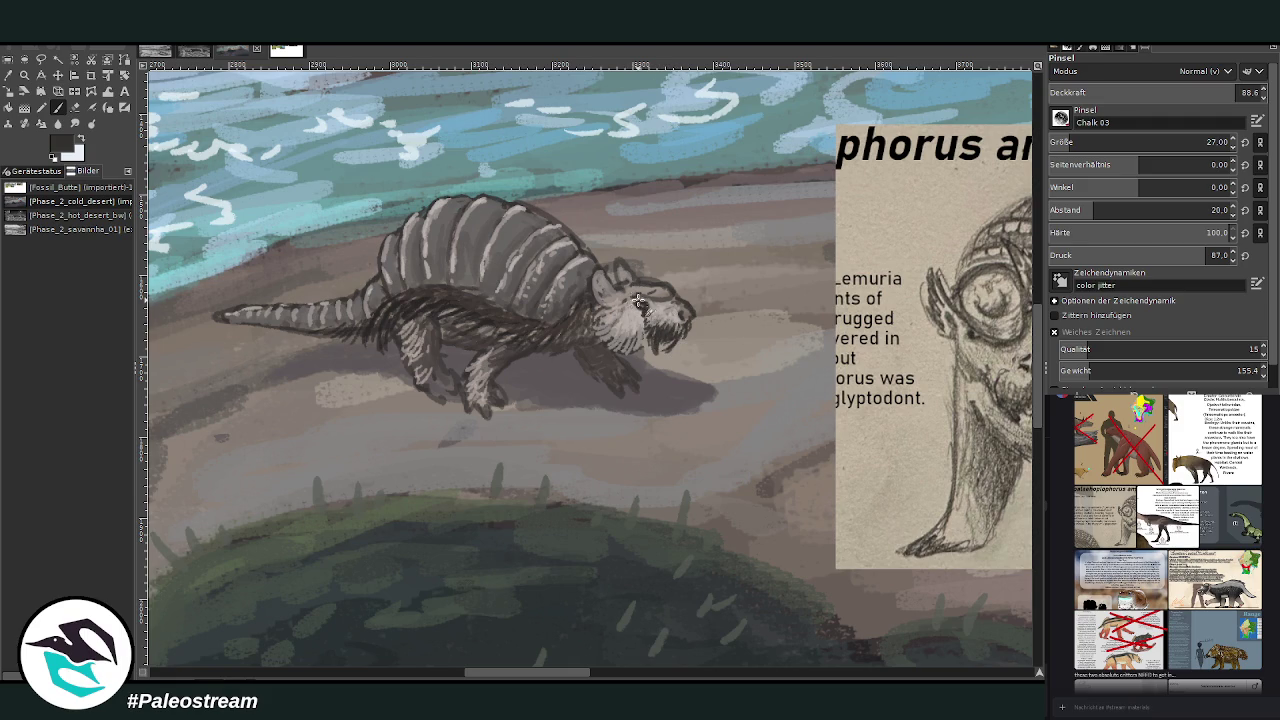
{"action": "left_click", "coordinate": [1142, 92]}
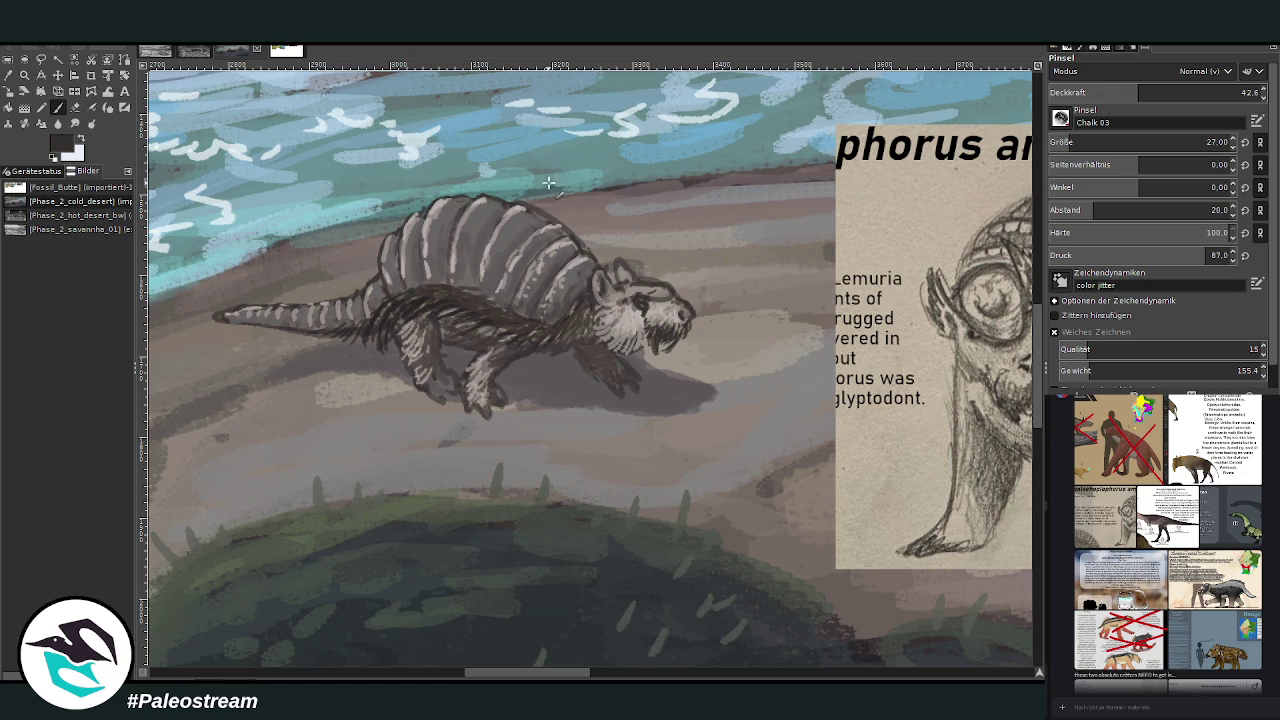
{"action": "left_click_drag", "start_coordinate": [571, 672], "coordinate": [587, 672]}
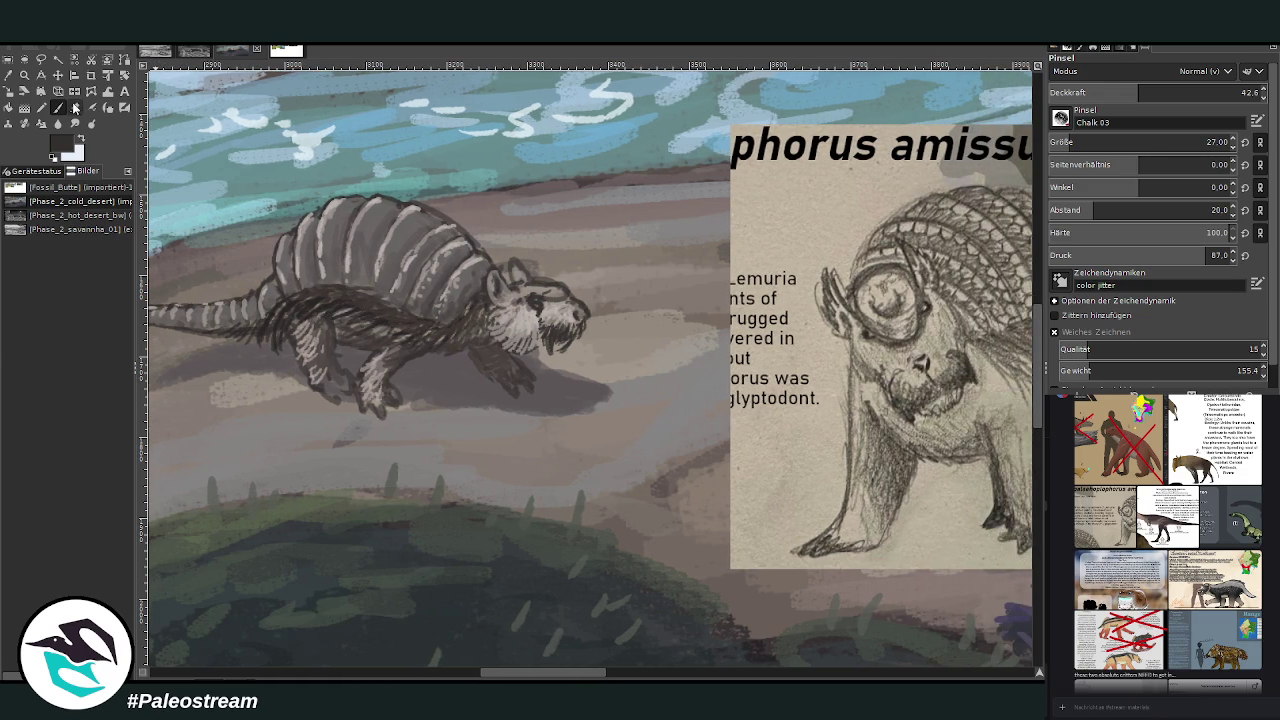
{"action": "left_click", "coordinate": [73, 108]}
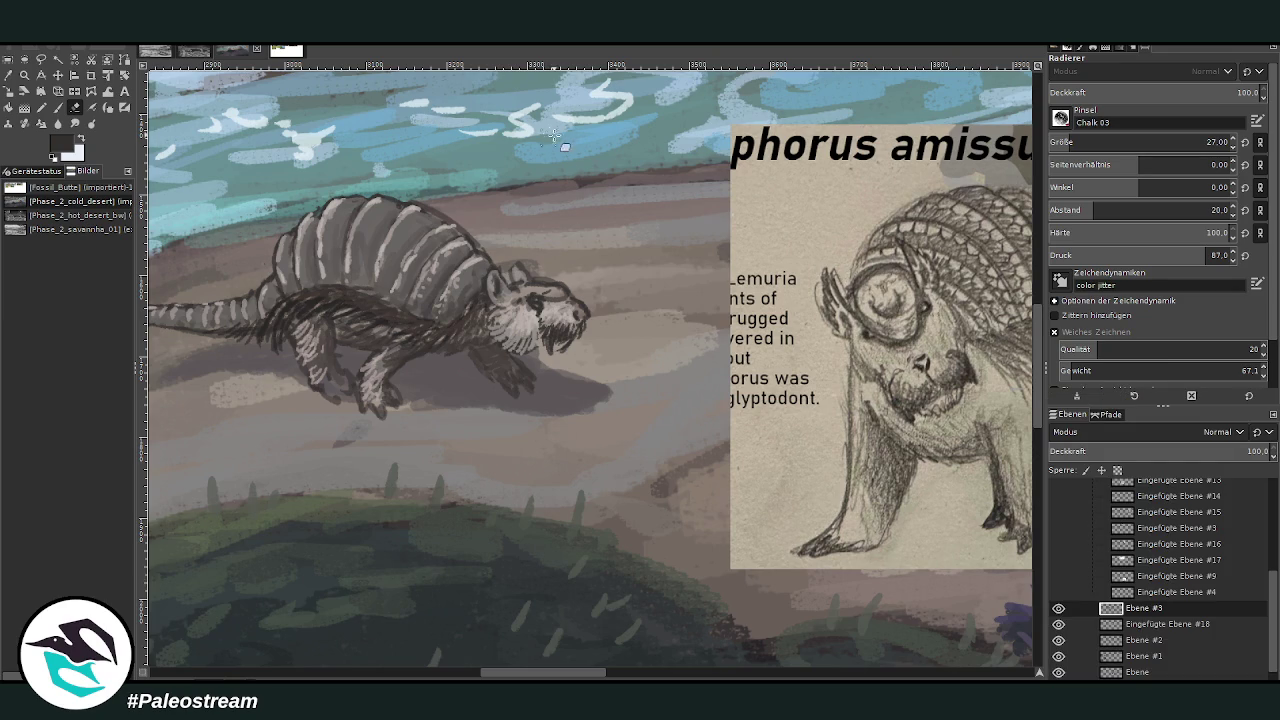
Shade the face and body with sampled grey-tan and dark grey-brown tones, then sample light beige.
{"action": "key", "text": "o"}
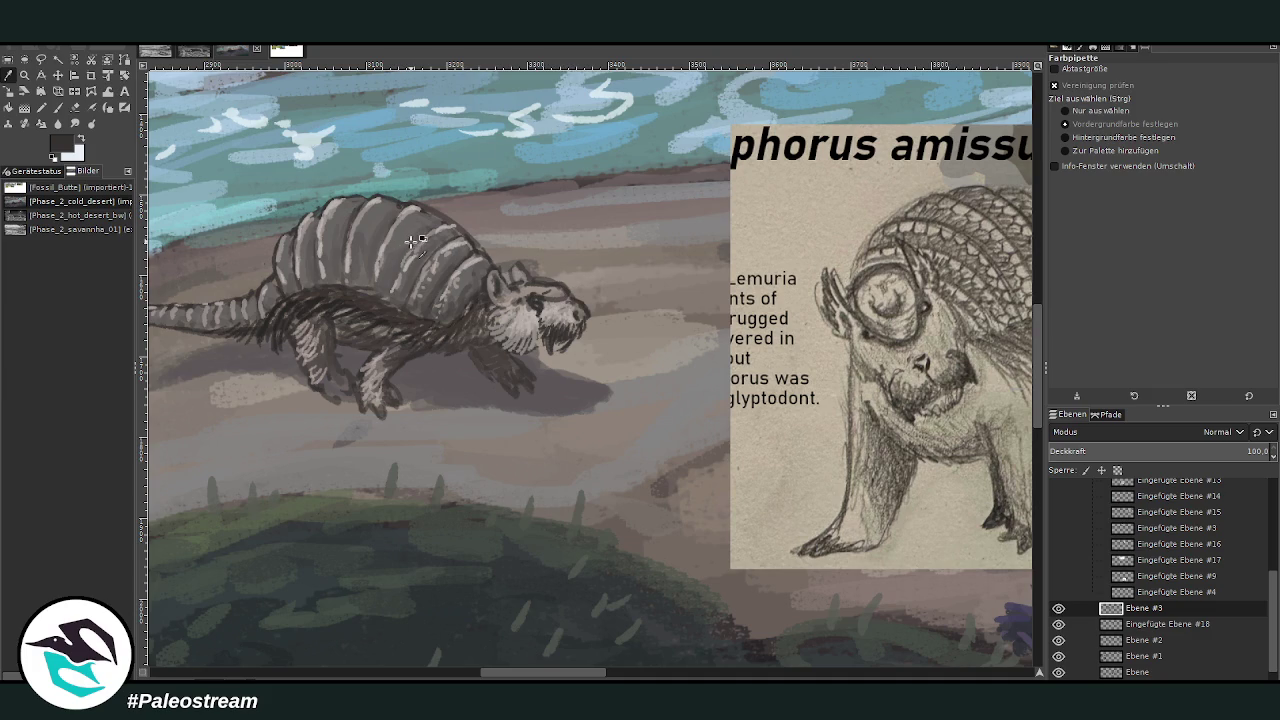
{"action": "left_click", "coordinate": [57, 107]}
{"action": "left_click", "coordinate": [998, 397], "text": "ctrl"}
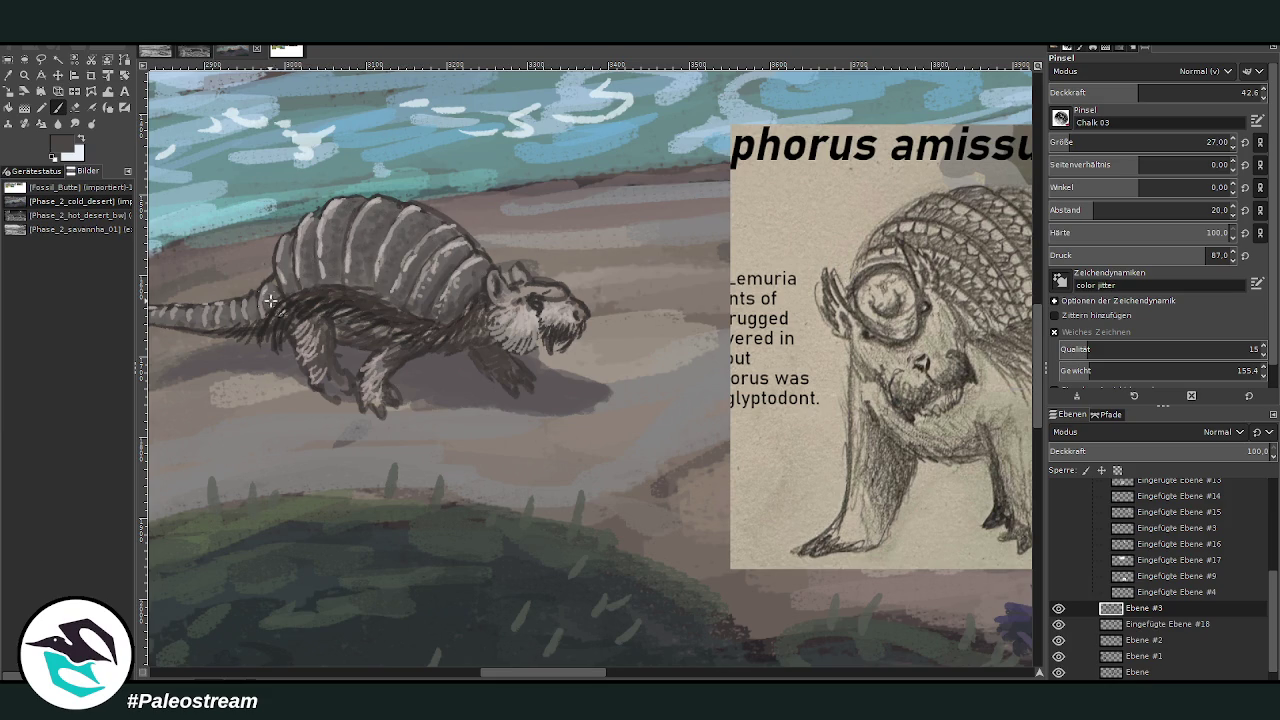
{"action": "key", "text": "o"}
{"action": "left_click", "coordinate": [525, 292]}
{"action": "left_click", "coordinate": [62, 107]}
{"action": "left_click", "coordinate": [1008, 374], "text": "ctrl"}
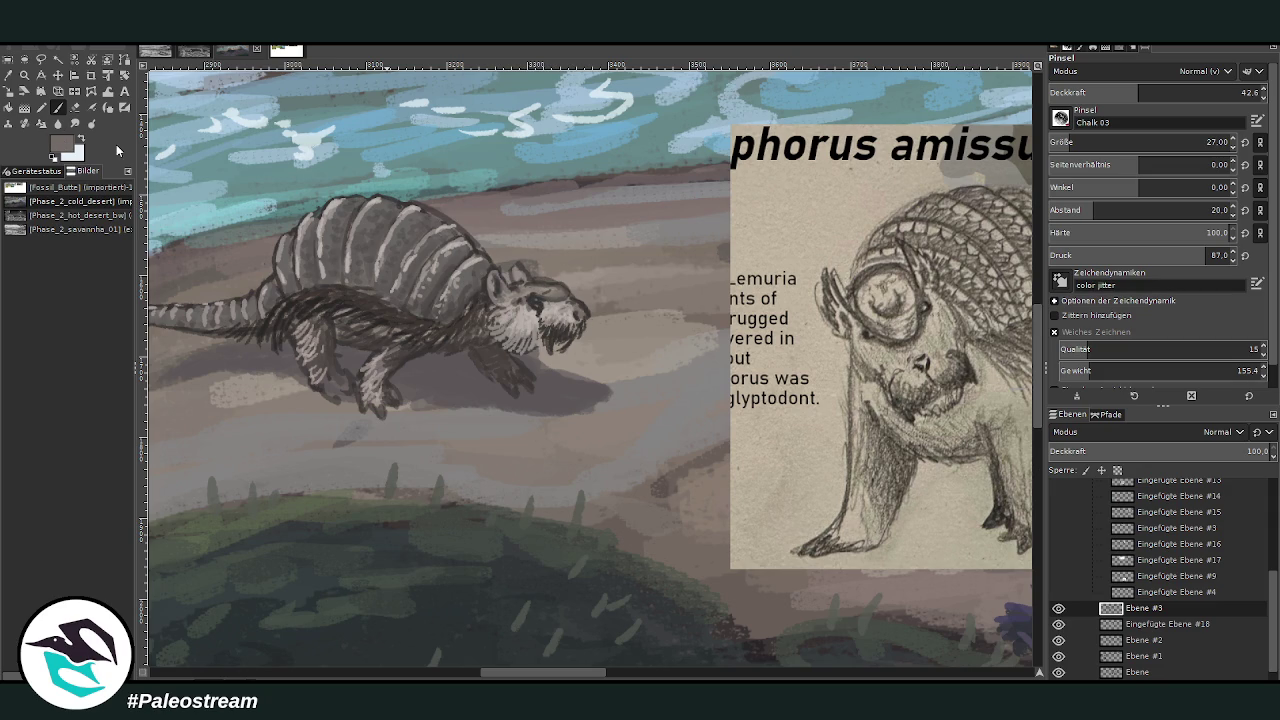
{"action": "left_click", "coordinate": [999, 380], "text": "ctrl"}
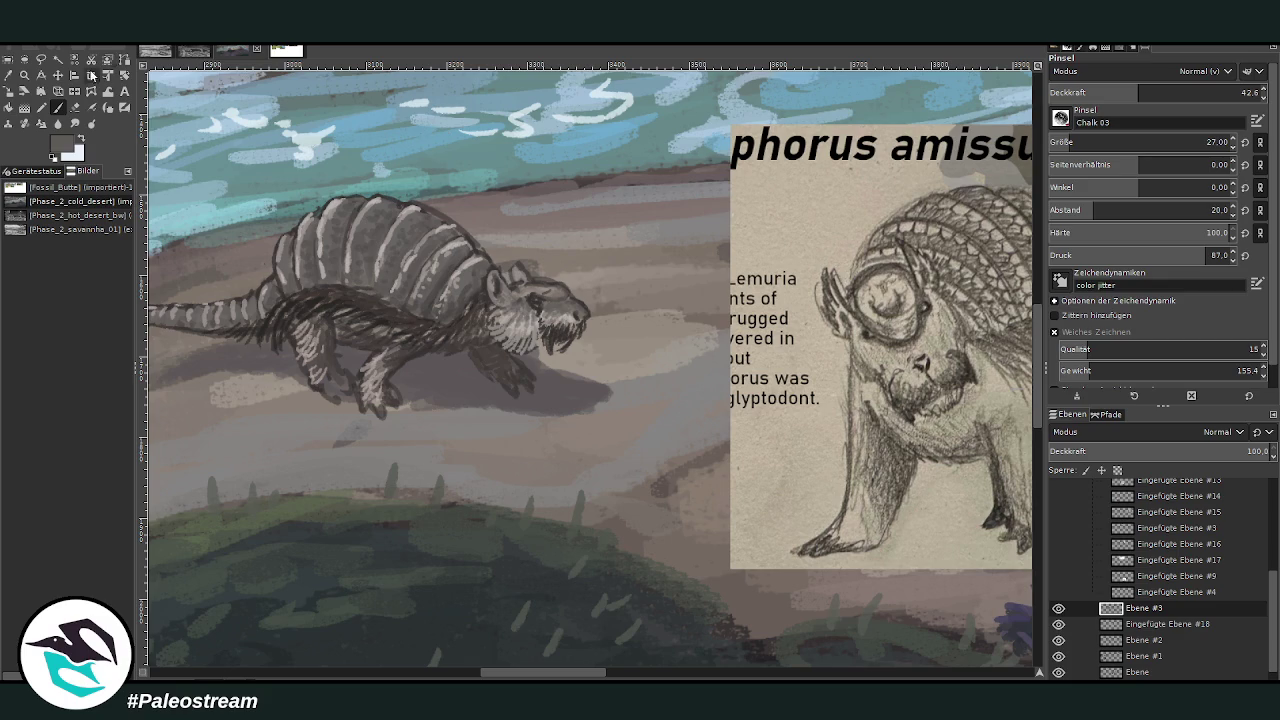
{"action": "left_click", "coordinate": [9, 76]}
{"action": "left_click", "coordinate": [524, 325]}
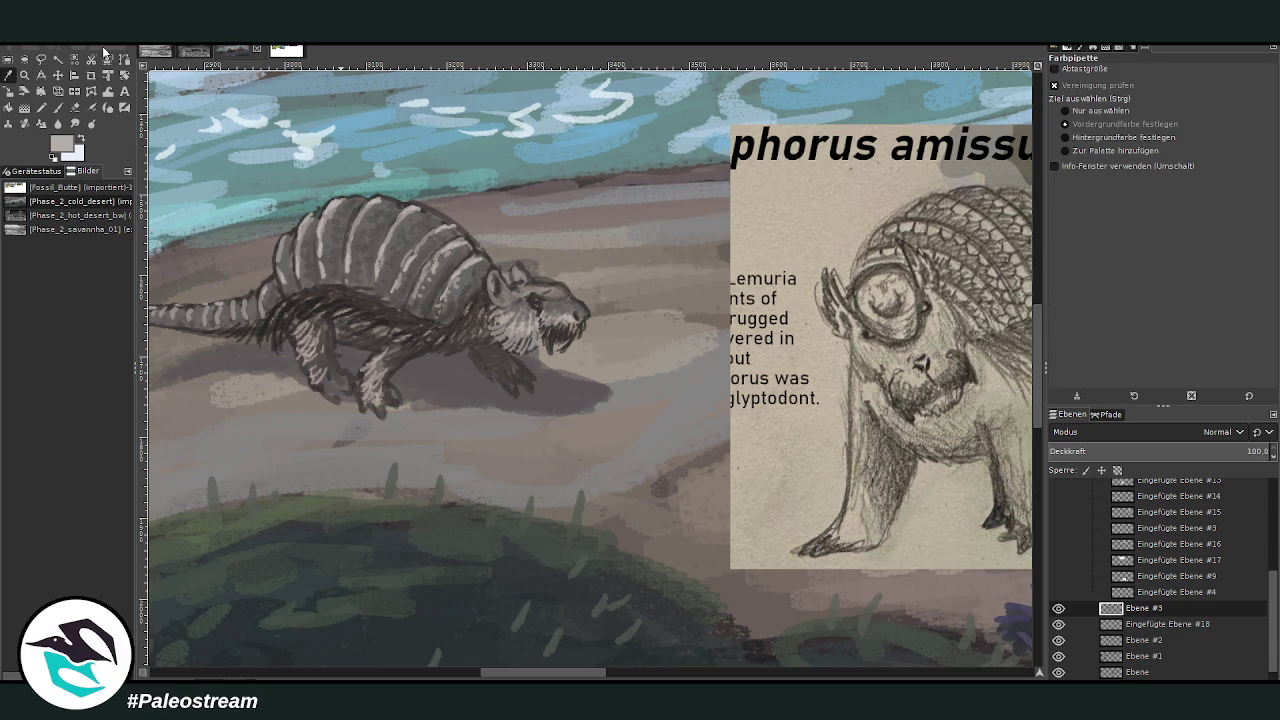
Set the brush to size 7, opacity 60.3 and paint light fur on the snout and legs.
{"action": "left_click", "coordinate": [57, 107]}
{"action": "left_click_drag", "start_coordinate": [1150, 142], "coordinate": [1070, 142]}
{"action": "left_click_drag", "start_coordinate": [1140, 92], "coordinate": [1175, 92]}
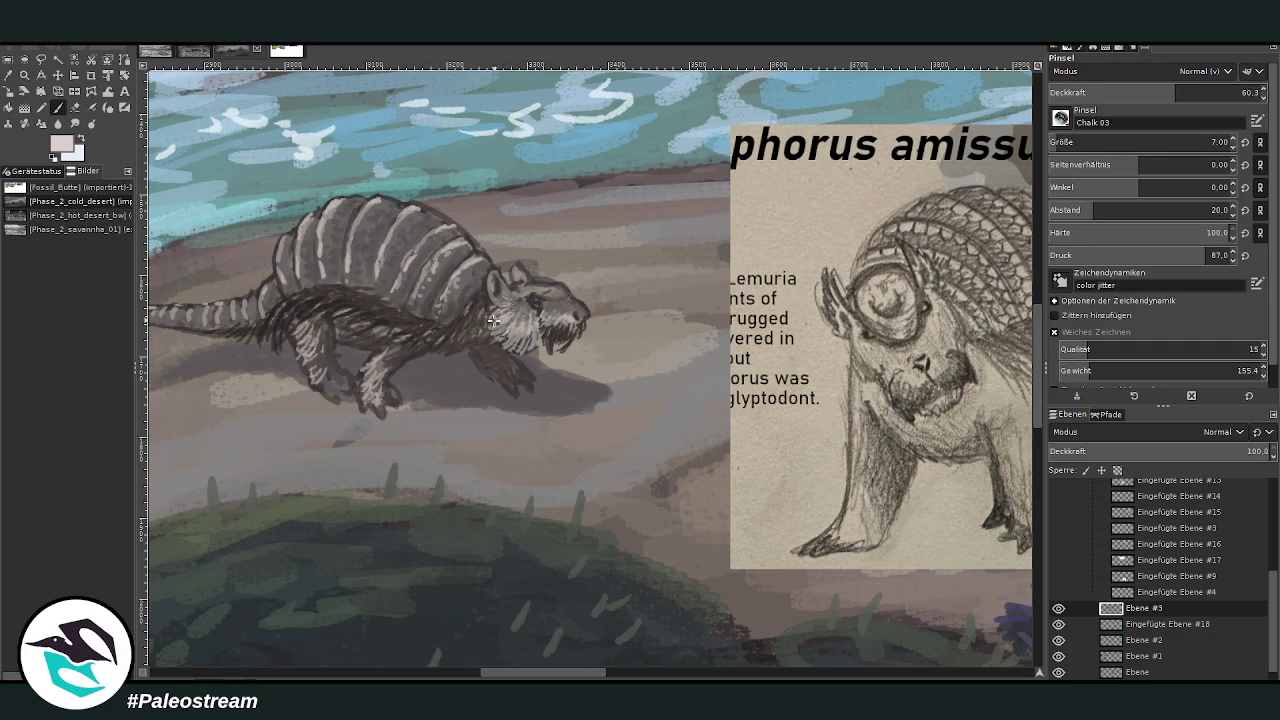
{"action": "left_click_drag", "start_coordinate": [556, 318], "coordinate": [568, 304]}
{"action": "left_click_drag", "start_coordinate": [549, 305], "coordinate": [553, 317]}
{"action": "left_click_drag", "start_coordinate": [372, 360], "coordinate": [366, 398]}
{"action": "left_click_drag", "start_coordinate": [320, 358], "coordinate": [310, 380]}
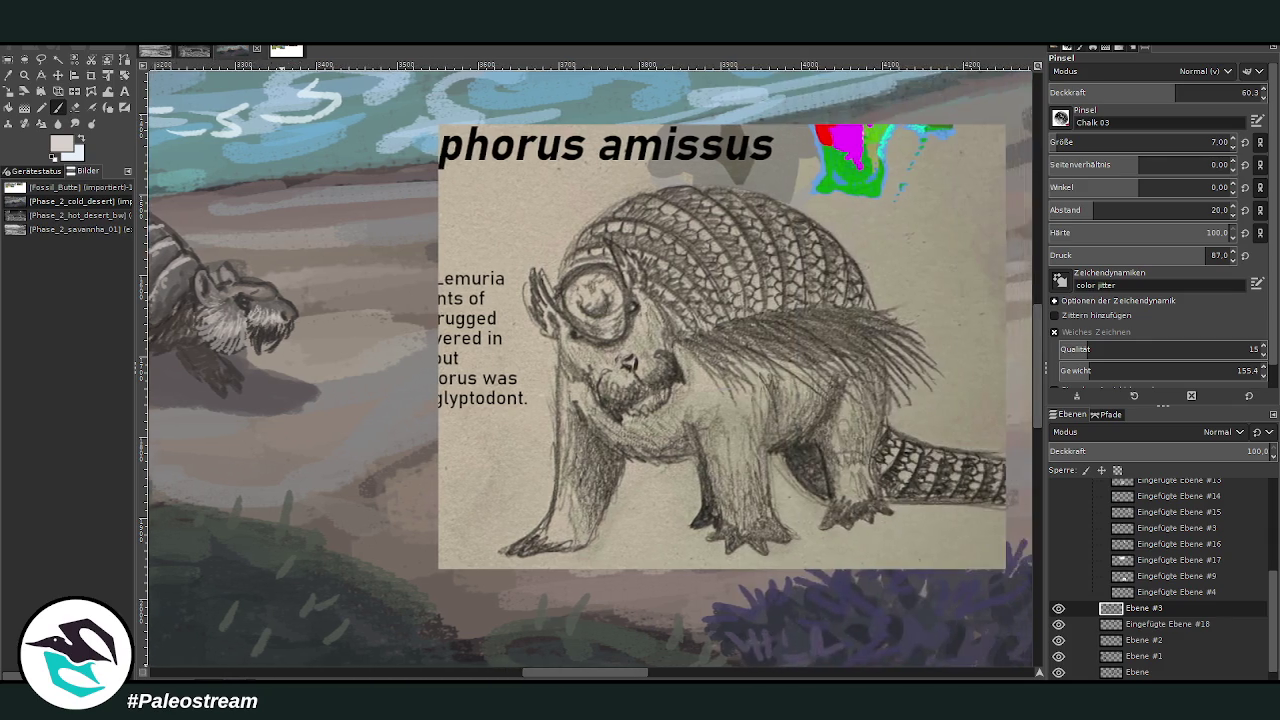
Add fine light hair along the shell's upper edge and the top of the tail.
{"action": "left_click_drag", "start_coordinate": [572, 676], "coordinate": [552, 676]}
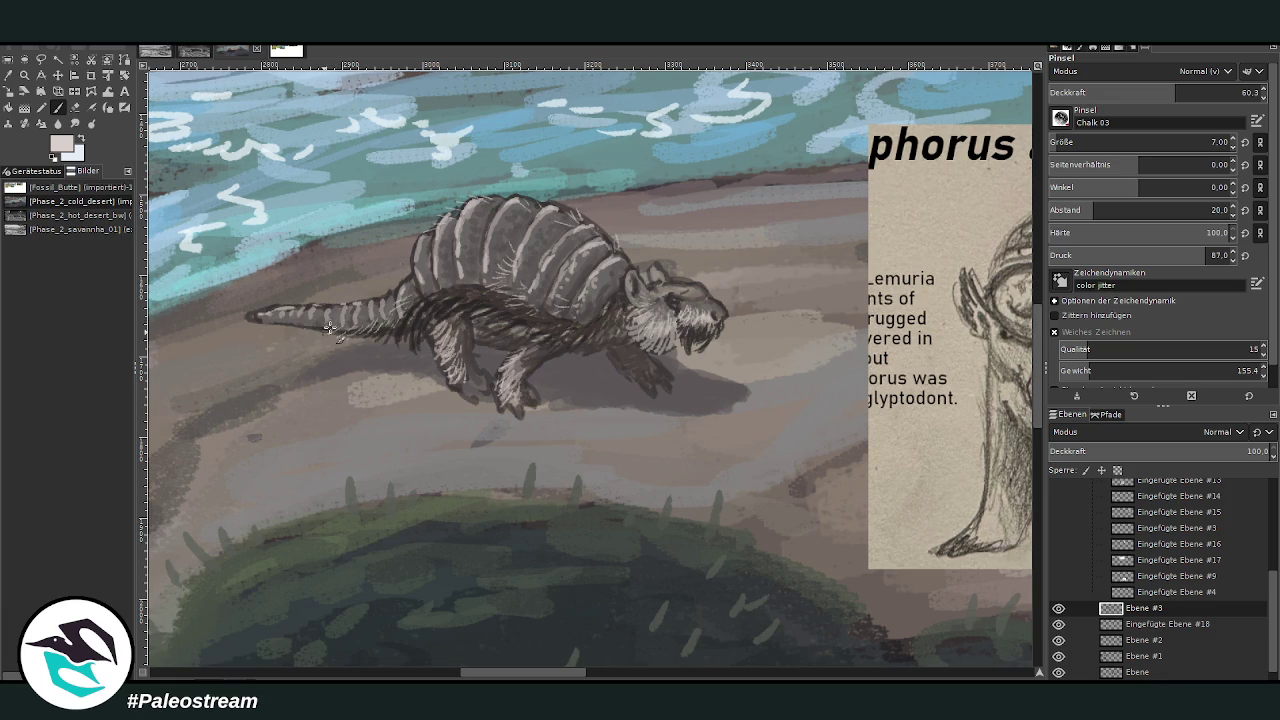
{"action": "mouse_move", "coordinate": [406, 282]}
{"action": "left_mouse_down"}
{"action": "mouse_move", "coordinate": [402, 258]}
{"action": "mouse_move", "coordinate": [420, 236]}
{"action": "left_mouse_up"}
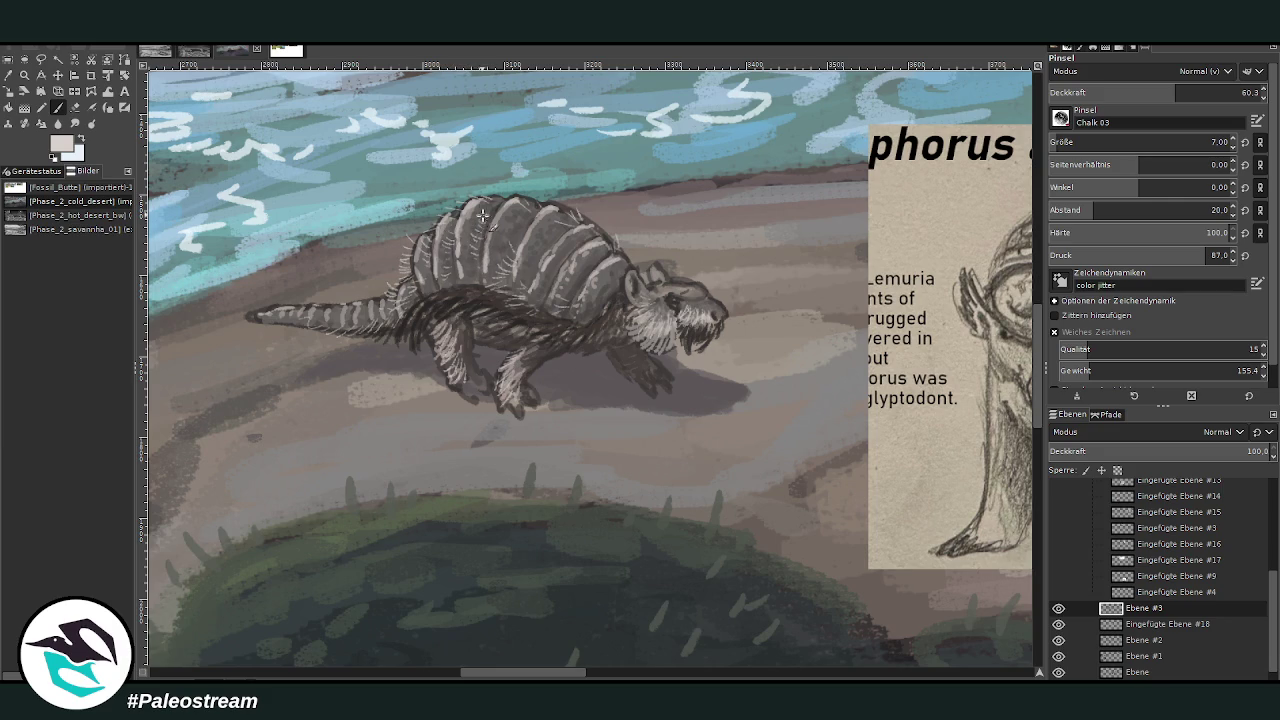
{"action": "left_click_drag", "start_coordinate": [362, 295], "coordinate": [254, 314]}
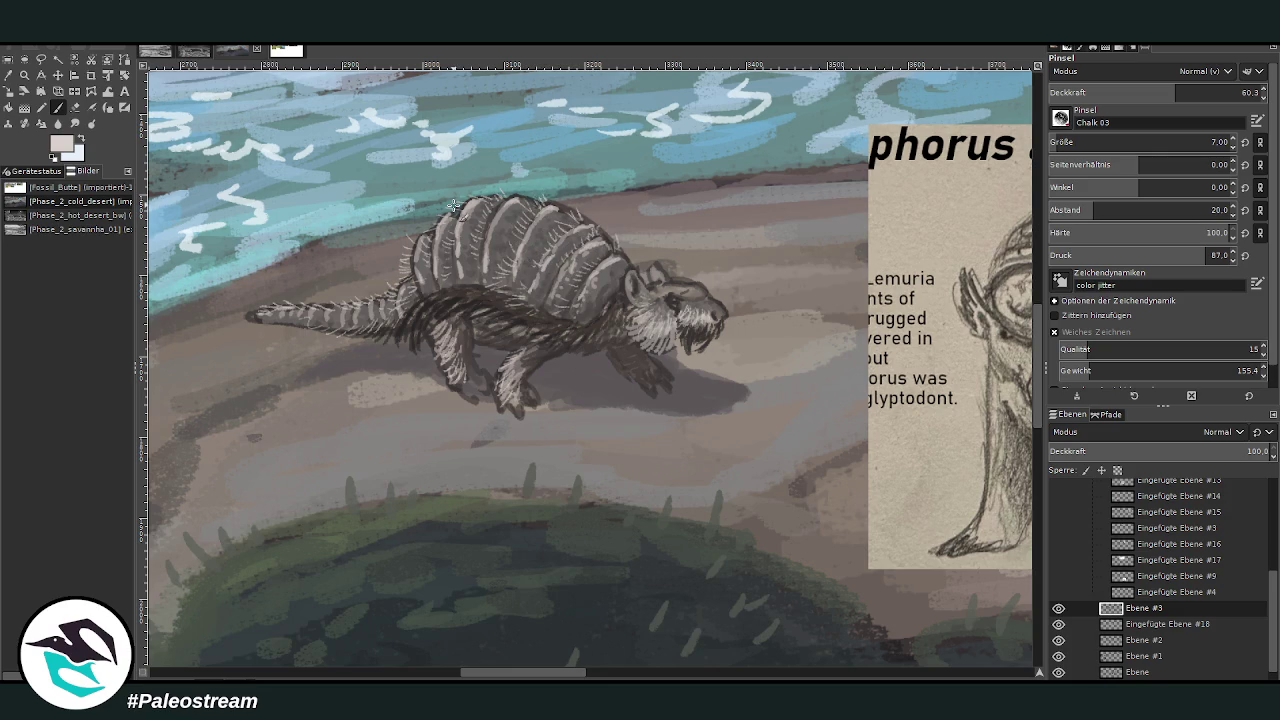
{"action": "scroll", "coordinate": [453, 205], "scroll_direction": "down", "scroll_amount": 1}
{"action": "scroll", "coordinate": [453, 205], "scroll_direction": "down", "scroll_amount": 3}
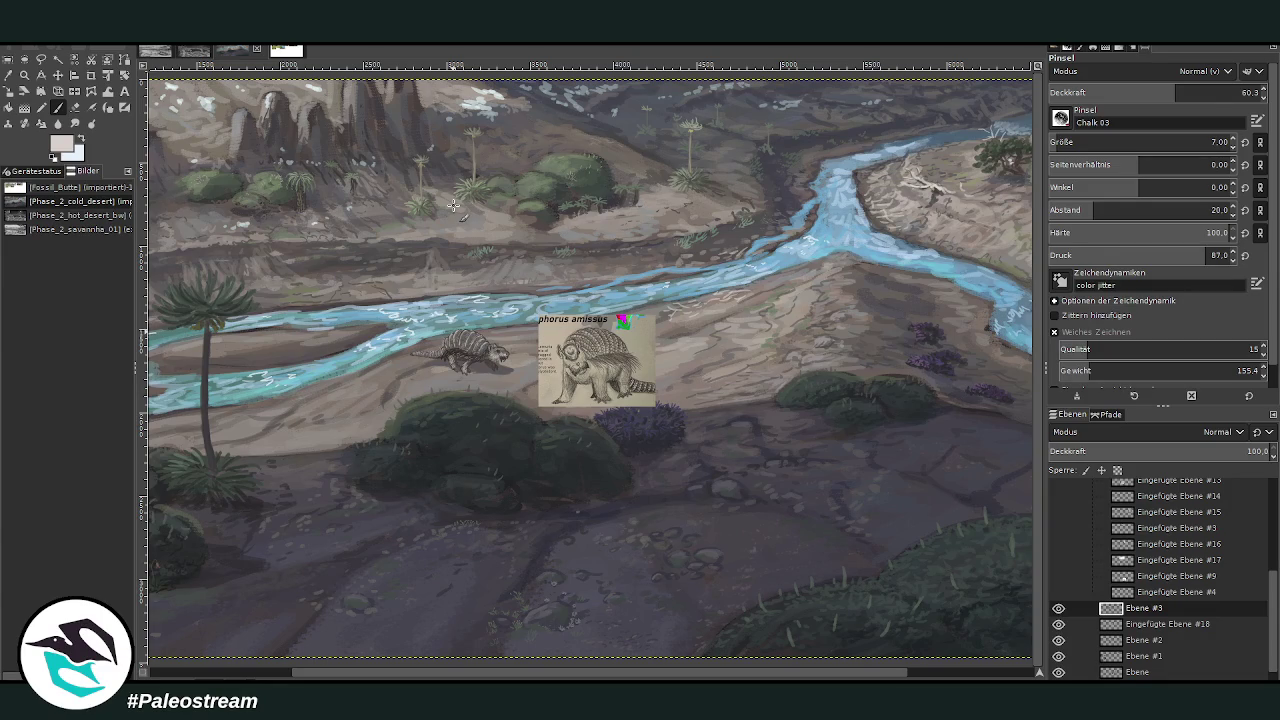
Zoom in and softly lighten the creature's back with a size 78, 10.1-opacity brush.
{"action": "key", "text": "z"}
{"action": "left_click_drag", "start_coordinate": [380, 230], "coordinate": [611, 456]}
{"action": "left_click_drag", "start_coordinate": [345, 190], "coordinate": [763, 571]}
{"action": "left_click", "coordinate": [58, 107]}
{"action": "left_click", "coordinate": [1090, 142]}
{"action": "left_click", "coordinate": [1066, 92]}
{"action": "mouse_move", "coordinate": [477, 293]}
{"action": "left_mouse_down"}
{"action": "mouse_move", "coordinate": [520, 285]}
{"action": "mouse_move", "coordinate": [510, 305]}
{"action": "mouse_move", "coordinate": [525, 290]}
{"action": "left_mouse_up"}
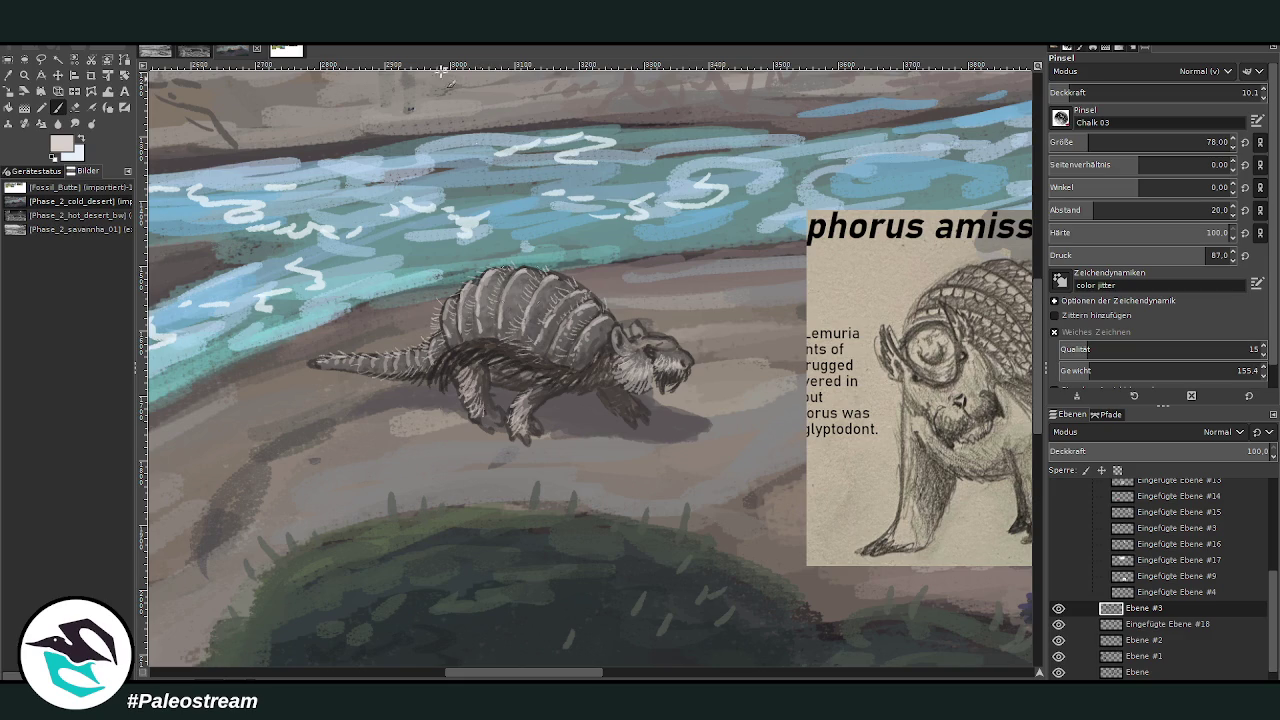
Faintly darken the back in dark grey with a size 146, 3.8-opacity brush.
{"action": "key", "text": "x"}
{"action": "left_click", "coordinate": [1106, 142]}
{"action": "left_click", "coordinate": [1056, 92]}
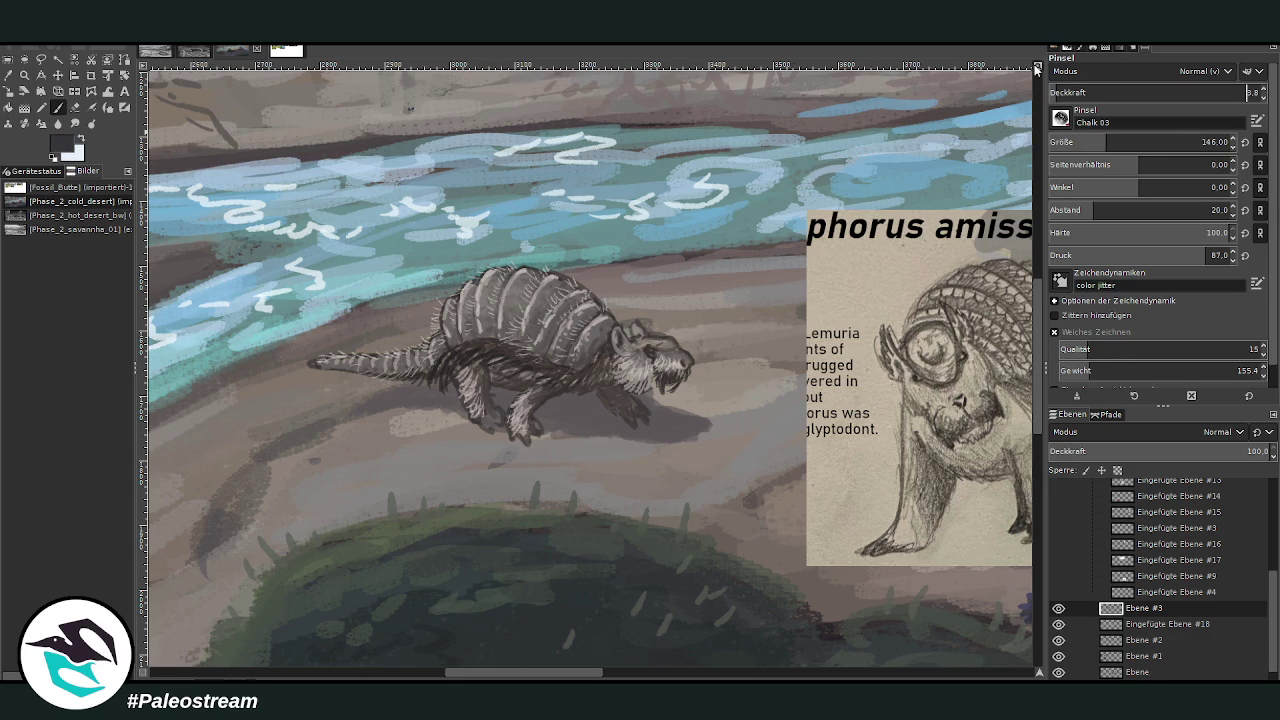
{"action": "mouse_move", "coordinate": [577, 361]}
{"action": "left_mouse_down"}
{"action": "mouse_move", "coordinate": [545, 333]}
{"action": "mouse_move", "coordinate": [525, 283]}
{"action": "mouse_move", "coordinate": [479, 330]}
{"action": "mouse_move", "coordinate": [572, 360]}
{"action": "mouse_move", "coordinate": [455, 340]}
{"action": "mouse_move", "coordinate": [532, 318]}
{"action": "mouse_move", "coordinate": [415, 365]}
{"action": "mouse_move", "coordinate": [360, 370]}
{"action": "mouse_move", "coordinate": [657, 420]}
{"action": "mouse_move", "coordinate": [571, 406]}
{"action": "mouse_move", "coordinate": [633, 419]}
{"action": "left_mouse_up"}
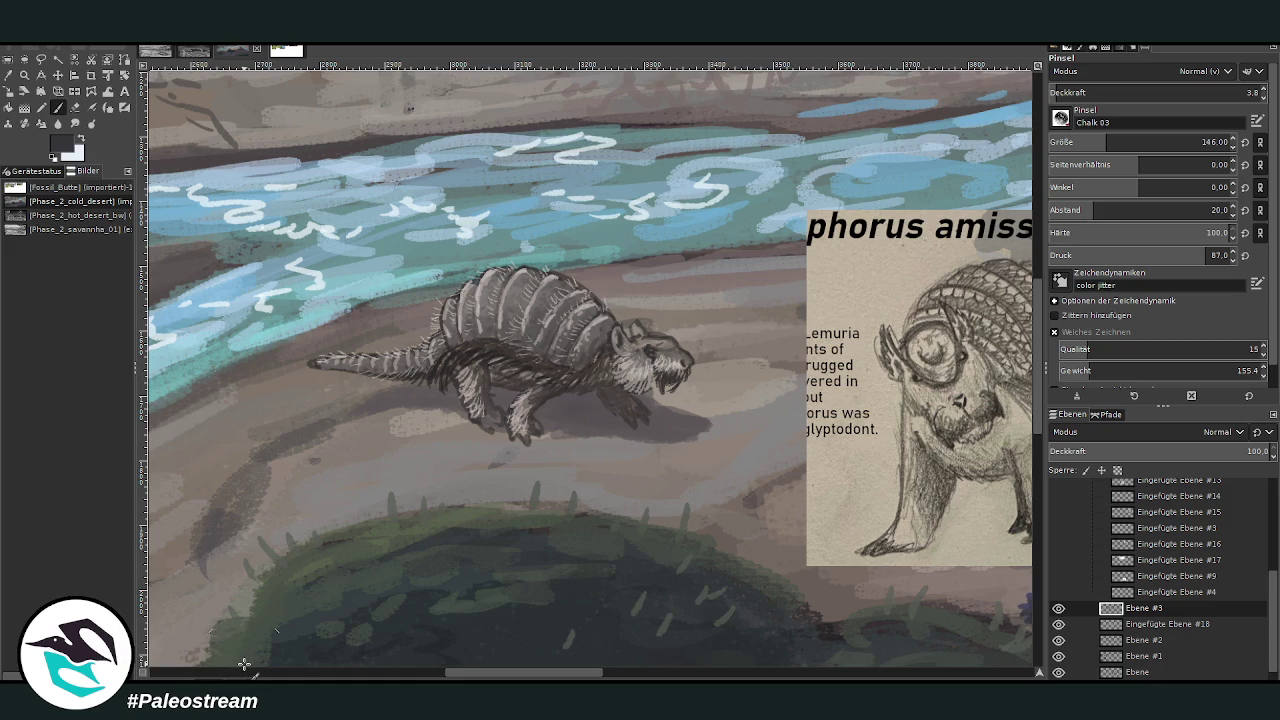
{"action": "scroll", "coordinate": [244, 664], "scroll_direction": "down", "scroll_amount": 2}
Zoom out and move the reference sketch up and to the right.
{"action": "scroll", "coordinate": [244, 664], "scroll_direction": "down", "scroll_amount": 2}
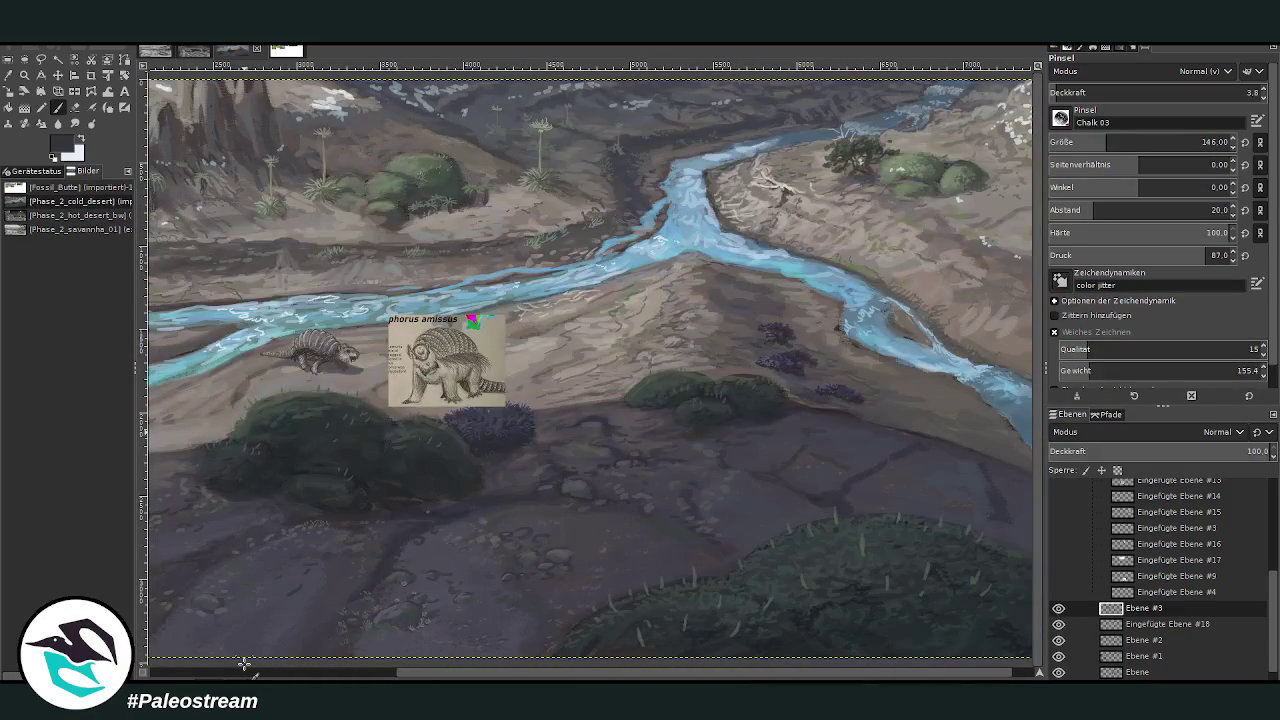
{"action": "left_click_drag", "start_coordinate": [417, 673], "coordinate": [304, 676]}
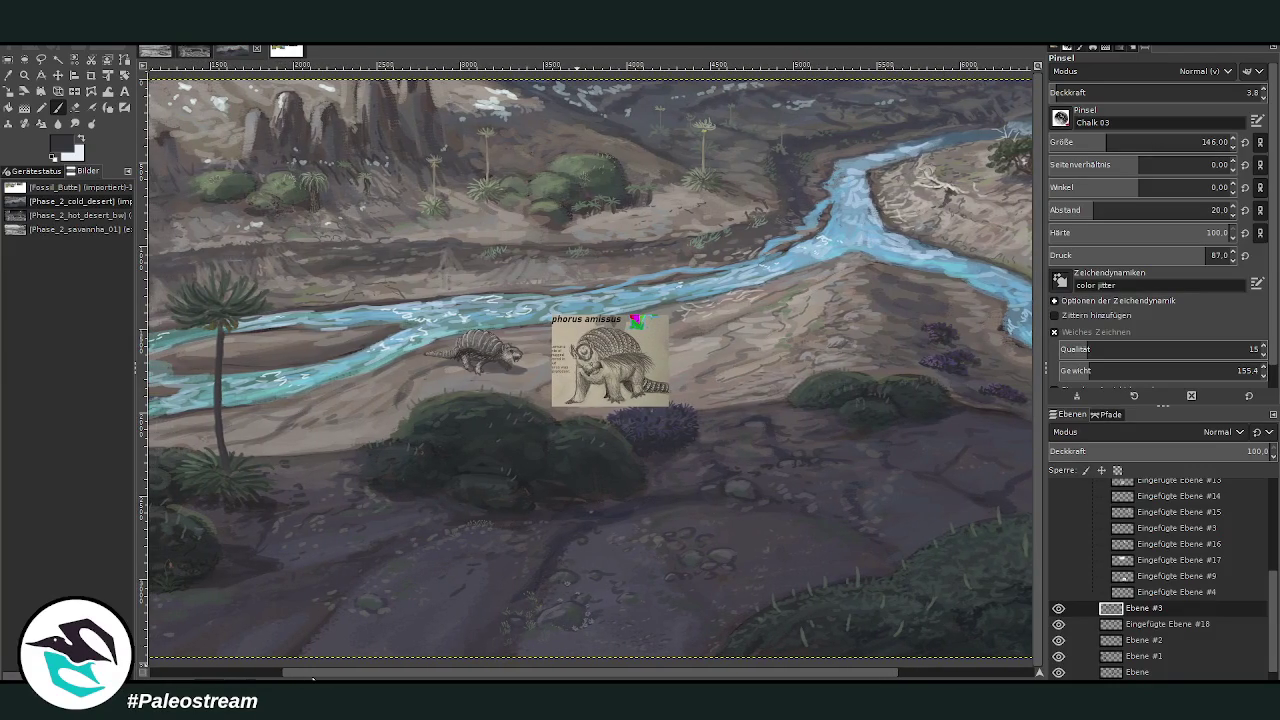
{"action": "left_click", "coordinate": [57, 75]}
{"action": "left_click_drag", "start_coordinate": [541, 317], "coordinate": [641, 251]}
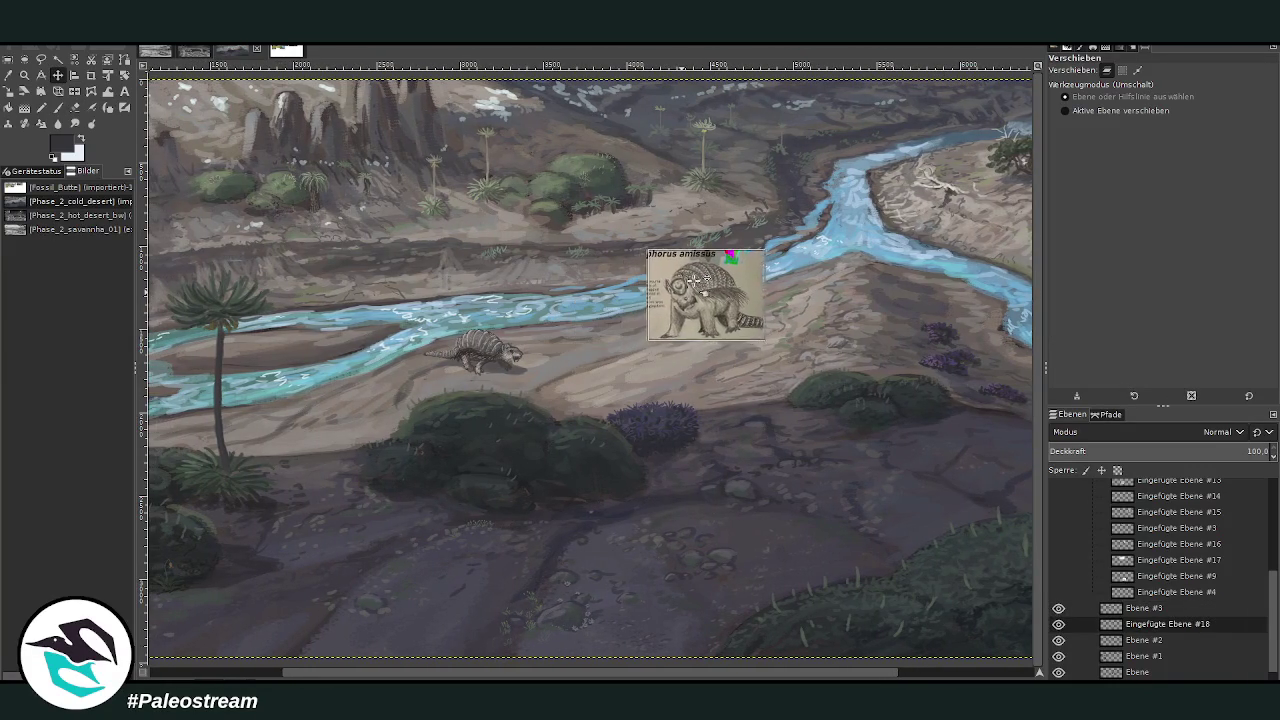
Zoom into the central sandbank and draw a dark arc at brush size 50, opacity 64.4.
{"action": "left_click", "coordinate": [25, 75]}
{"action": "left_click_drag", "start_coordinate": [460, 240], "coordinate": [752, 512]}
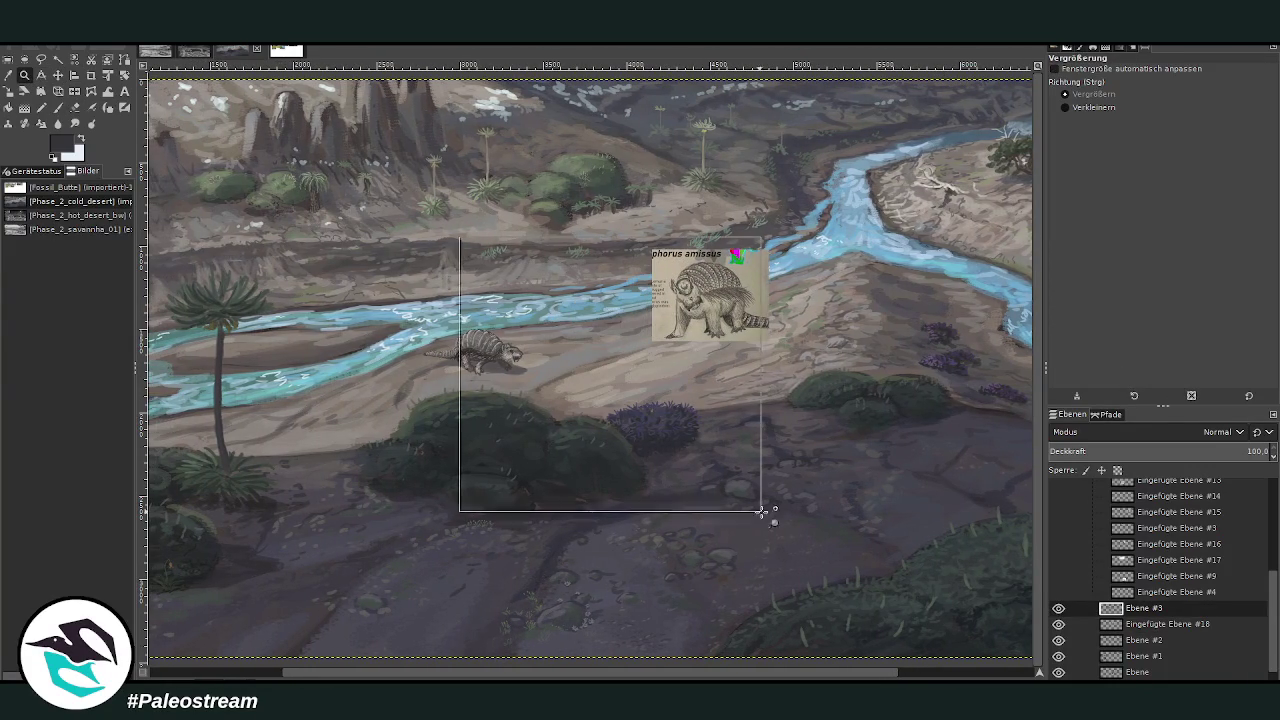
{"action": "left_click_drag", "start_coordinate": [306, 157], "coordinate": [900, 549]}
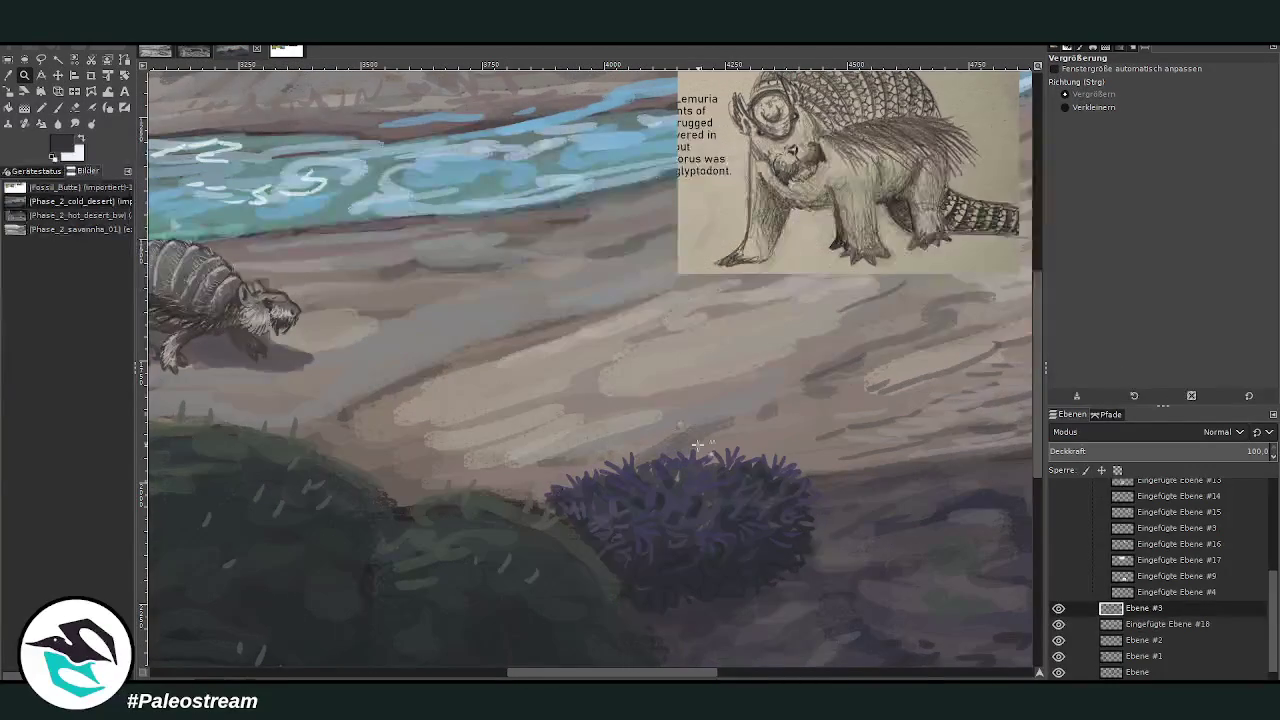
{"action": "scroll", "coordinate": [508, 528], "scroll_direction": "left", "scroll_amount": 3}
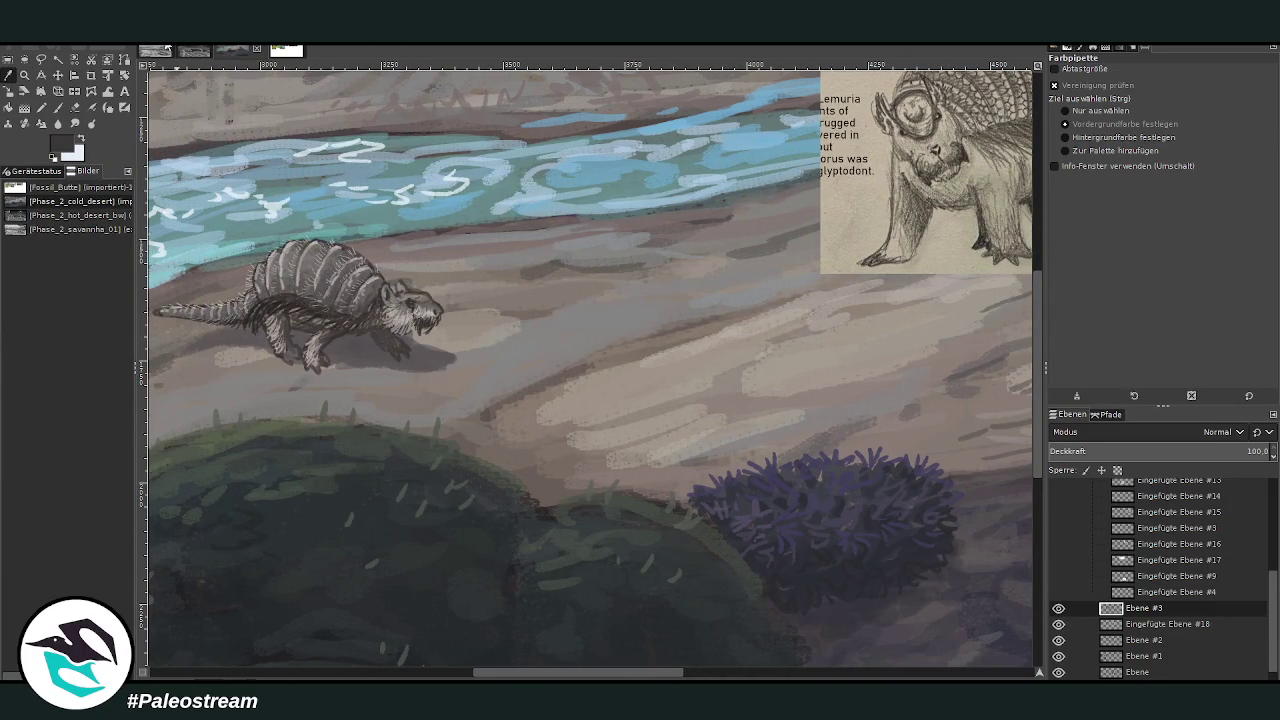
{"action": "left_click", "coordinate": [59, 107]}
{"action": "left_click_drag", "start_coordinate": [1100, 92], "coordinate": [1128, 92]}
{"action": "left_click_drag", "start_coordinate": [1120, 143], "coordinate": [1080, 143]}
{"action": "left_click_drag", "start_coordinate": [1128, 92], "coordinate": [1172, 92]}
{"action": "left_click_drag", "start_coordinate": [1120, 143], "coordinate": [1072, 143]}
{"action": "left_click_drag", "start_coordinate": [1110, 210], "coordinate": [1088, 203]}
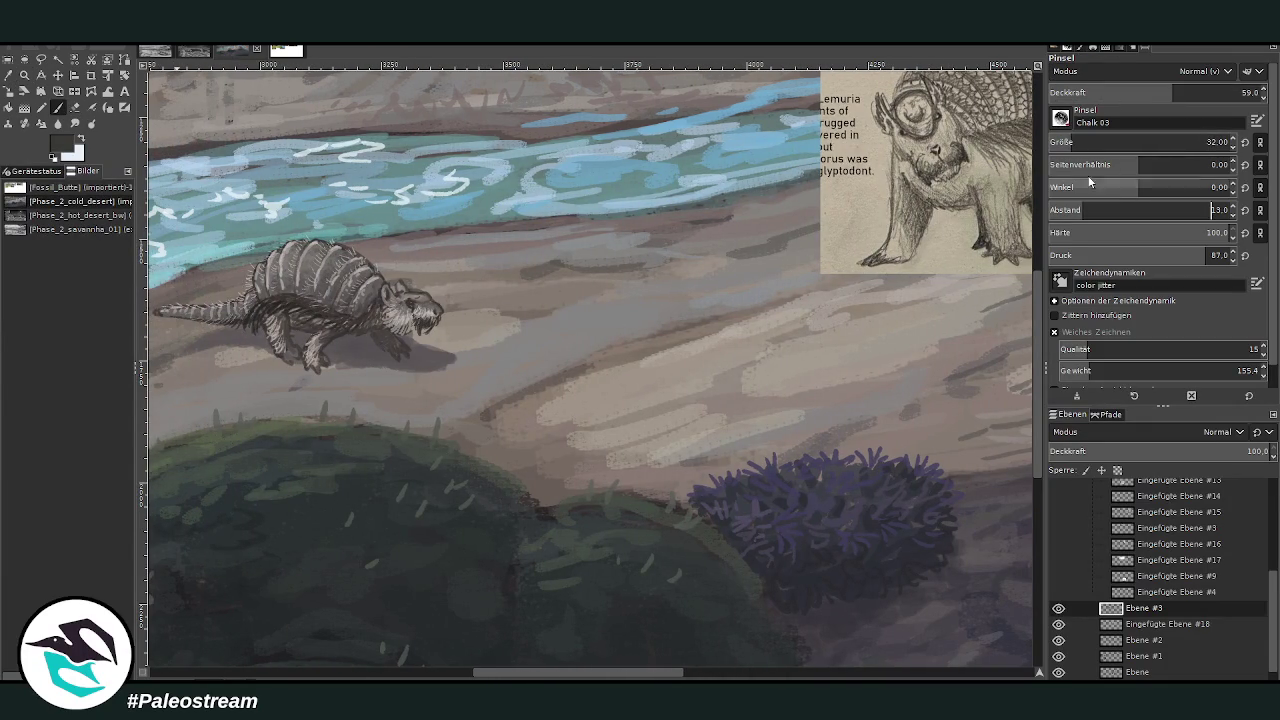
{"action": "left_click_drag", "start_coordinate": [1085, 142], "coordinate": [1090, 142]}
{"action": "left_click_drag", "start_coordinate": [1172, 92], "coordinate": [1185, 92]}
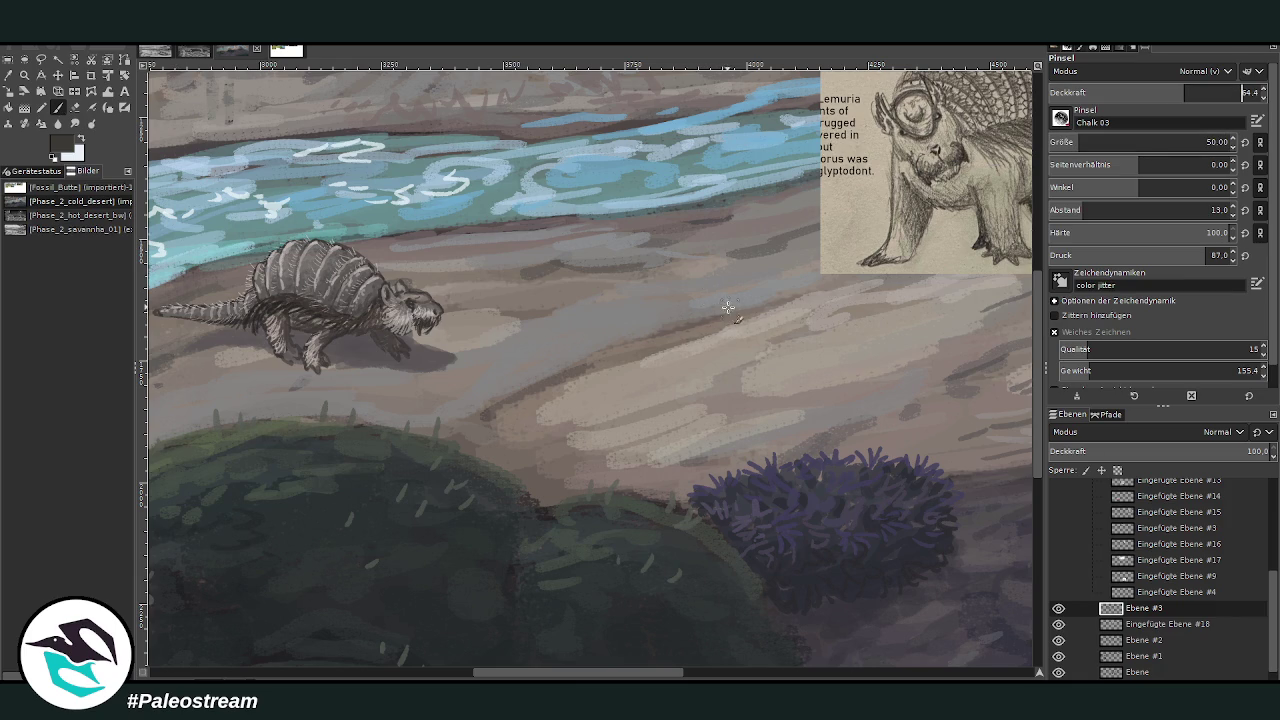
{"action": "left_click_drag", "start_coordinate": [711, 283], "coordinate": [735, 343]}
{"action": "scroll", "coordinate": [709, 591], "scroll_direction": "up", "scroll_amount": 1}
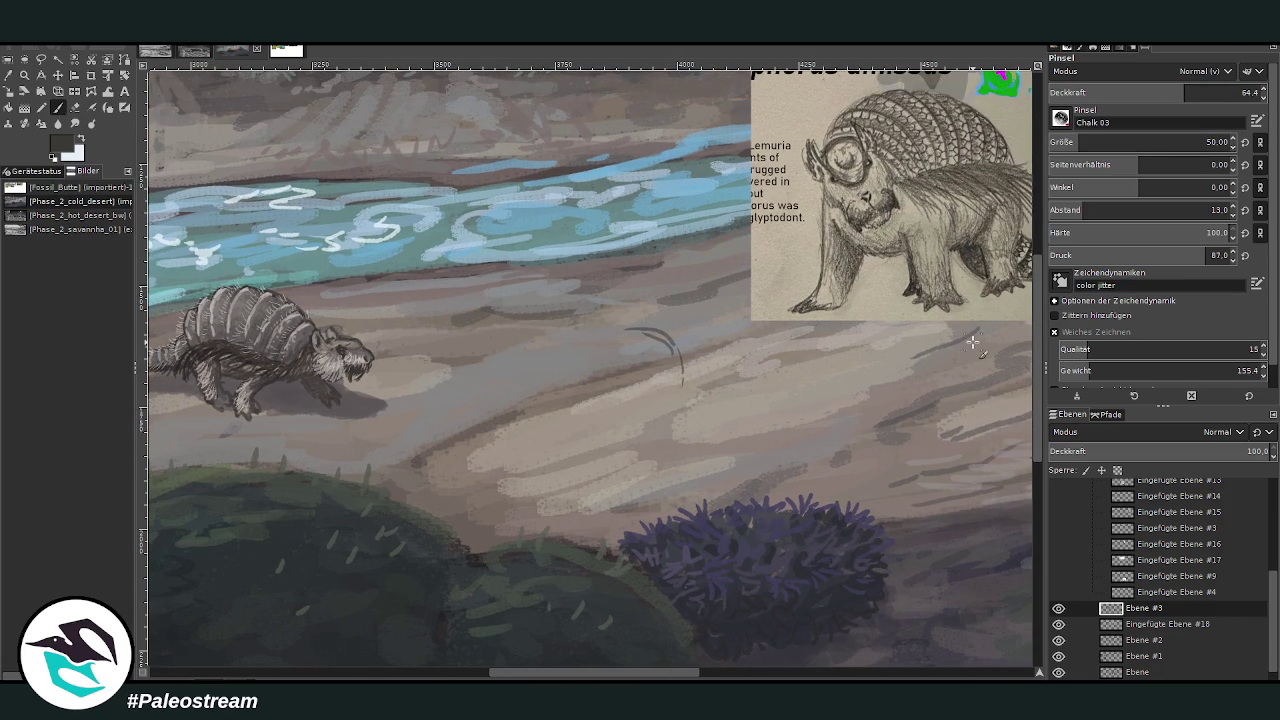
{"action": "left_click", "coordinate": [58, 75]}
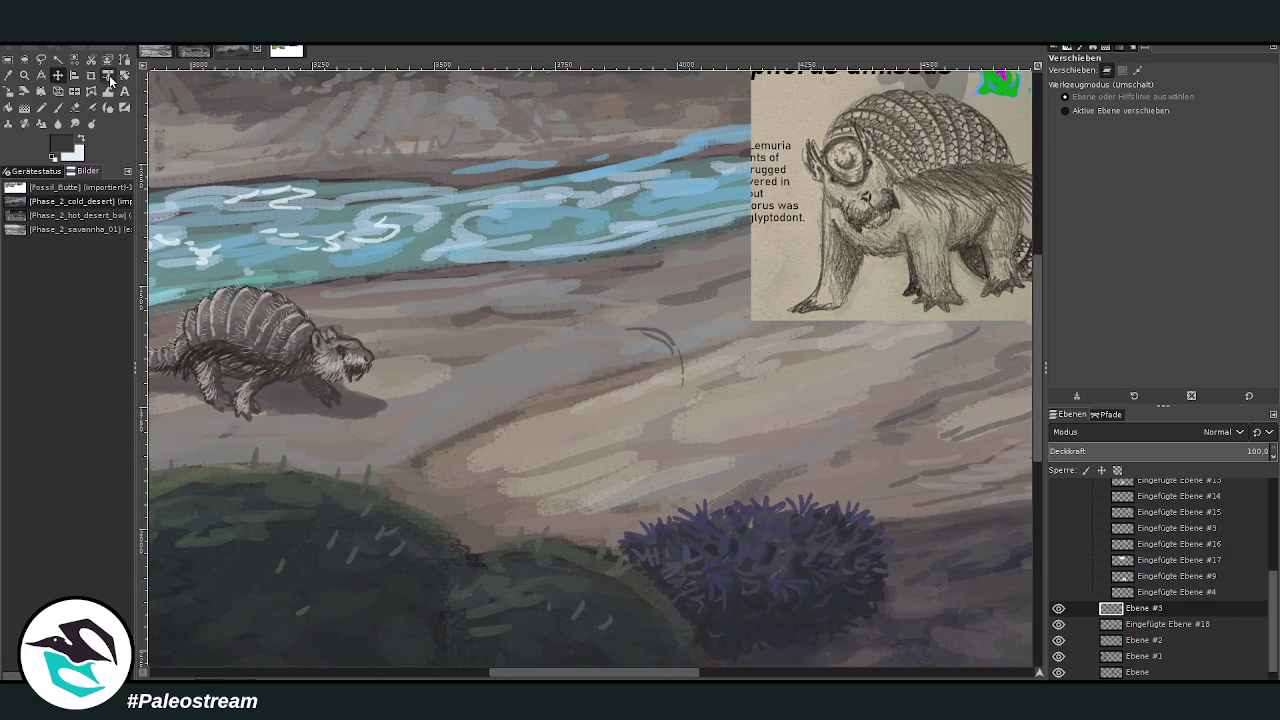
Sketch and trim the outer arcs of the second creature's shell.
{"action": "key", "text": "p"}
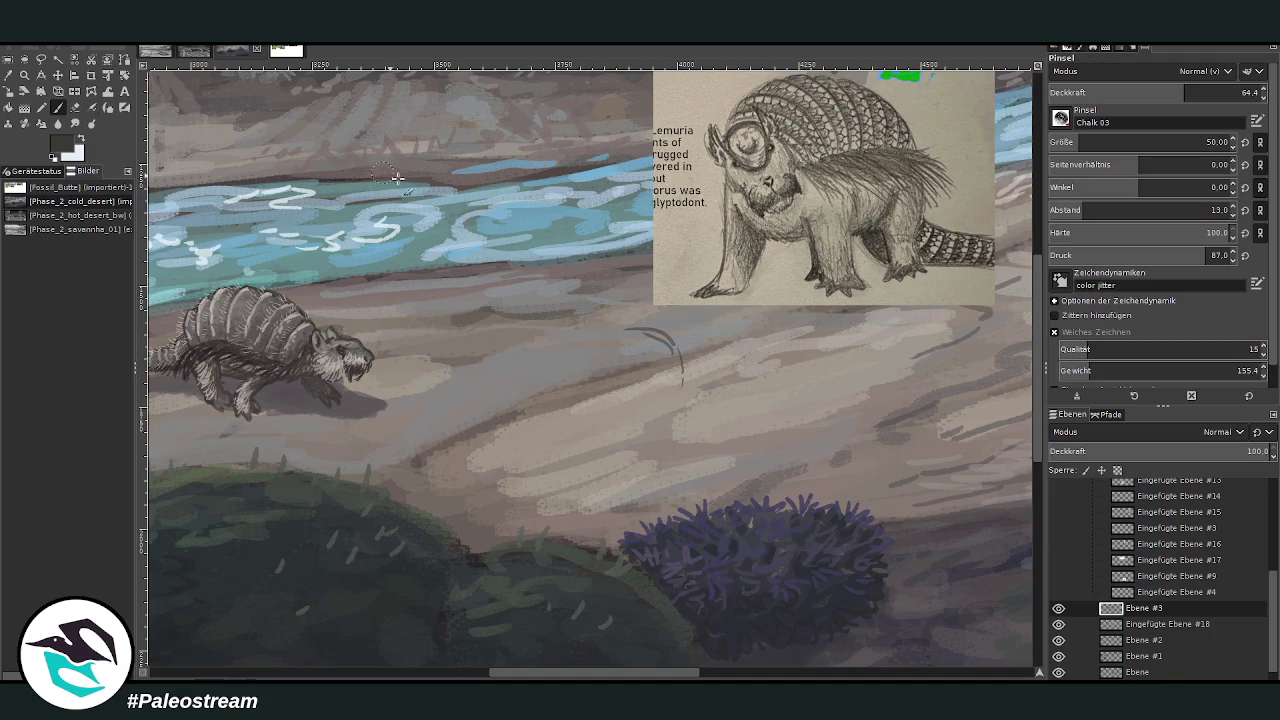
{"action": "mouse_move", "coordinate": [604, 390]}
{"action": "left_mouse_down"}
{"action": "mouse_move", "coordinate": [607, 405]}
{"action": "mouse_move", "coordinate": [586, 357]}
{"action": "mouse_move", "coordinate": [628, 328]}
{"action": "mouse_move", "coordinate": [700, 336]}
{"action": "mouse_move", "coordinate": [712, 400]}
{"action": "left_mouse_up"}
{"action": "mouse_move", "coordinate": [665, 312]}
{"action": "left_mouse_down"}
{"action": "mouse_move", "coordinate": [592, 340]}
{"action": "mouse_move", "coordinate": [548, 398]}
{"action": "left_mouse_up"}
{"action": "mouse_move", "coordinate": [550, 392]}
{"action": "left_mouse_down"}
{"action": "mouse_move", "coordinate": [647, 310]}
{"action": "mouse_move", "coordinate": [701, 333]}
{"action": "left_mouse_up"}
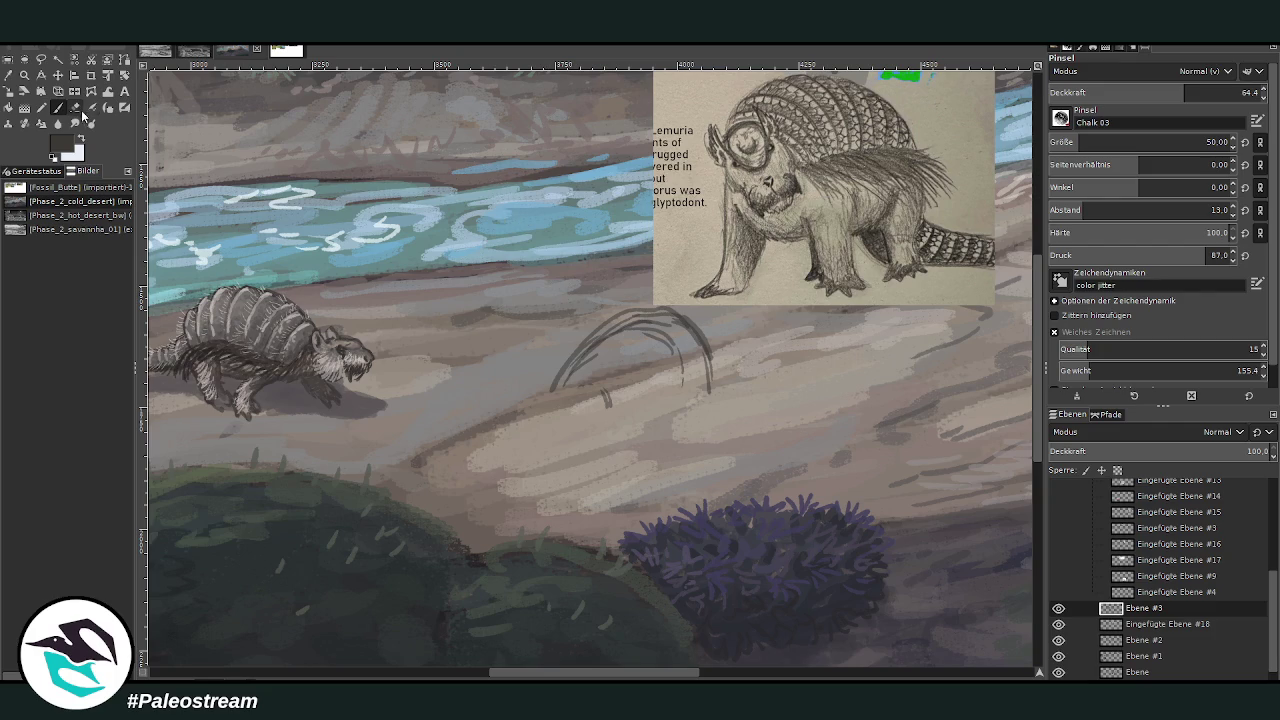
{"action": "left_click", "coordinate": [75, 107]}
{"action": "left_click_drag", "start_coordinate": [605, 335], "coordinate": [673, 322]}
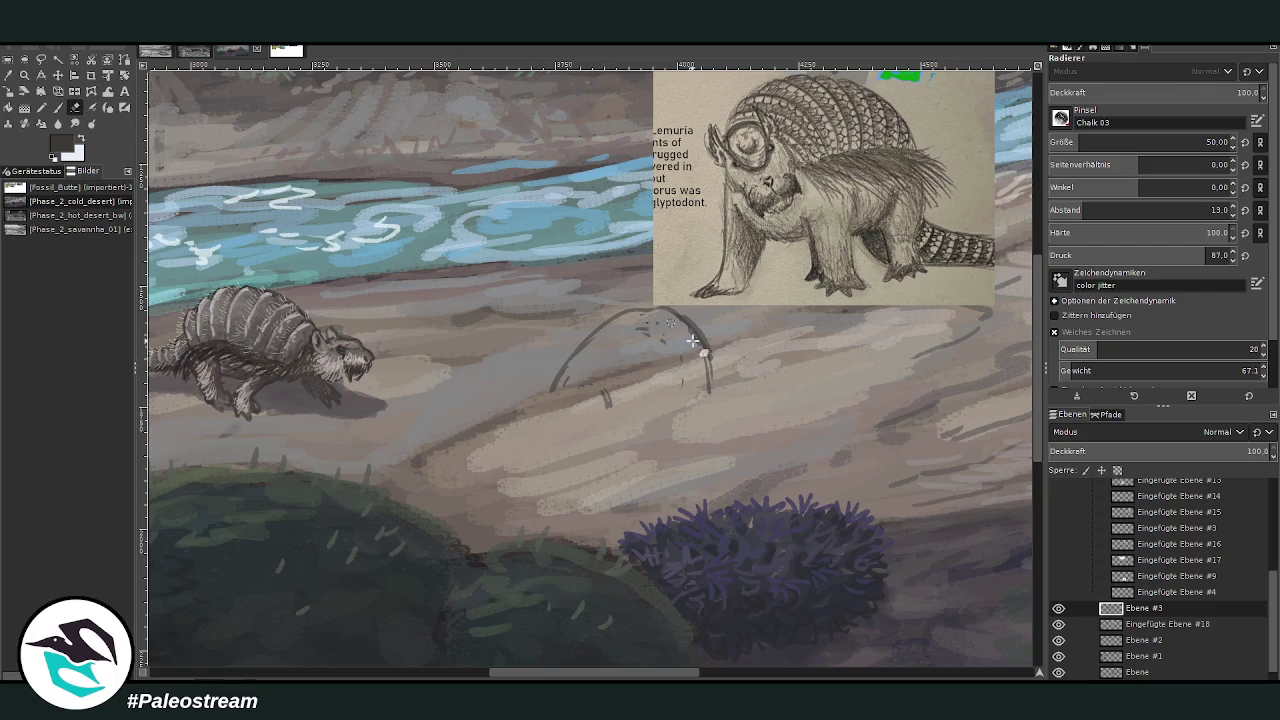
{"action": "left_click", "coordinate": [58, 107]}
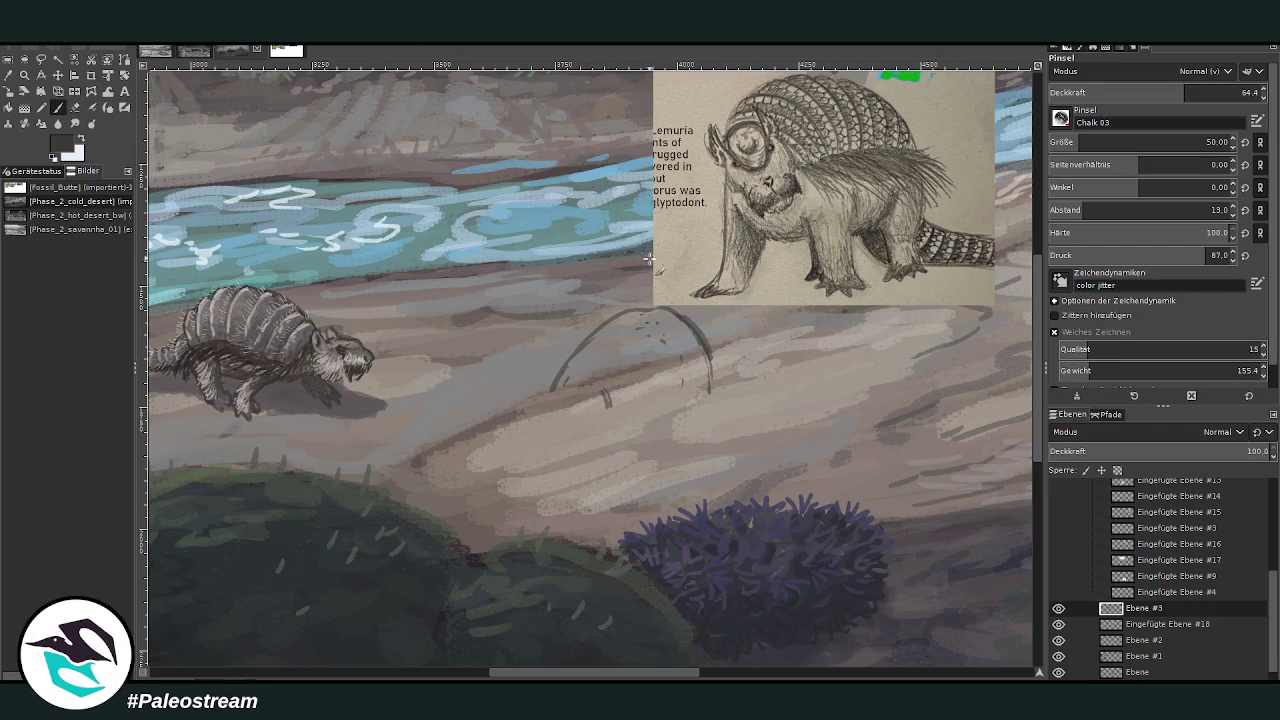
Add arches beneath the outline and curved bands across the new shell.
{"action": "mouse_move", "coordinate": [553, 399]}
{"action": "left_mouse_down"}
{"action": "mouse_move", "coordinate": [585, 374]}
{"action": "mouse_move", "coordinate": [620, 415]}
{"action": "left_mouse_up"}
{"action": "mouse_move", "coordinate": [565, 372]}
{"action": "left_mouse_down"}
{"action": "mouse_move", "coordinate": [543, 408]}
{"action": "mouse_move", "coordinate": [617, 426]}
{"action": "mouse_move", "coordinate": [616, 390]}
{"action": "mouse_move", "coordinate": [628, 405]}
{"action": "mouse_move", "coordinate": [610, 388]}
{"action": "mouse_move", "coordinate": [630, 378]}
{"action": "mouse_move", "coordinate": [582, 376]}
{"action": "mouse_move", "coordinate": [645, 382]}
{"action": "mouse_move", "coordinate": [651, 400]}
{"action": "left_mouse_up"}
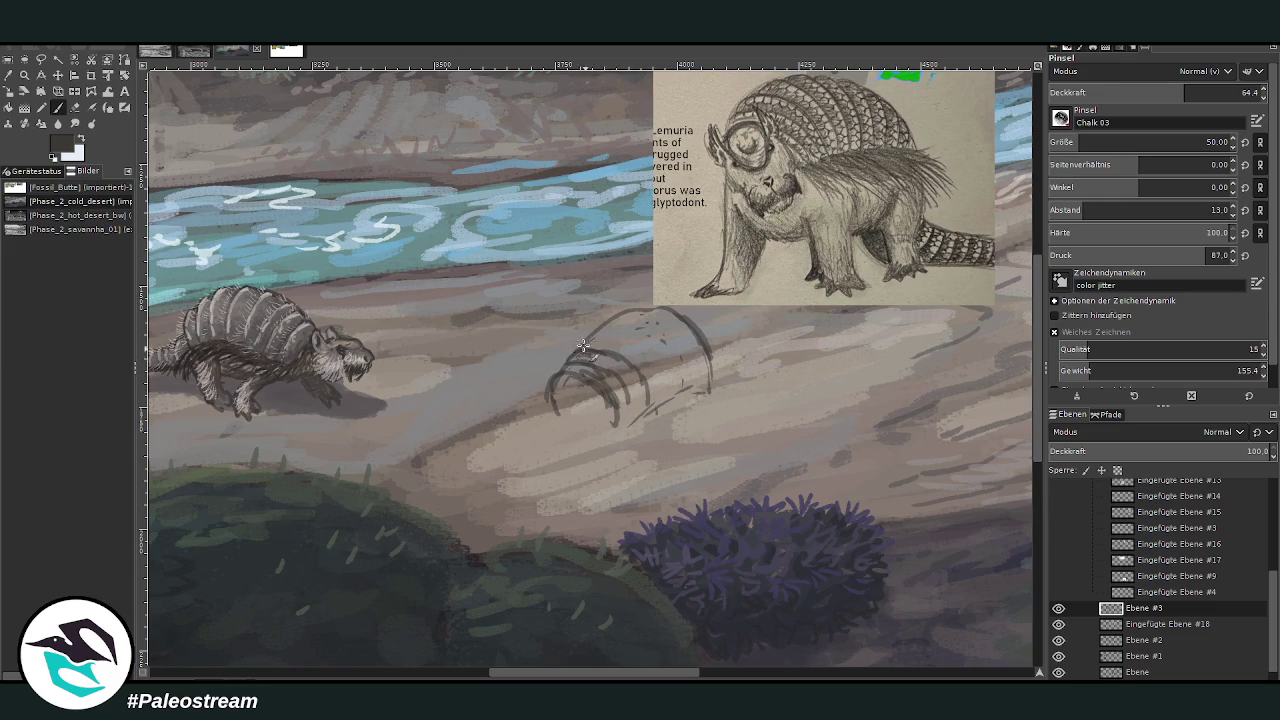
{"action": "left_click_drag", "start_coordinate": [605, 330], "coordinate": [665, 391]}
{"action": "mouse_move", "coordinate": [601, 333]}
{"action": "left_mouse_down"}
{"action": "mouse_move", "coordinate": [655, 335]}
{"action": "mouse_move", "coordinate": [690, 386]}
{"action": "left_mouse_up"}
{"action": "mouse_move", "coordinate": [650, 311]}
{"action": "left_mouse_down"}
{"action": "mouse_move", "coordinate": [696, 355]}
{"action": "mouse_move", "coordinate": [697, 386]}
{"action": "left_mouse_up"}
{"action": "left_click_drag", "start_coordinate": [694, 325], "coordinate": [721, 392]}
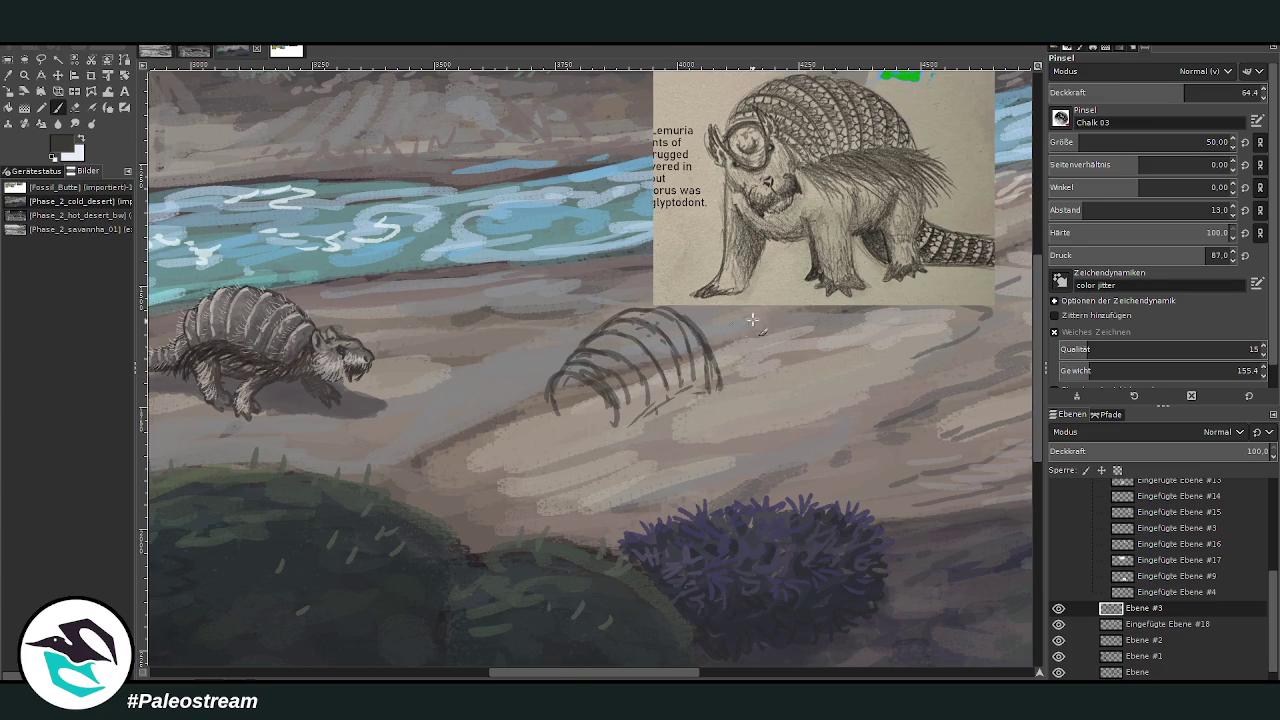
Hatch the underside and sketch the rear shell edge, hind toes, front leg and head.
{"action": "mouse_move", "coordinate": [628, 426]}
{"action": "left_mouse_down"}
{"action": "mouse_move", "coordinate": [604, 447]}
{"action": "mouse_move", "coordinate": [596, 490]}
{"action": "left_mouse_up"}
{"action": "left_click_drag", "start_coordinate": [556, 437], "coordinate": [578, 482]}
{"action": "mouse_move", "coordinate": [705, 400]}
{"action": "left_mouse_down"}
{"action": "mouse_move", "coordinate": [660, 440]}
{"action": "mouse_move", "coordinate": [632, 440]}
{"action": "left_mouse_up"}
{"action": "left_click_drag", "start_coordinate": [720, 388], "coordinate": [714, 444]}
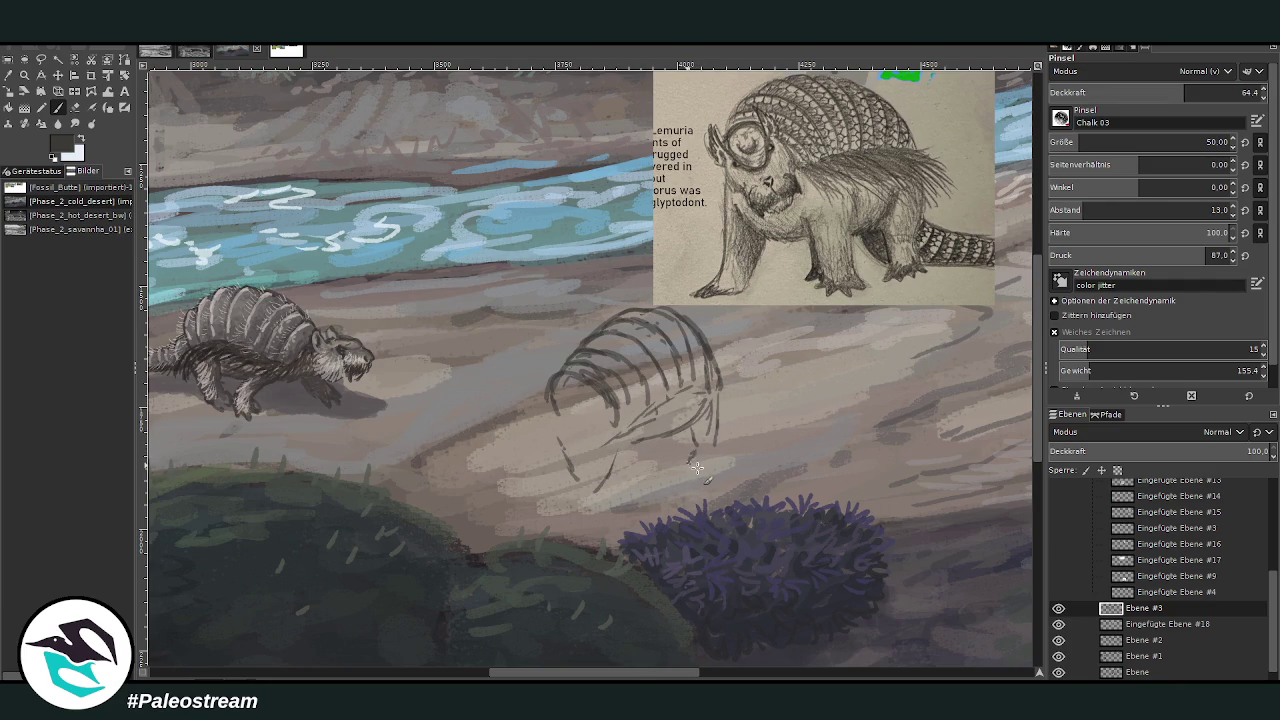
{"action": "left_click_drag", "start_coordinate": [708, 460], "coordinate": [726, 469]}
{"action": "left_click_drag", "start_coordinate": [596, 440], "coordinate": [606, 468]}
{"action": "mouse_move", "coordinate": [632, 418]}
{"action": "left_mouse_down"}
{"action": "mouse_move", "coordinate": [604, 482]}
{"action": "mouse_move", "coordinate": [578, 496]}
{"action": "left_mouse_up"}
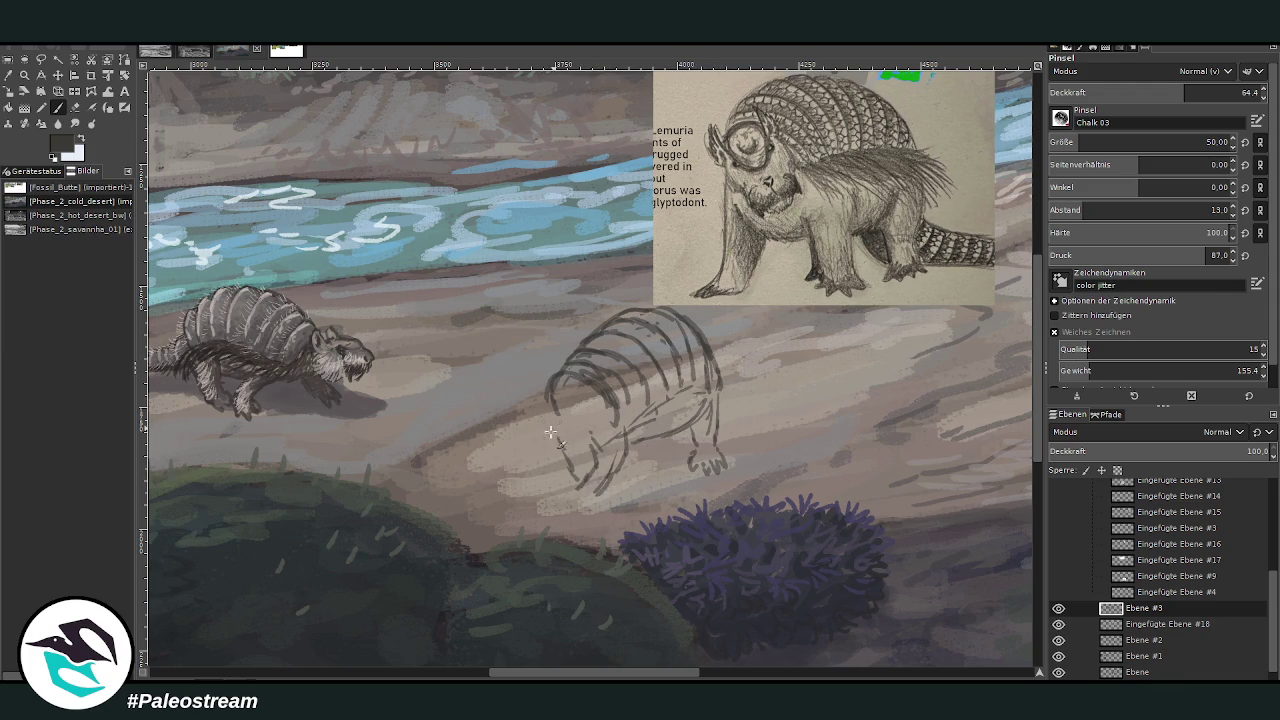
{"action": "left_click_drag", "start_coordinate": [548, 437], "coordinate": [530, 472]}
{"action": "left_click_drag", "start_coordinate": [566, 408], "coordinate": [544, 470]}
{"action": "key", "text": "shift+e"}
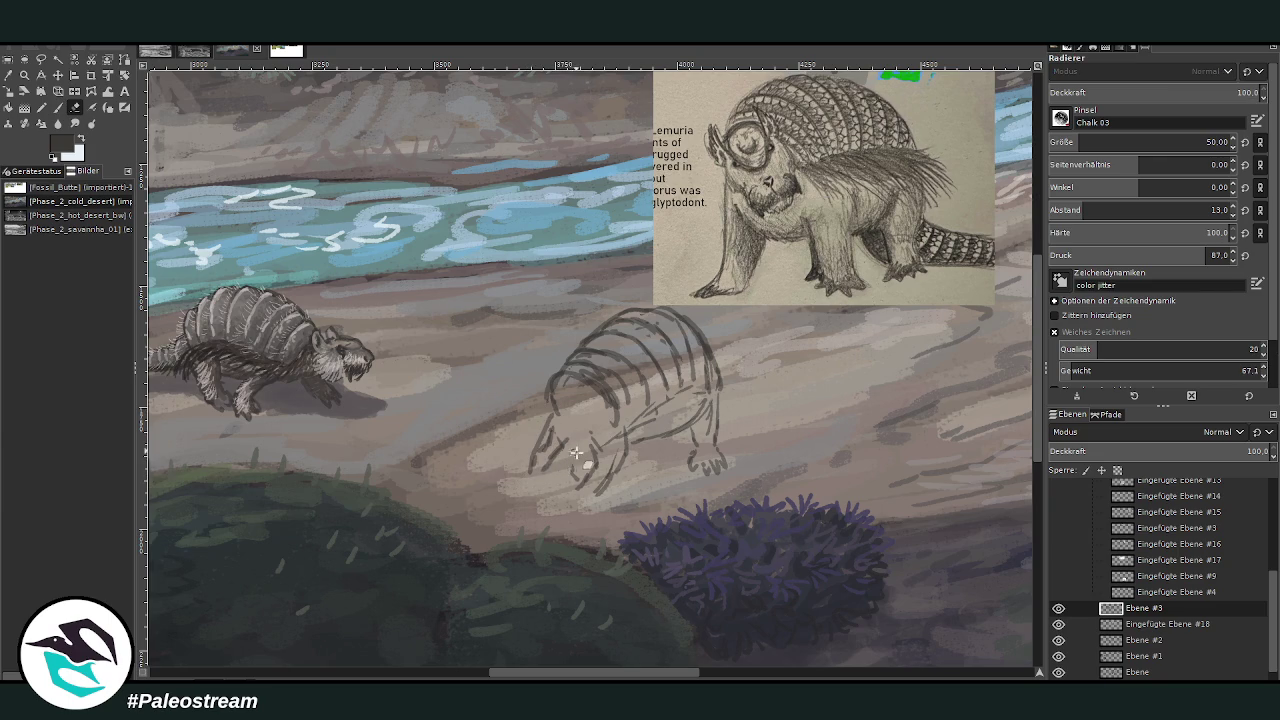
{"action": "key", "text": "p"}
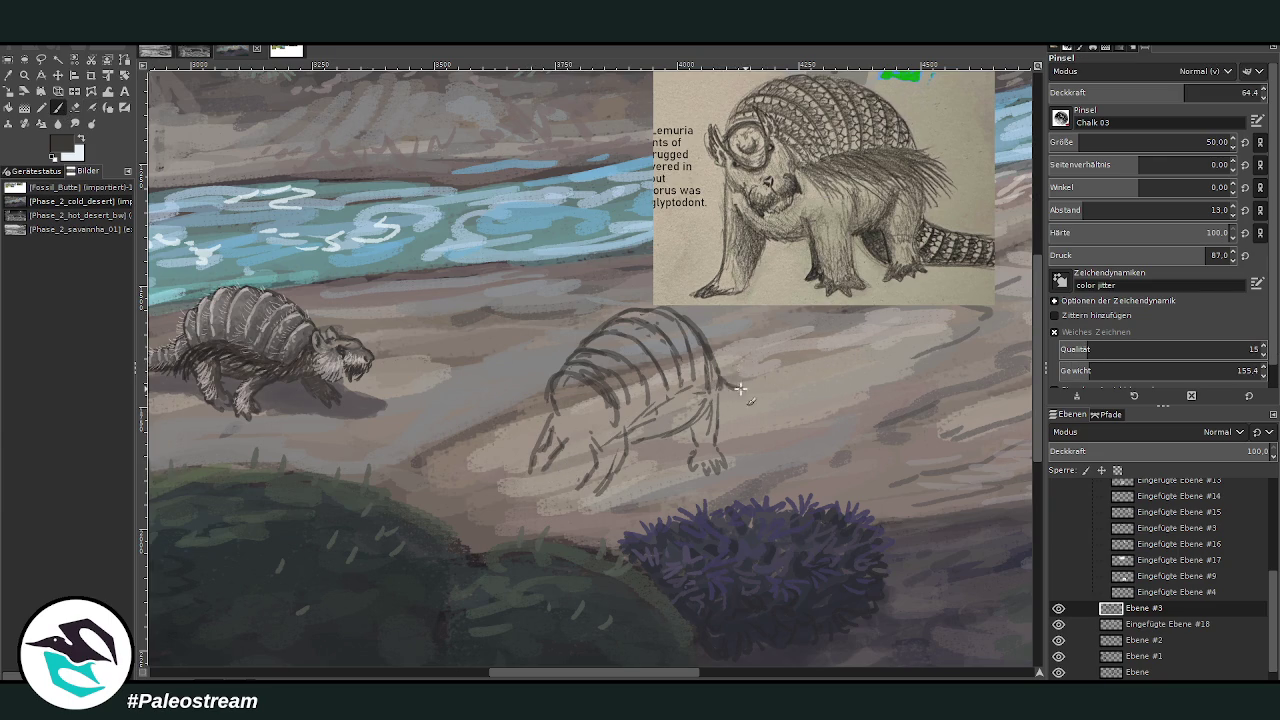
Extend the tail, then refine the head, neck and tail segments at size 26.
{"action": "mouse_move", "coordinate": [771, 387]}
{"action": "left_mouse_down"}
{"action": "mouse_move", "coordinate": [850, 388]}
{"action": "mouse_move", "coordinate": [732, 408]}
{"action": "left_mouse_up"}
{"action": "scroll", "coordinate": [563, 651], "scroll_direction": "left", "scroll_amount": 5}
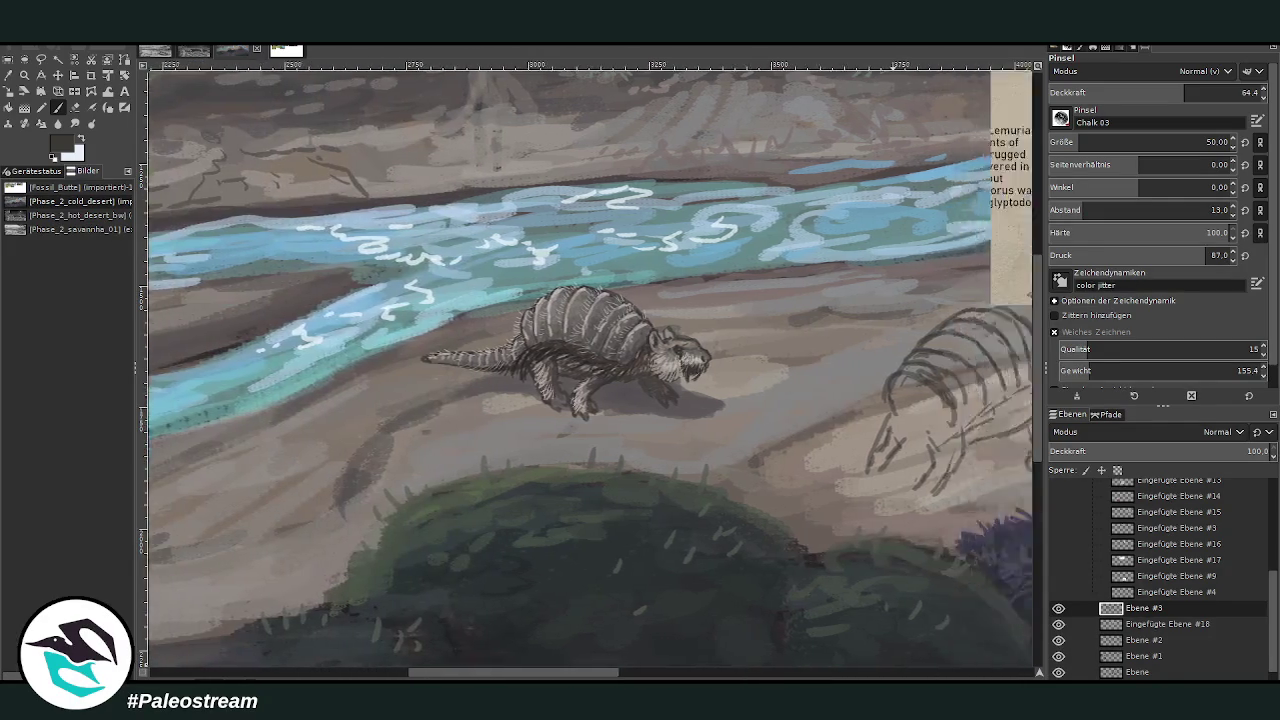
{"action": "scroll", "coordinate": [540, 580], "scroll_direction": "right", "scroll_amount": 7}
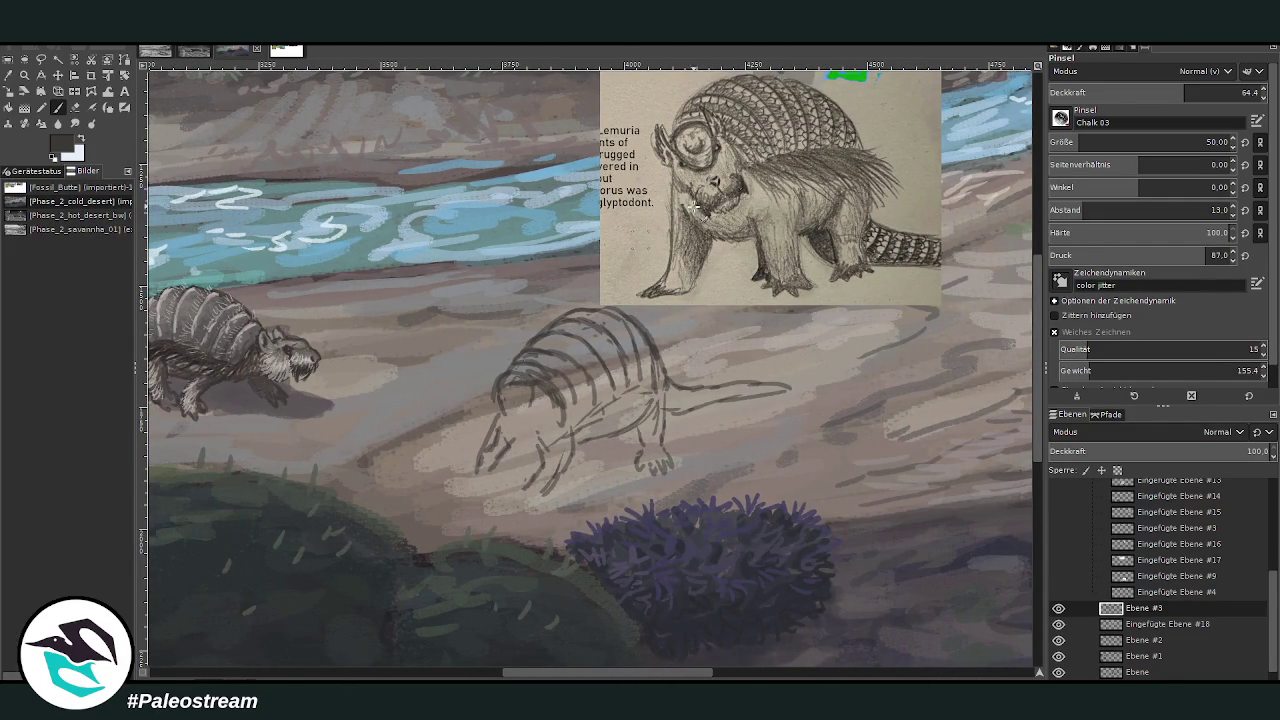
{"action": "left_click", "coordinate": [1150, 142]}
{"action": "left_click", "coordinate": [1212, 90]}
{"action": "mouse_move", "coordinate": [510, 395]}
{"action": "left_mouse_down"}
{"action": "mouse_move", "coordinate": [535, 383]}
{"action": "mouse_move", "coordinate": [538, 412]}
{"action": "mouse_move", "coordinate": [576, 426]}
{"action": "left_mouse_up"}
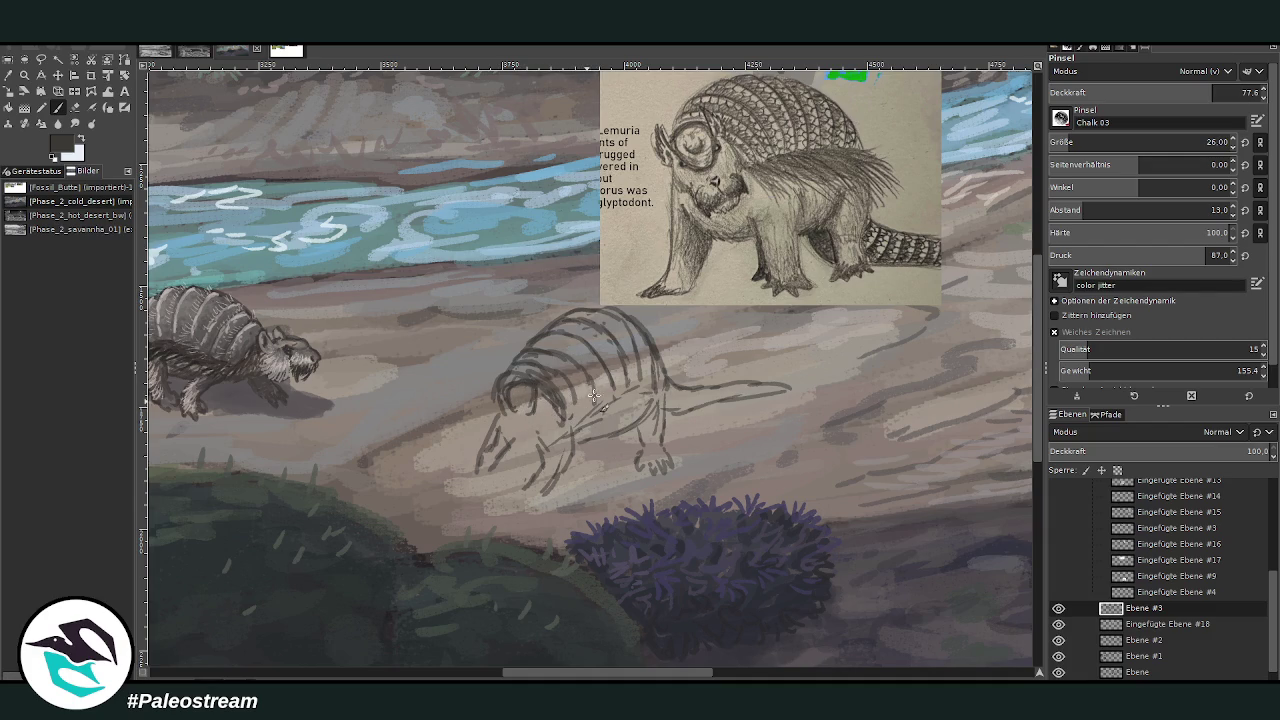
{"action": "mouse_move", "coordinate": [516, 369]}
{"action": "left_mouse_down"}
{"action": "mouse_move", "coordinate": [508, 392]}
{"action": "mouse_move", "coordinate": [580, 420]}
{"action": "mouse_move", "coordinate": [581, 402]}
{"action": "left_mouse_up"}
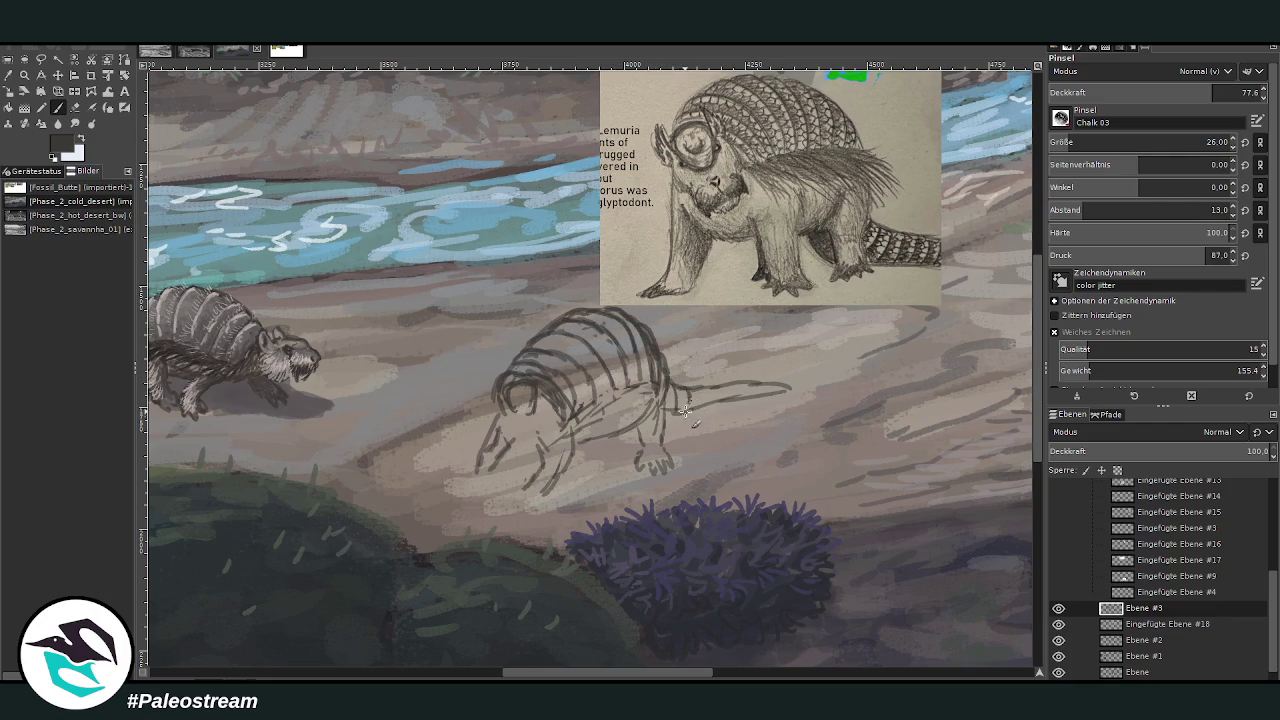
{"action": "mouse_move", "coordinate": [712, 390]}
{"action": "left_mouse_down"}
{"action": "mouse_move", "coordinate": [710, 404]}
{"action": "mouse_move", "coordinate": [764, 398]}
{"action": "mouse_move", "coordinate": [662, 414]}
{"action": "left_mouse_up"}
{"action": "mouse_move", "coordinate": [540, 380]}
{"action": "left_mouse_down"}
{"action": "mouse_move", "coordinate": [504, 392]}
{"action": "mouse_move", "coordinate": [539, 375]}
{"action": "left_mouse_up"}
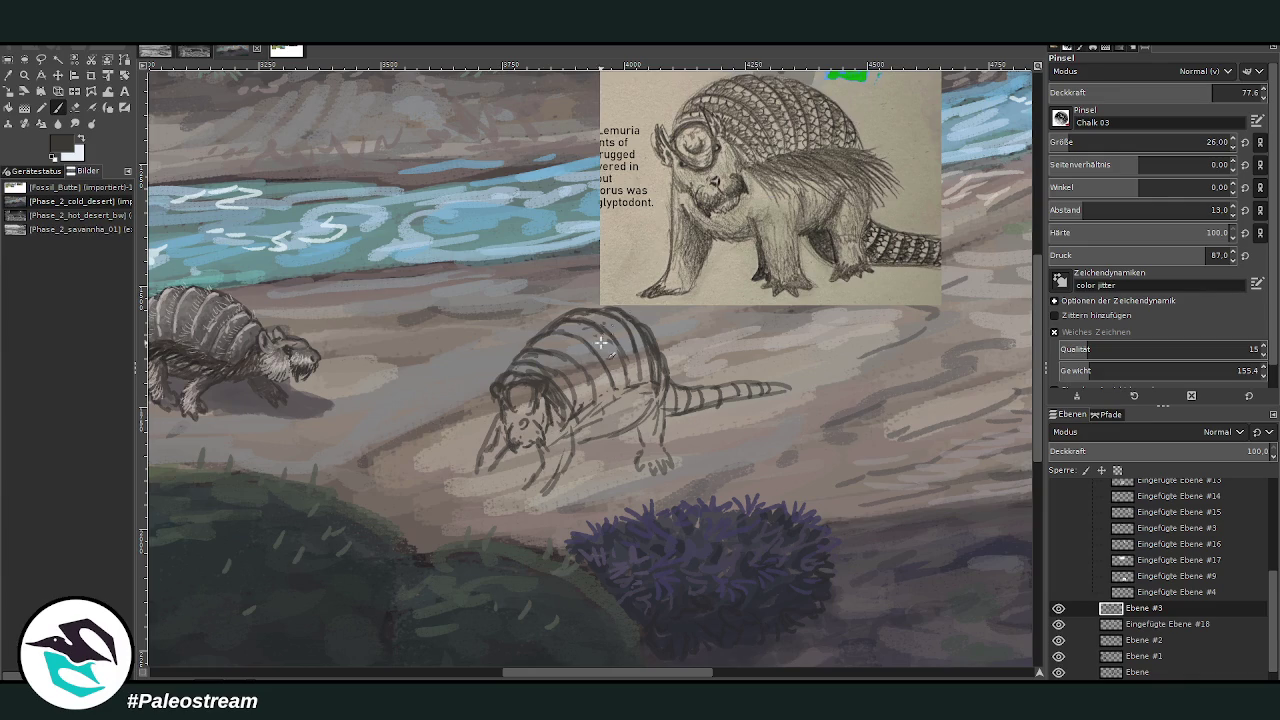
At 83.3 opacity, define the front legs and shade the belly and hind-leg area.
{"action": "left_click", "coordinate": [1226, 91]}
{"action": "mouse_move", "coordinate": [570, 437]}
{"action": "left_mouse_down"}
{"action": "mouse_move", "coordinate": [545, 492]}
{"action": "mouse_move", "coordinate": [512, 506]}
{"action": "mouse_move", "coordinate": [552, 510]}
{"action": "left_mouse_up"}
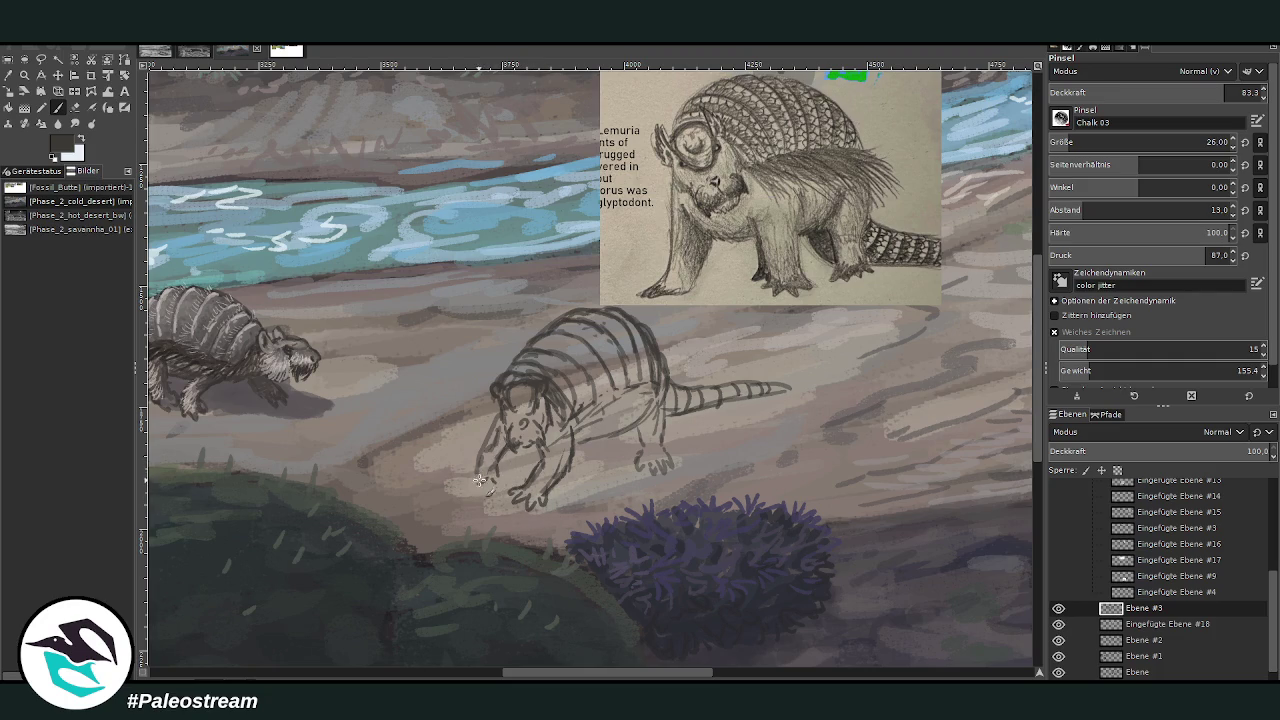
{"action": "mouse_move", "coordinate": [486, 494]}
{"action": "left_mouse_down"}
{"action": "mouse_move", "coordinate": [462, 470]}
{"action": "mouse_move", "coordinate": [500, 410]}
{"action": "left_mouse_up"}
{"action": "left_click_drag", "start_coordinate": [613, 402], "coordinate": [655, 428]}
{"action": "mouse_move", "coordinate": [628, 380]}
{"action": "left_mouse_down"}
{"action": "mouse_move", "coordinate": [682, 436]}
{"action": "mouse_move", "coordinate": [620, 395]}
{"action": "mouse_move", "coordinate": [603, 418]}
{"action": "left_mouse_up"}
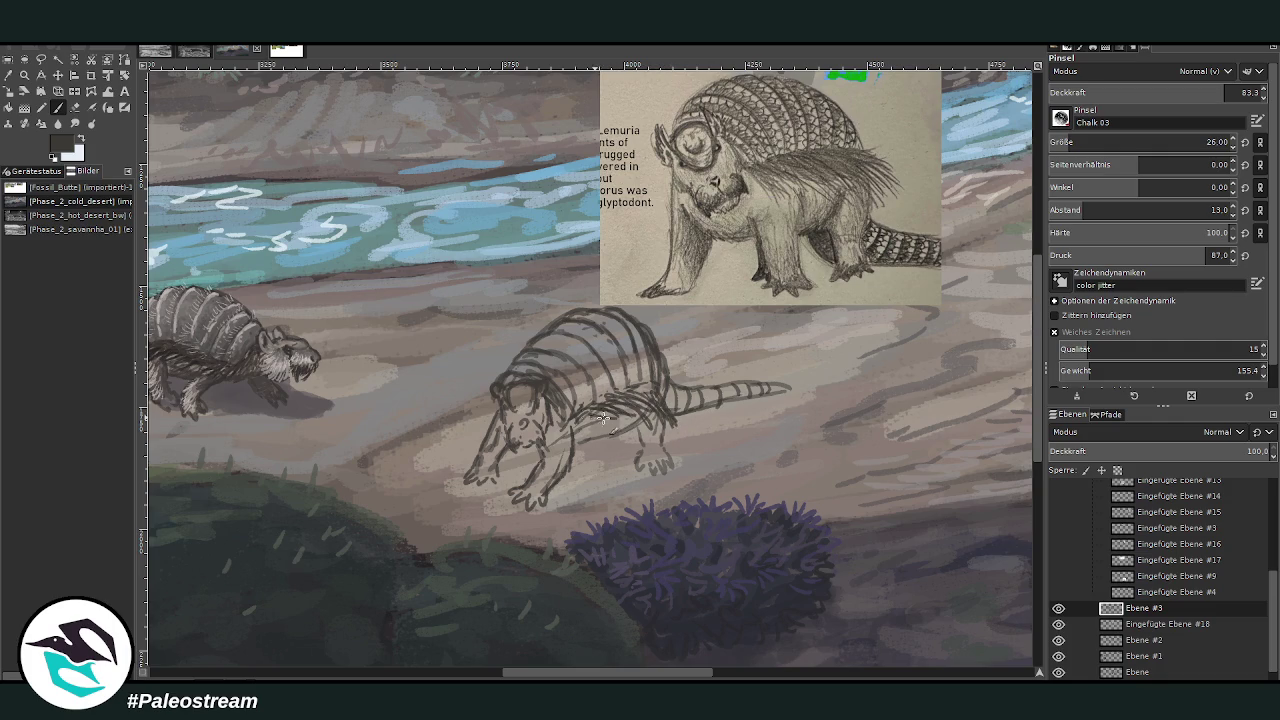
{"action": "left_click_drag", "start_coordinate": [484, 406], "coordinate": [474, 426]}
Scale the selected creature sketch from about 837×876 to 954×999 pixels and anchor it.
{"action": "key", "text": "shift+ctrl+j"}
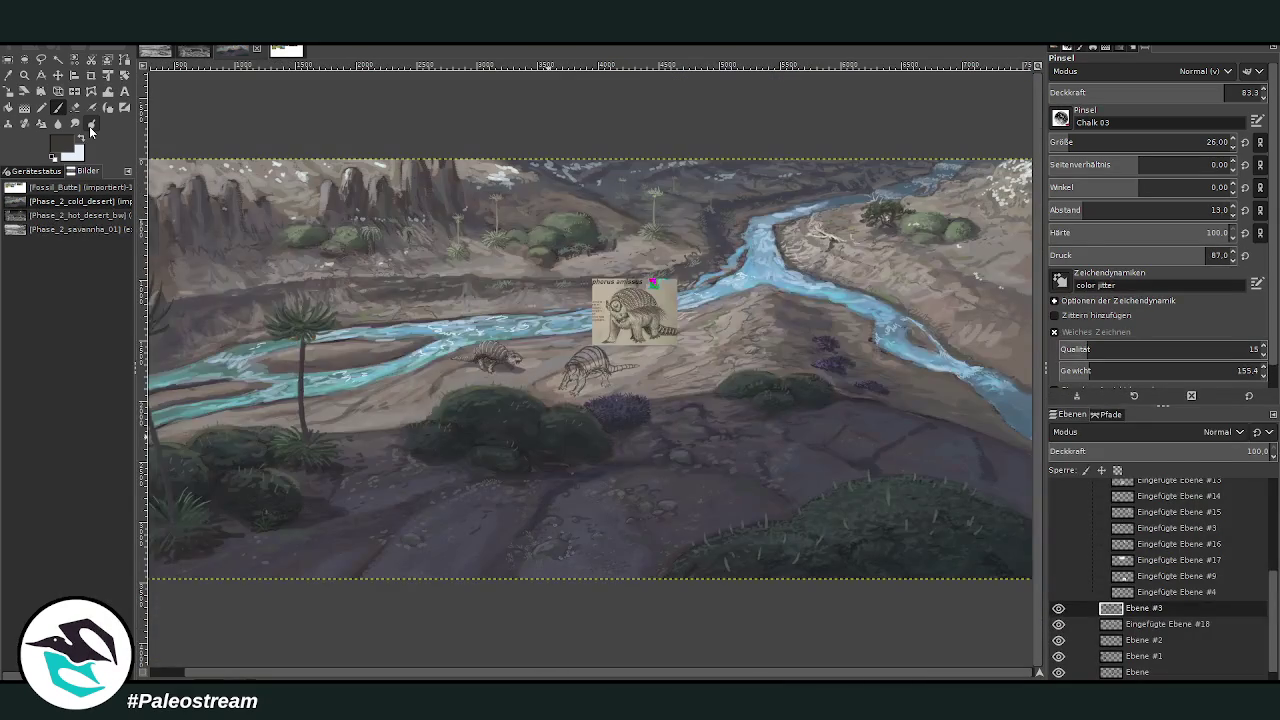
{"action": "left_click", "coordinate": [25, 75]}
{"action": "left_click_drag", "start_coordinate": [528, 270], "coordinate": [705, 440]}
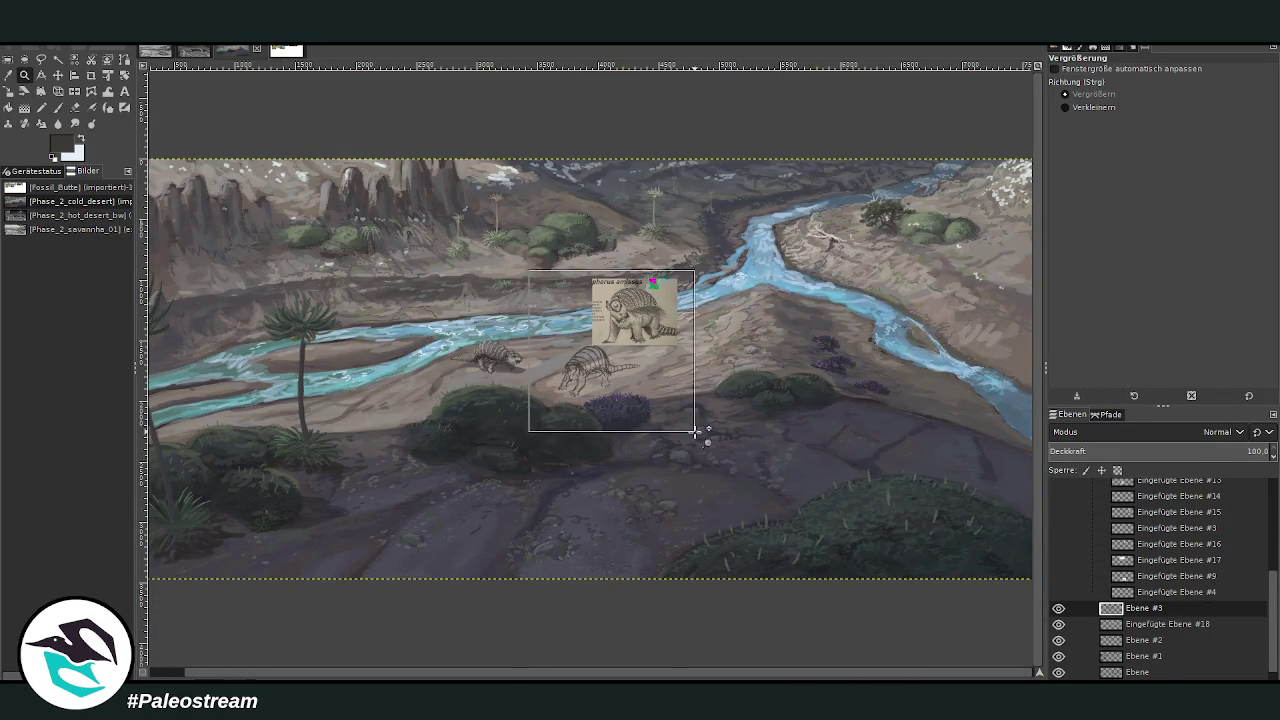
{"action": "left_click", "coordinate": [665, 440]}
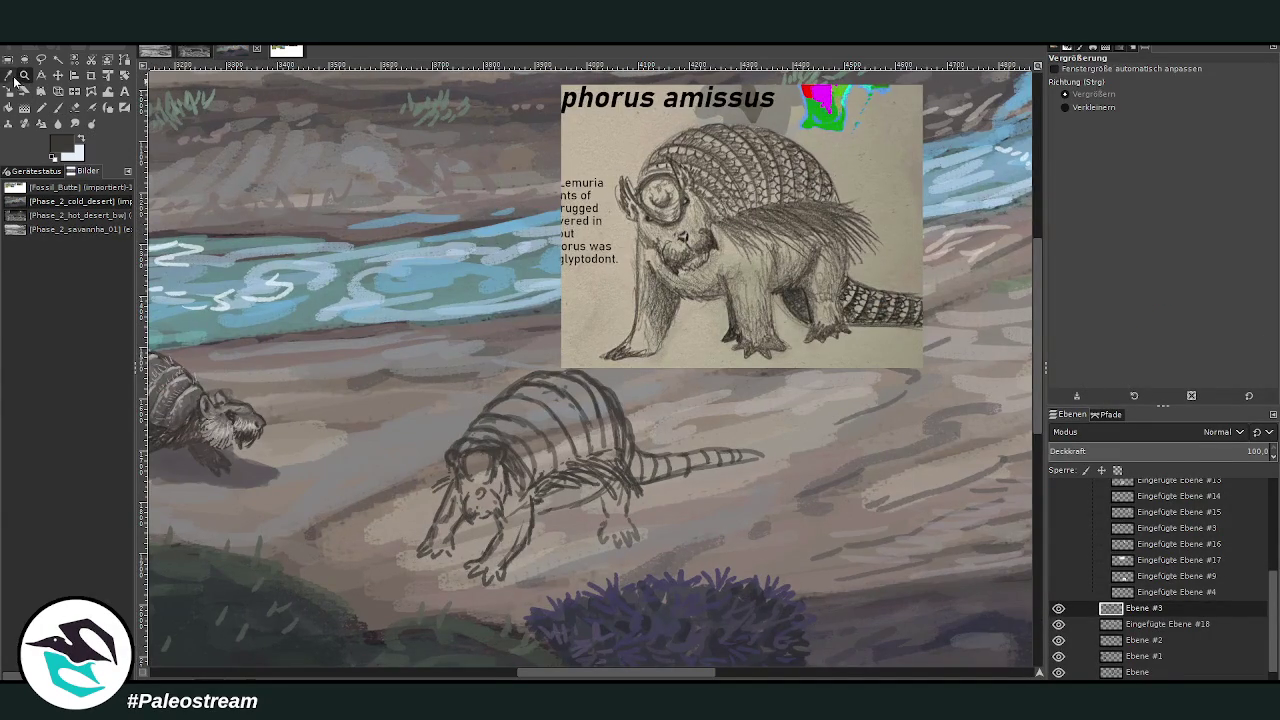
{"action": "key", "text": "r"}
{"action": "left_click_drag", "start_coordinate": [362, 156], "coordinate": [794, 608]}
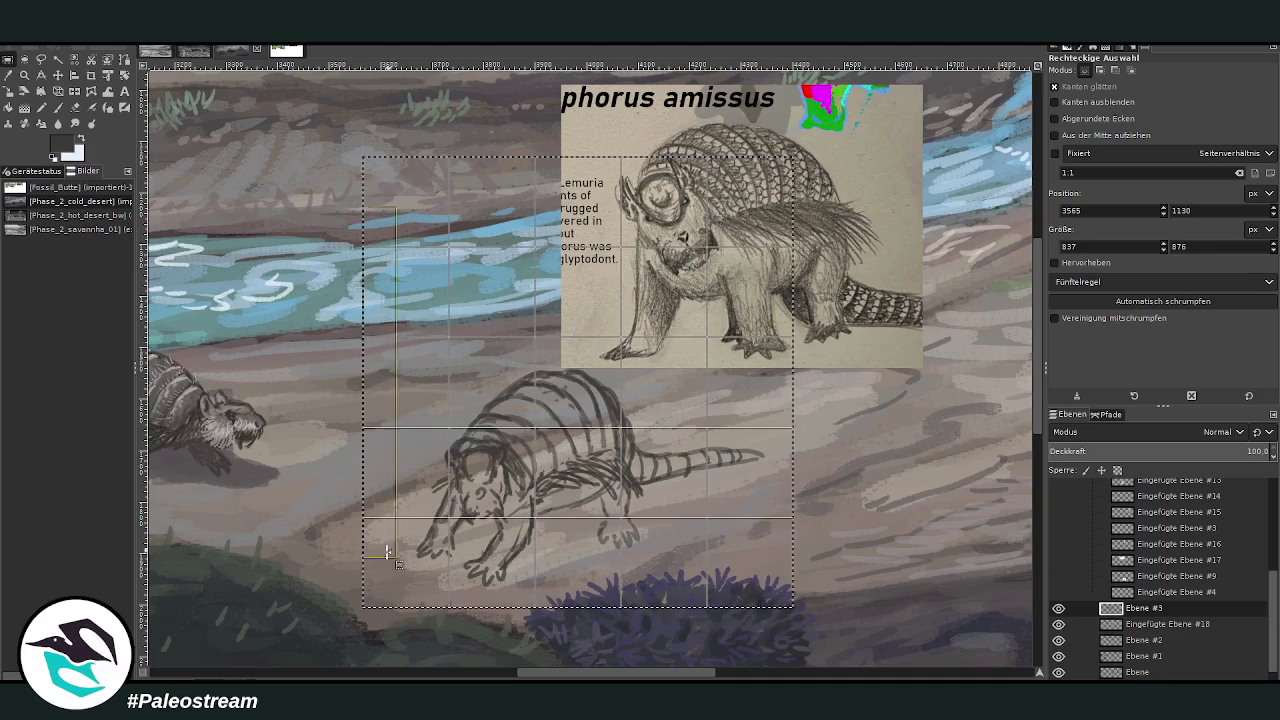
{"action": "key", "text": "shift+s"}
{"action": "mouse_move", "coordinate": [471, 409]}
{"action": "left_mouse_down"}
{"action": "mouse_move", "coordinate": [467, 287]}
{"action": "mouse_move", "coordinate": [455, 309]}
{"action": "mouse_move", "coordinate": [660, 525]}
{"action": "left_mouse_up"}
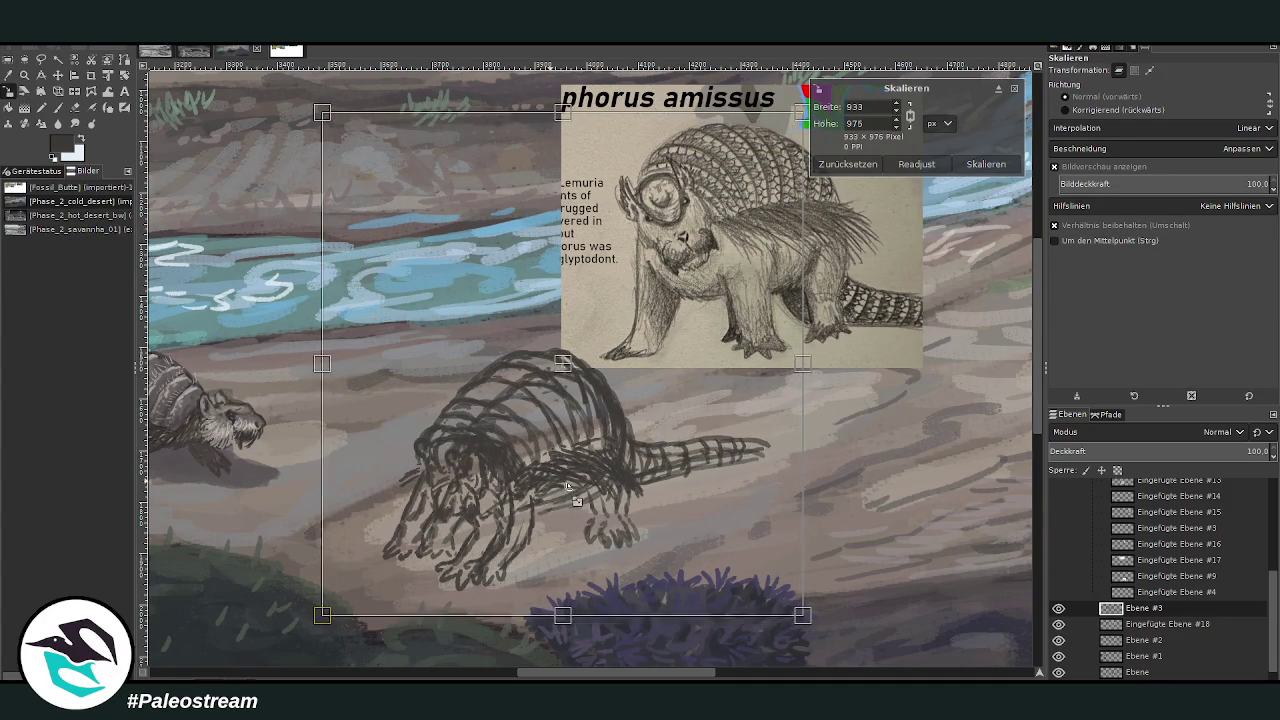
{"action": "key", "text": "Return"}
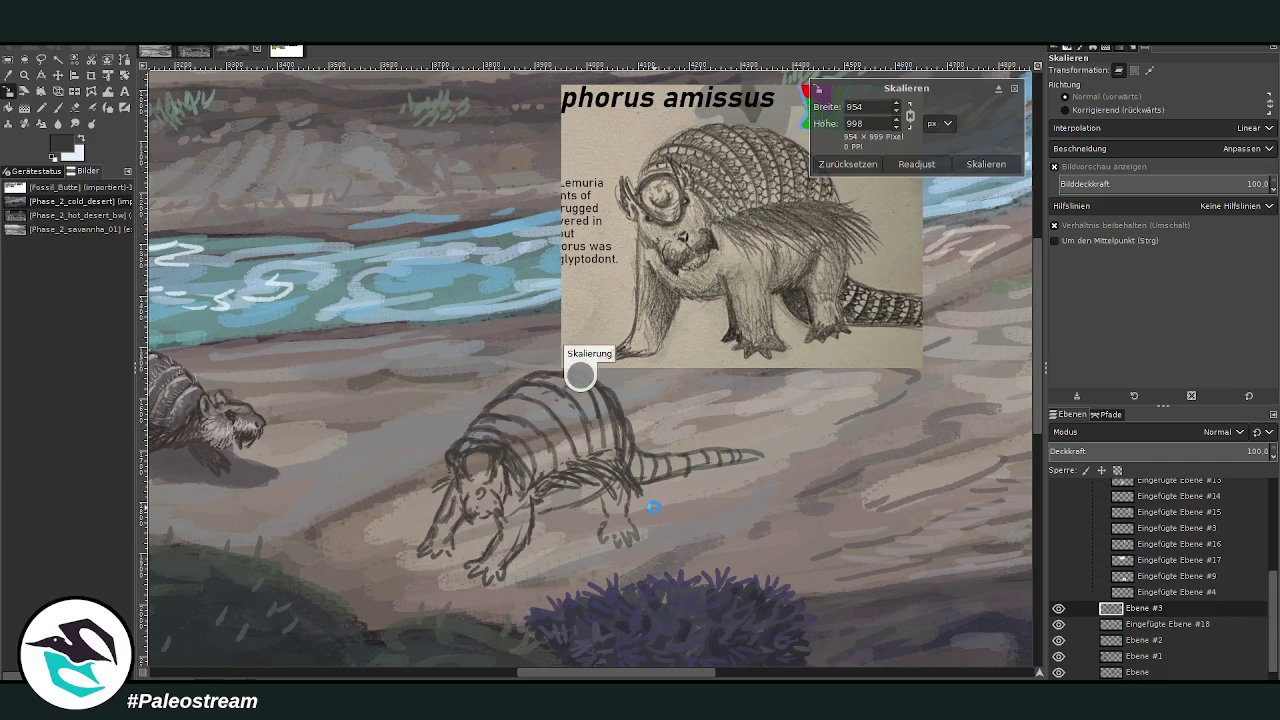
{"action": "key", "text": "ctrl+h"}
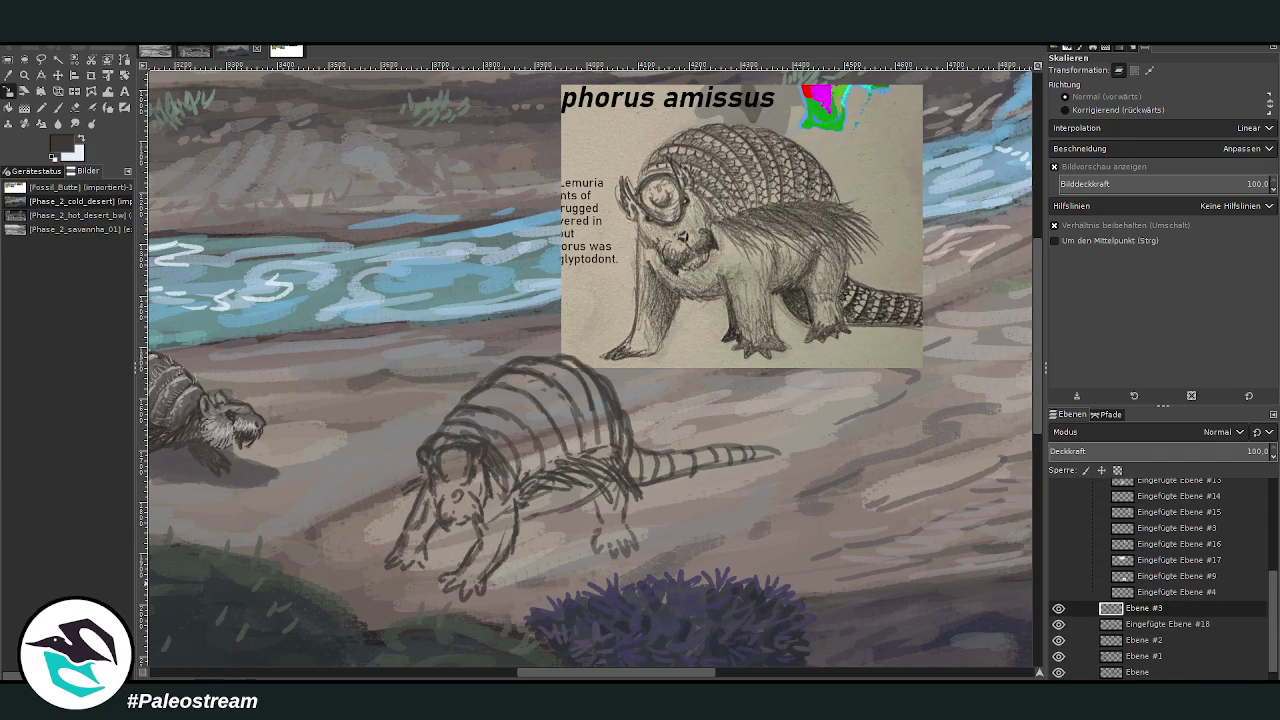
{"action": "left_click_drag", "start_coordinate": [628, 673], "coordinate": [596, 673]}
Shade the creature's body dark grey at 90.9 opacity and its armoured back at 56.8.
{"action": "left_click", "coordinate": [8, 75]}
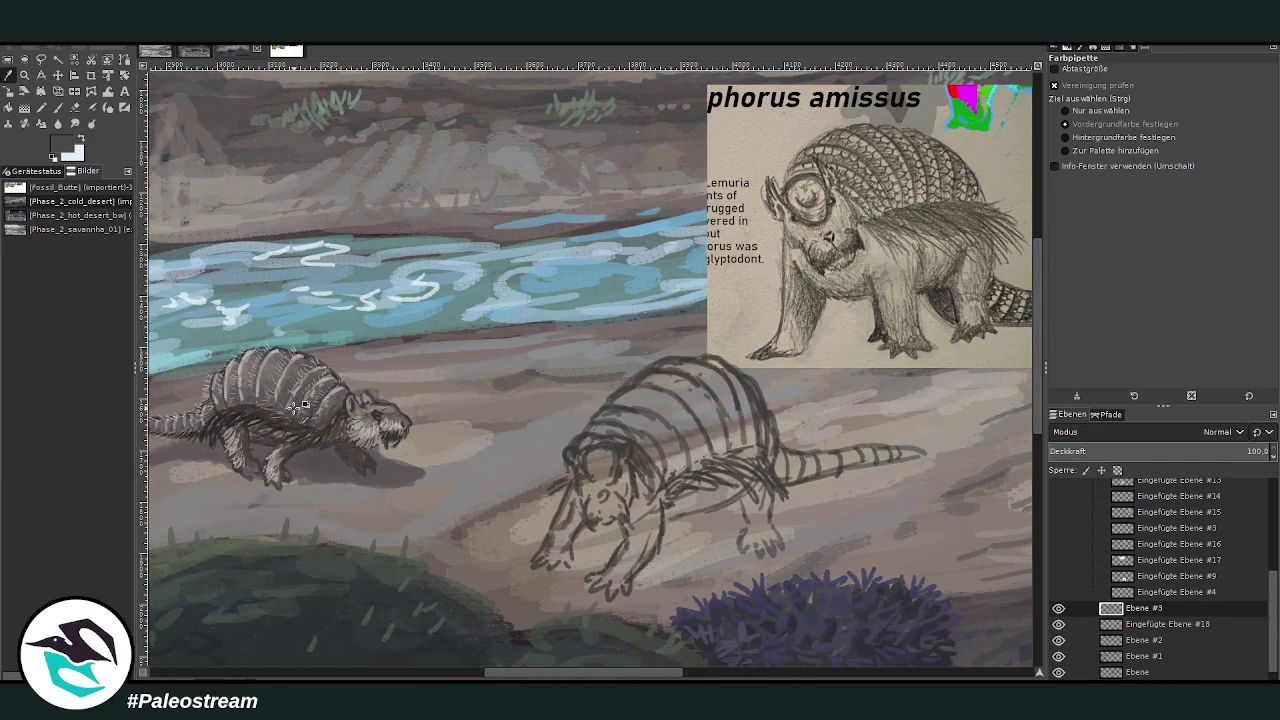
{"action": "left_click", "coordinate": [58, 107]}
{"action": "left_click_drag", "start_coordinate": [1205, 93], "coordinate": [1222, 93]}
{"action": "left_click_drag", "start_coordinate": [641, 464], "coordinate": [710, 433]}
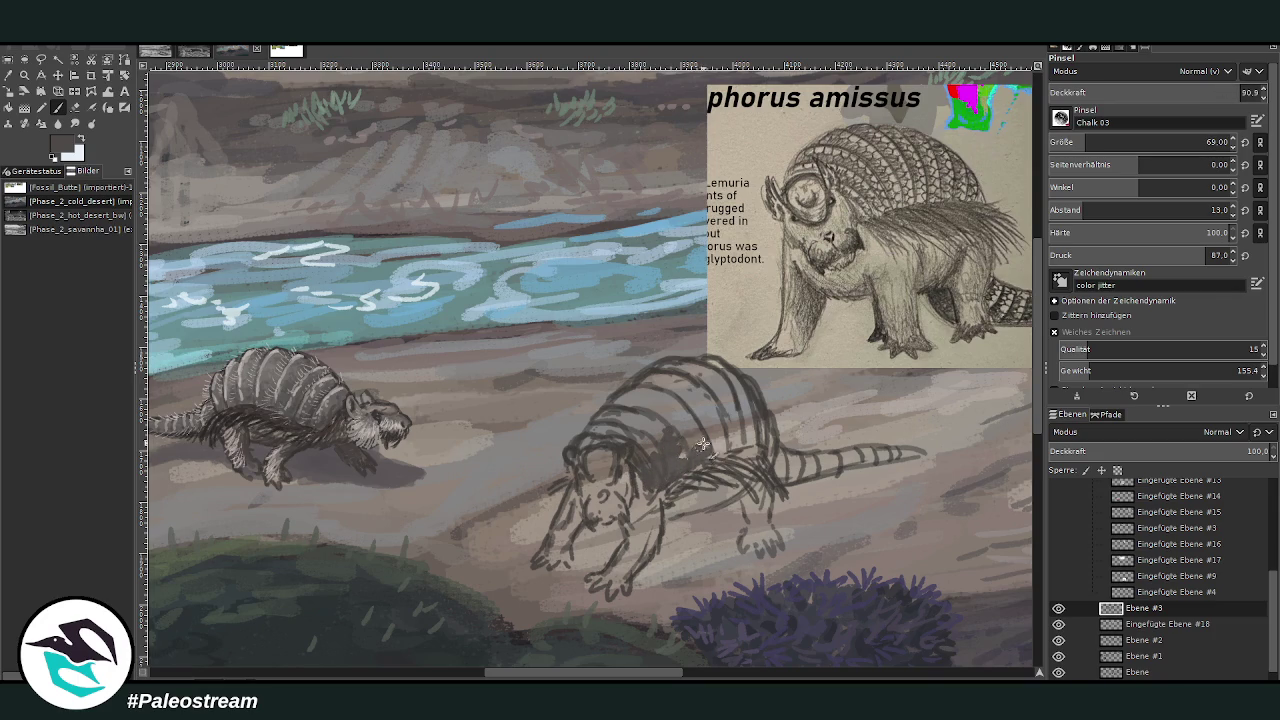
{"action": "left_click_drag", "start_coordinate": [1230, 93], "coordinate": [1168, 93]}
{"action": "mouse_move", "coordinate": [733, 438]}
{"action": "left_mouse_down"}
{"action": "mouse_move", "coordinate": [705, 400]}
{"action": "mouse_move", "coordinate": [693, 453]}
{"action": "mouse_move", "coordinate": [622, 412]}
{"action": "left_mouse_up"}
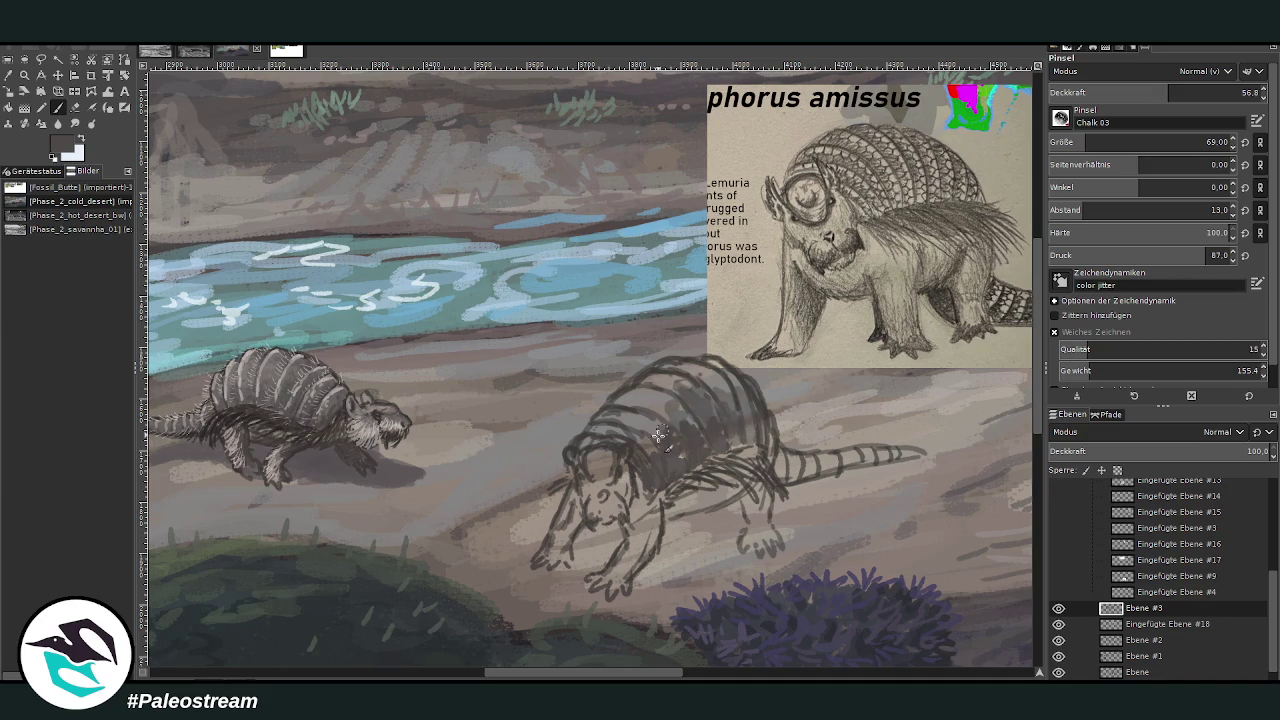
Sample grey from the first creature's shell and paint the tail at 75.1 opacity.
{"action": "left_click", "coordinate": [7, 77]}
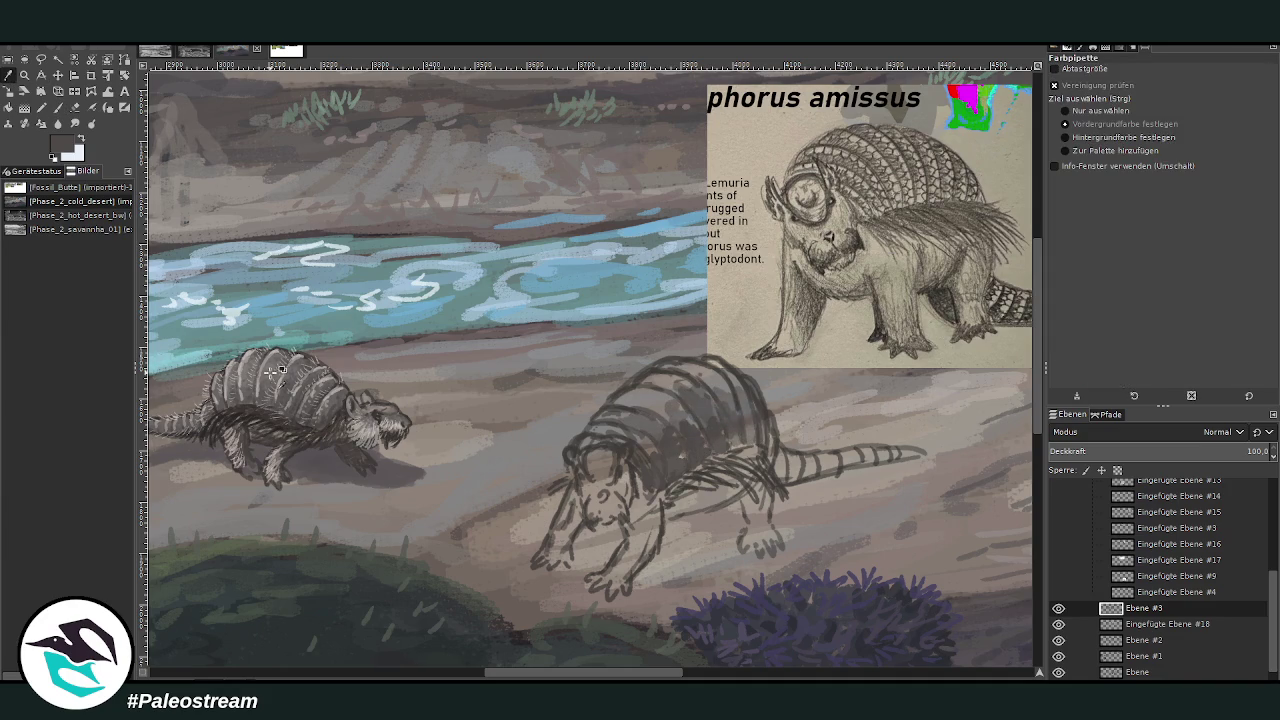
{"action": "key", "text": "p"}
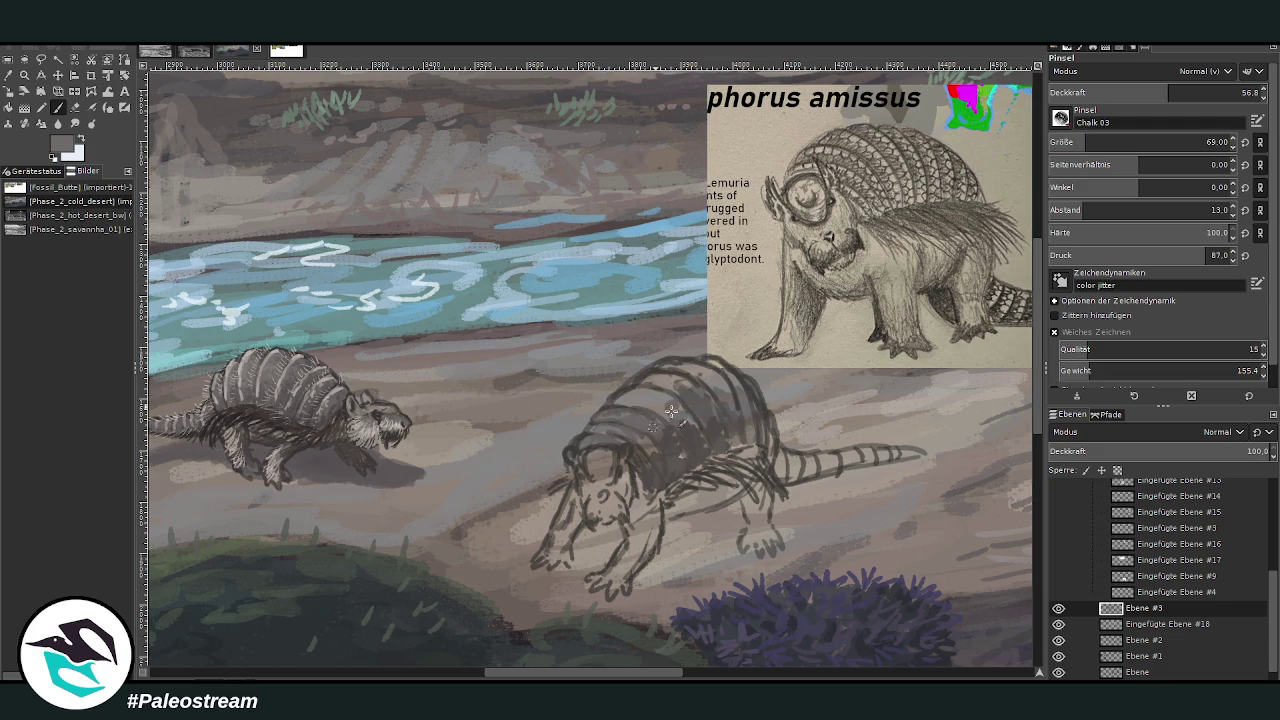
{"action": "left_click_drag", "start_coordinate": [1092, 95], "coordinate": [1208, 70]}
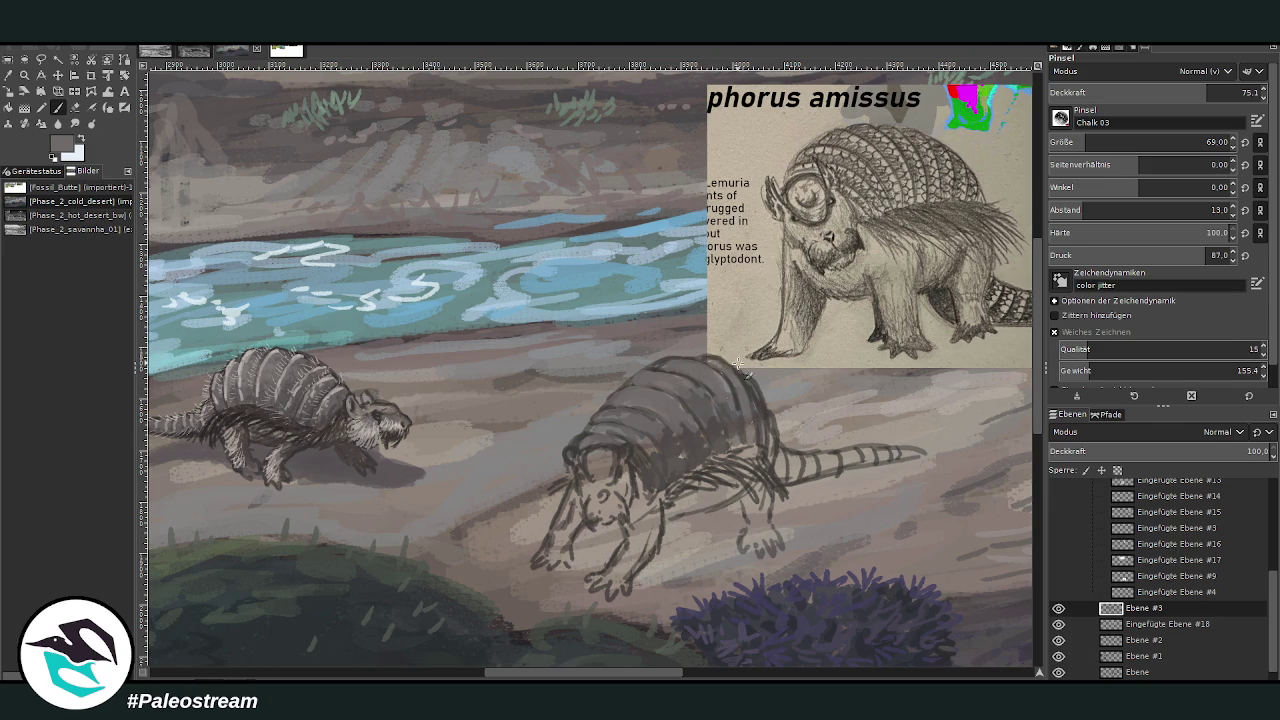
{"action": "mouse_move", "coordinate": [780, 463]}
{"action": "left_mouse_down"}
{"action": "mouse_move", "coordinate": [830, 475]}
{"action": "mouse_move", "coordinate": [852, 458]}
{"action": "mouse_move", "coordinate": [920, 452]}
{"action": "left_mouse_up"}
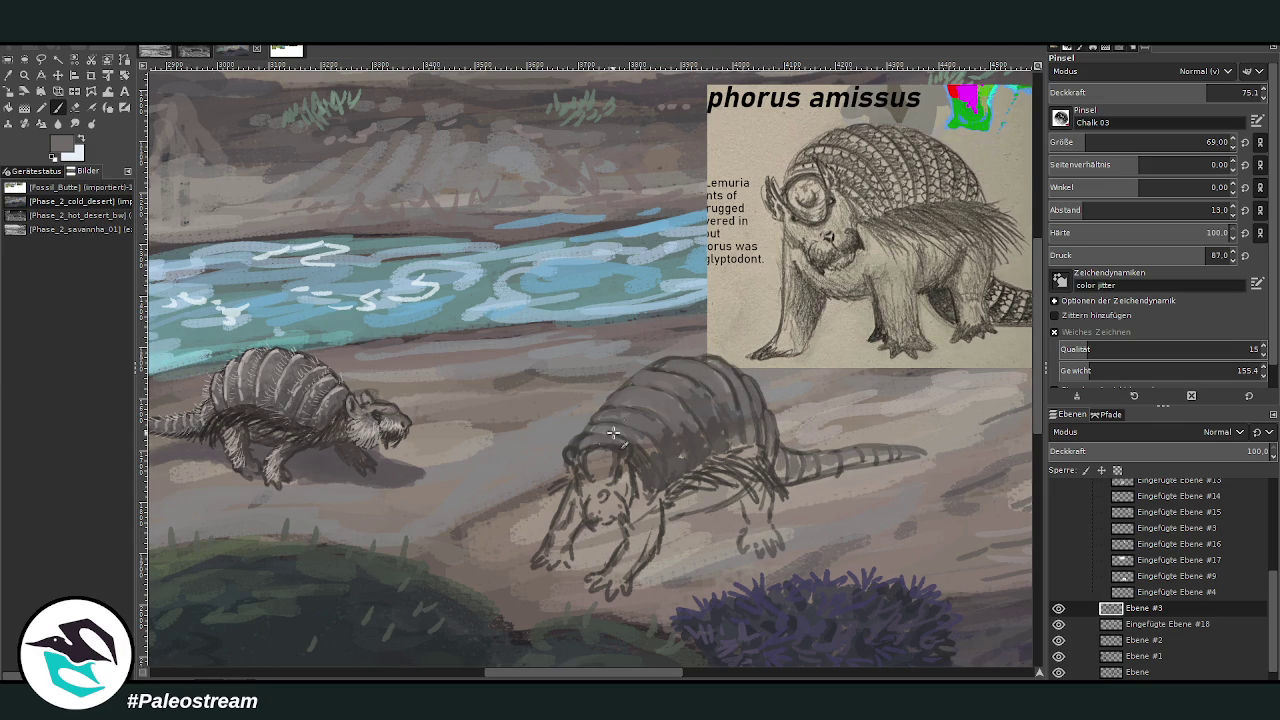
{"action": "key", "text": "shift+e"}
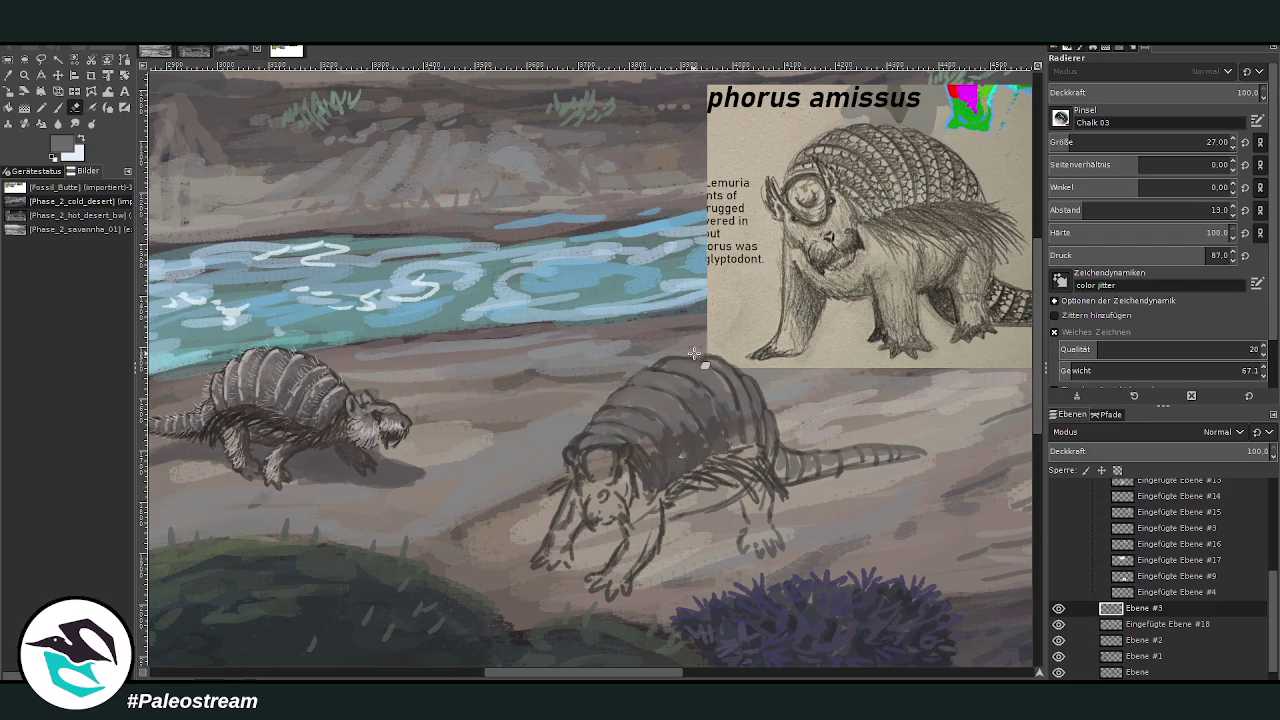
{"action": "left_click", "coordinate": [9, 77]}
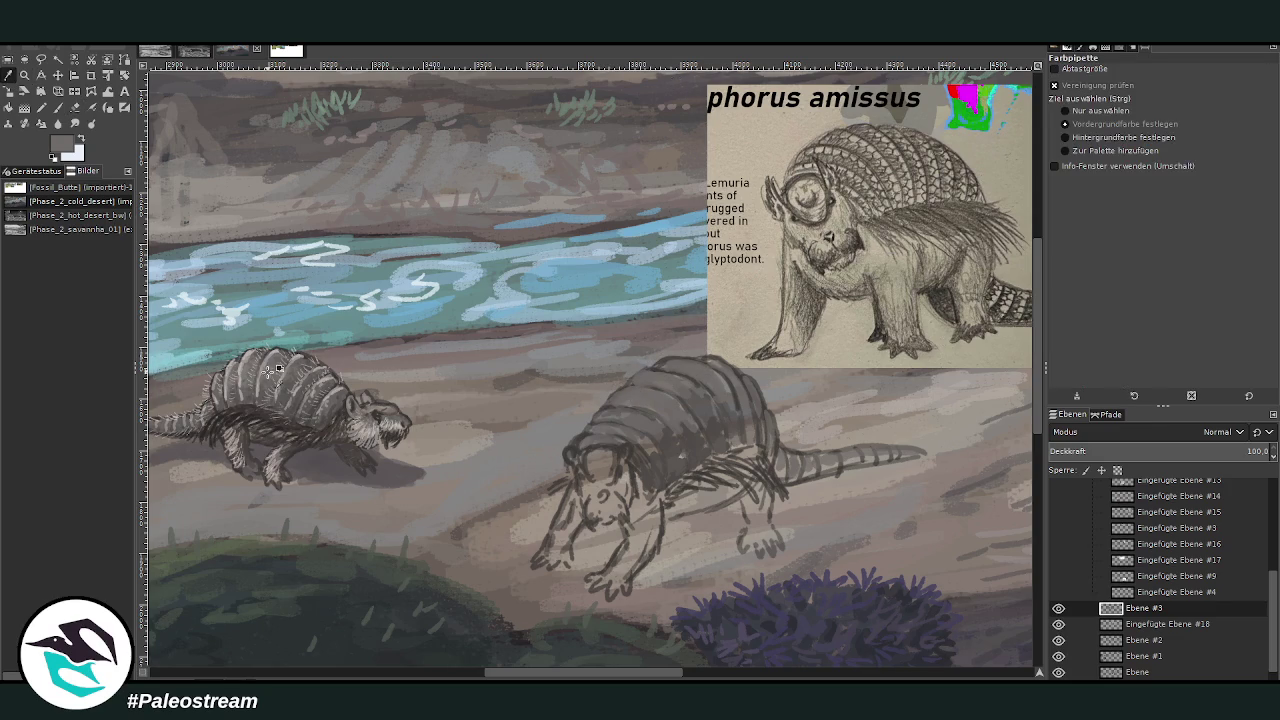
{"action": "key", "text": "p"}
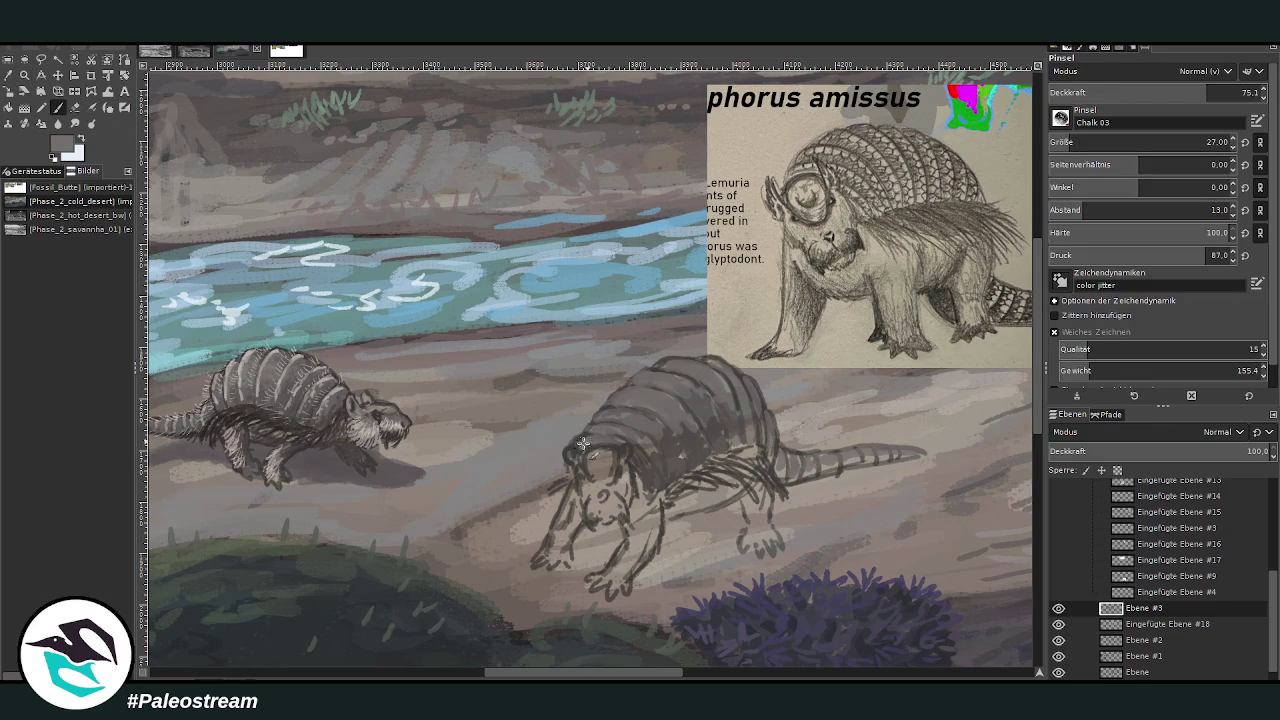
{"action": "left_click", "coordinate": [74, 107]}
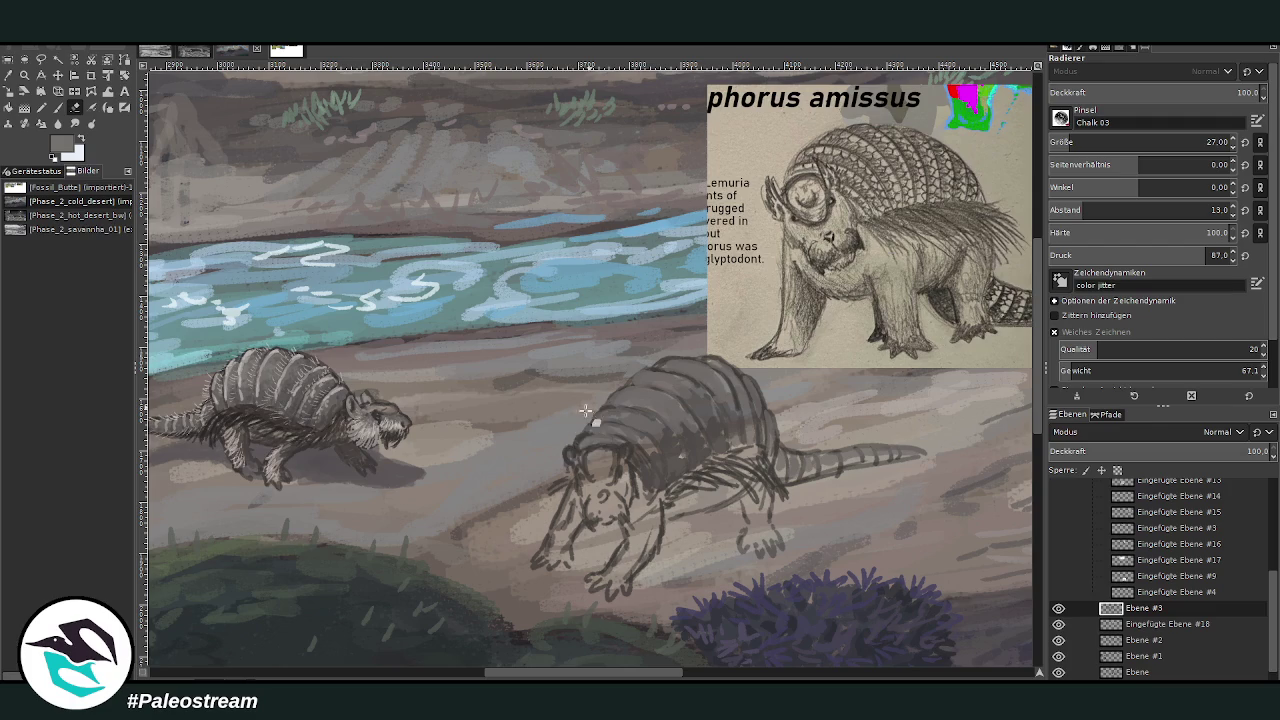
{"action": "key", "text": "p"}
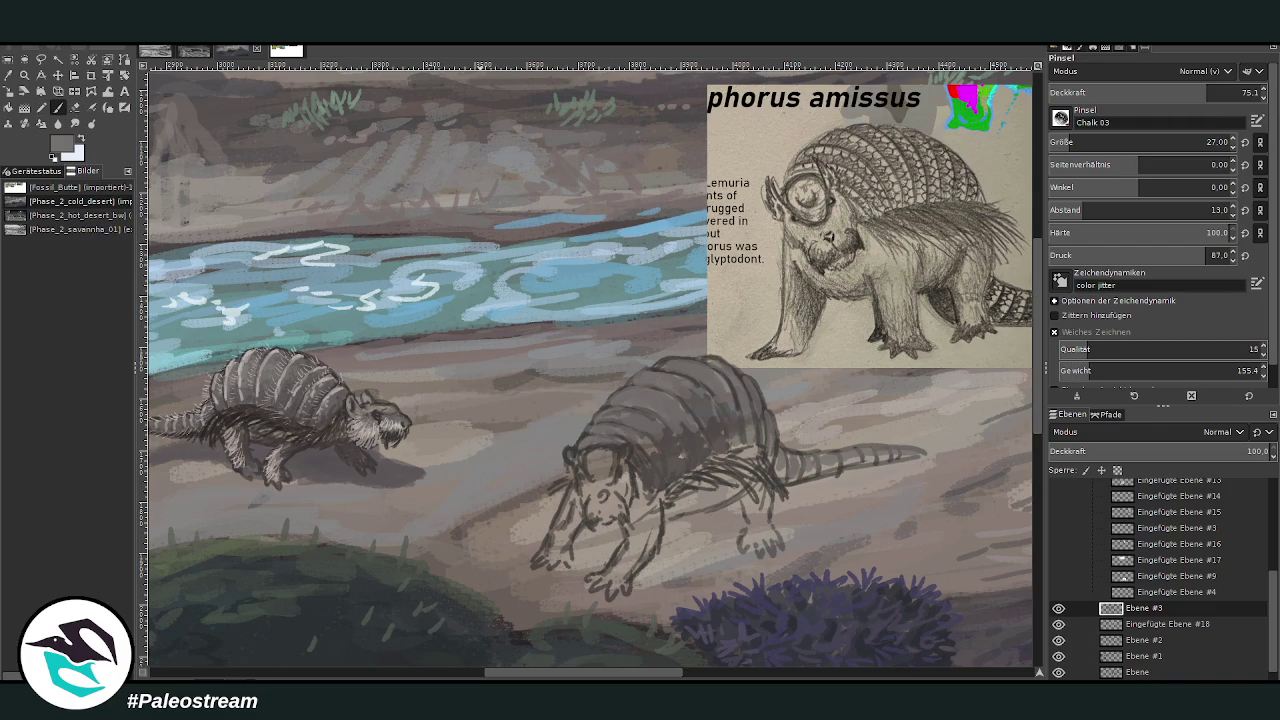
Sample a lighter grey and paint a light stroke on the shell edge at 51.1 opacity.
{"action": "left_click", "coordinate": [10, 76]}
{"action": "left_click", "coordinate": [299, 357]}
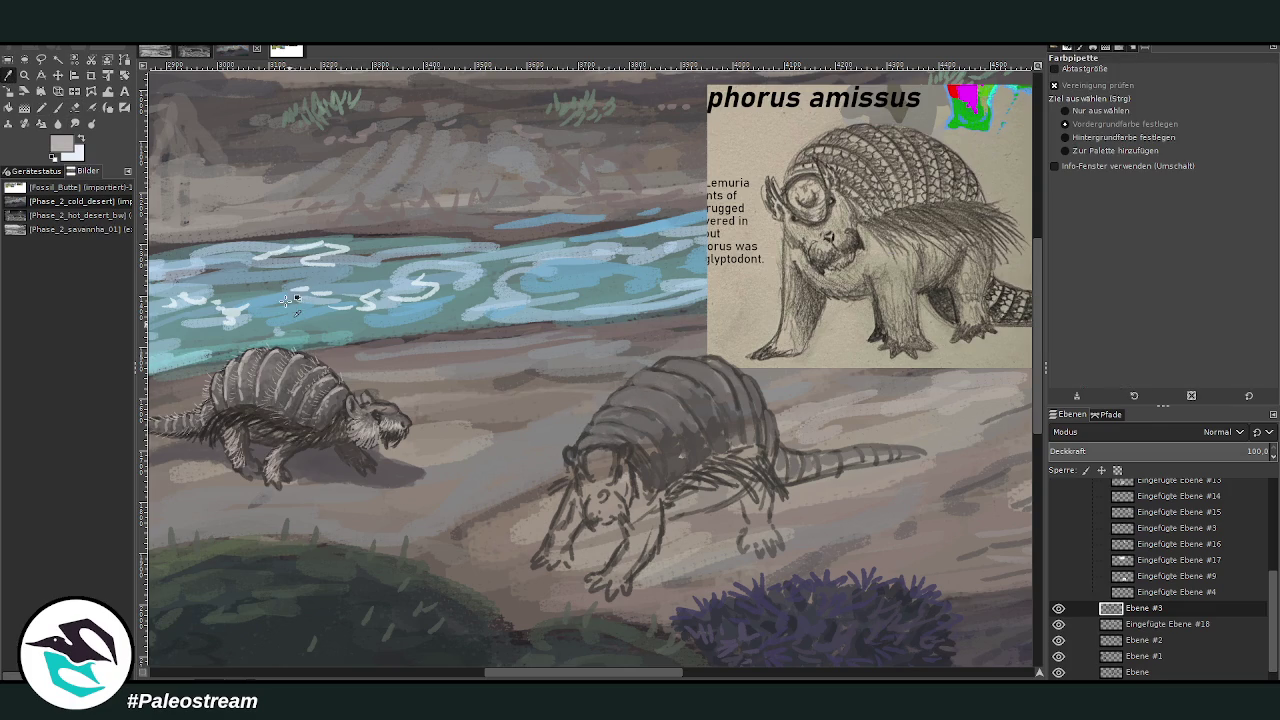
{"action": "left_click", "coordinate": [57, 108]}
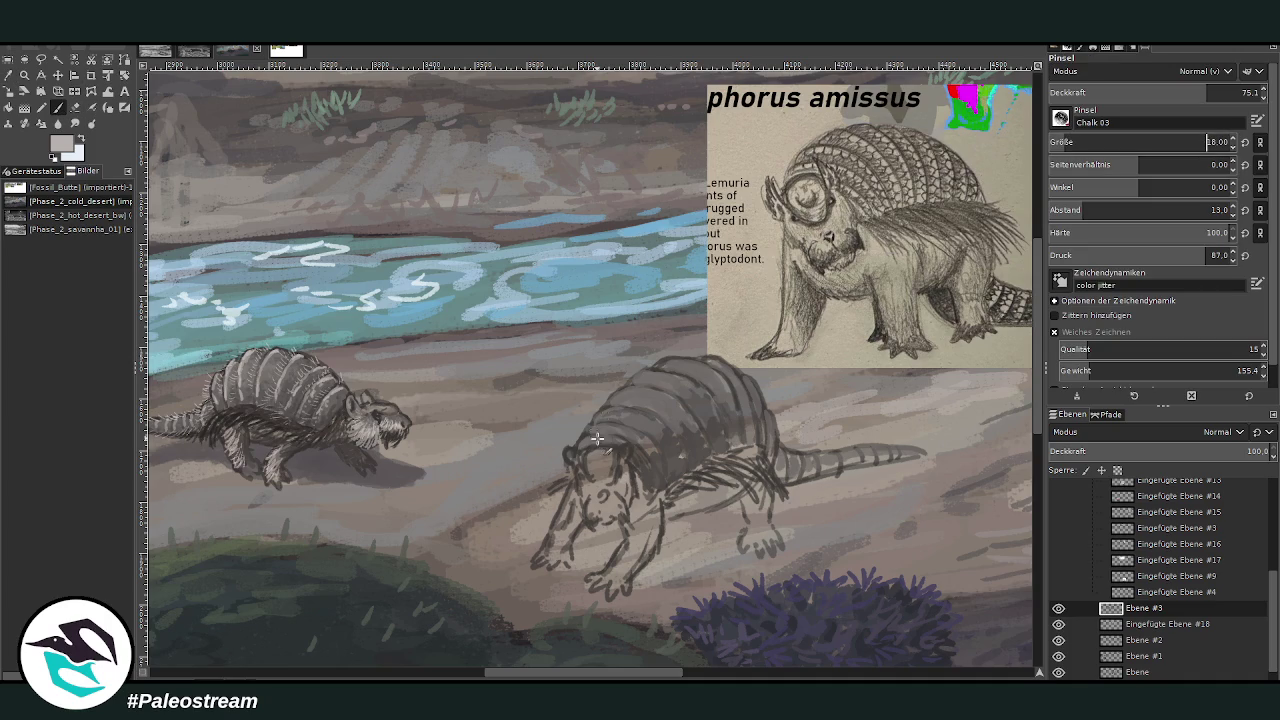
{"action": "left_click", "coordinate": [1155, 92]}
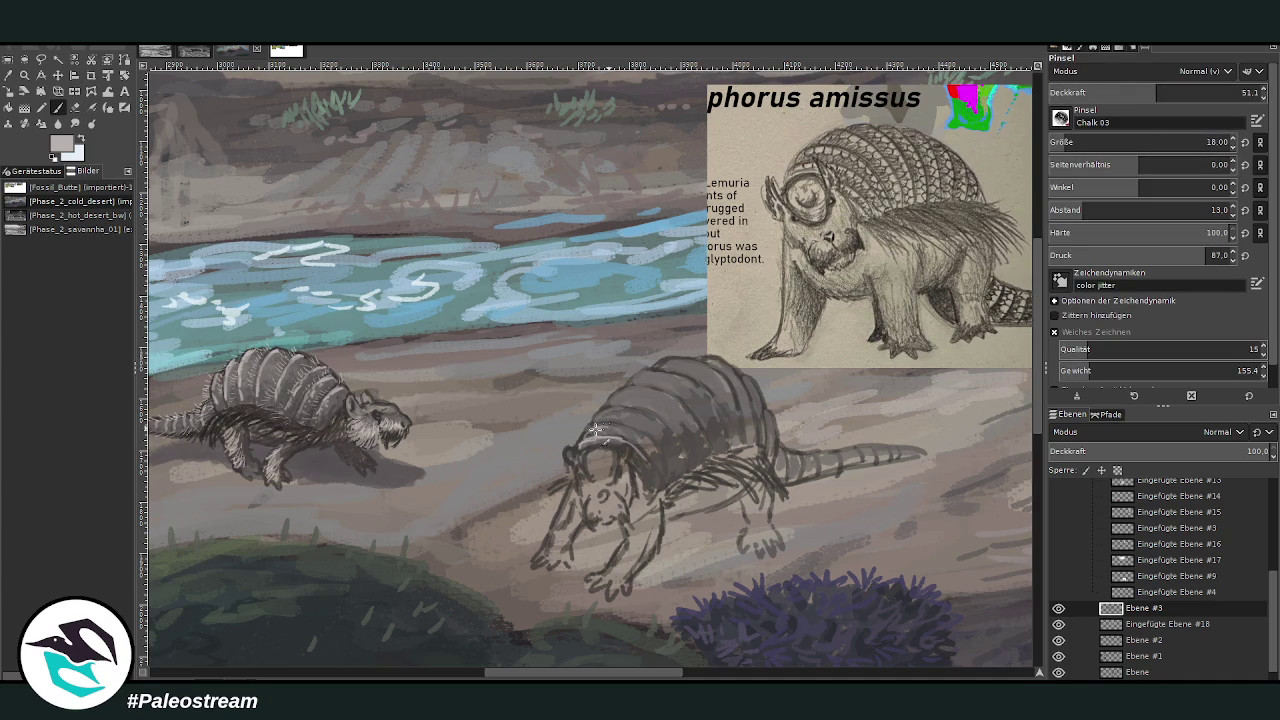
{"action": "left_click_drag", "start_coordinate": [607, 426], "coordinate": [663, 428]}
Set the brush to size 30 and opacity 39.1 and stroke along the shell's top edge.
{"action": "left_click", "coordinate": [1077, 142]}
{"action": "left_click", "coordinate": [1240, 92]}
{"action": "type", "text": "39.1"}
{"action": "key", "text": "Return"}
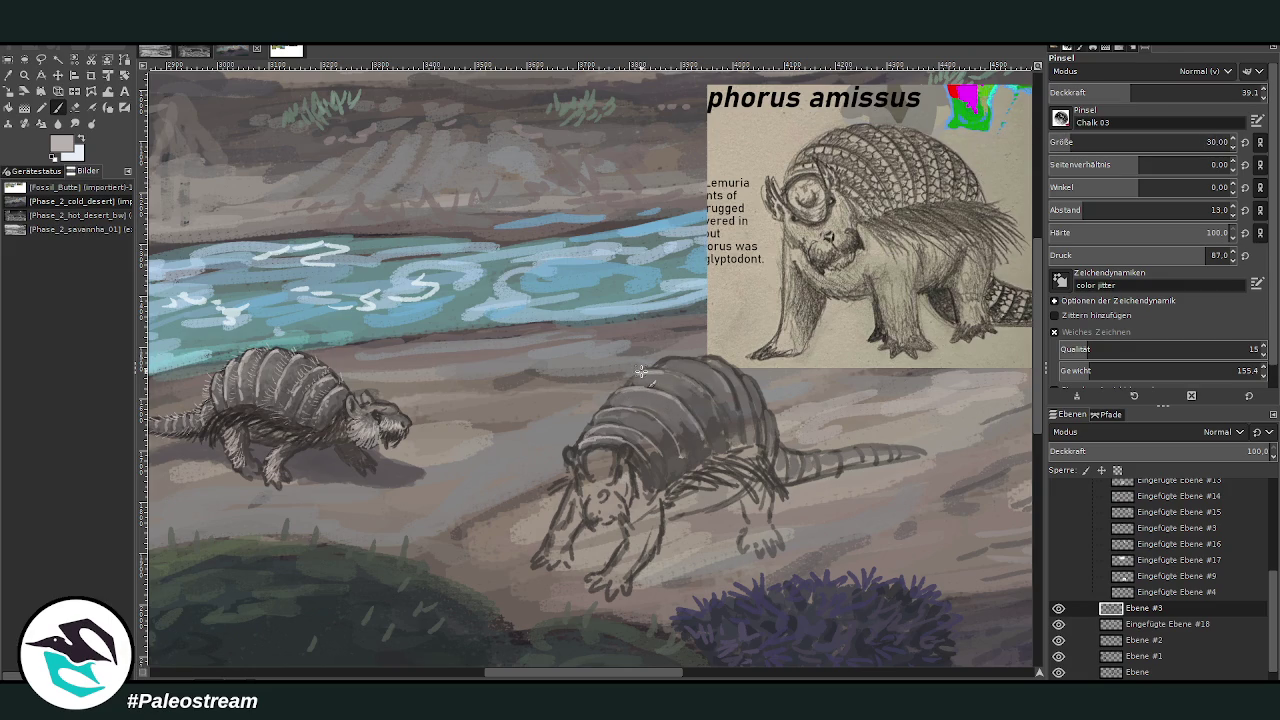
{"action": "mouse_move", "coordinate": [659, 363]}
{"action": "left_mouse_down"}
{"action": "mouse_move", "coordinate": [745, 376]}
{"action": "mouse_move", "coordinate": [784, 454]}
{"action": "left_mouse_up"}
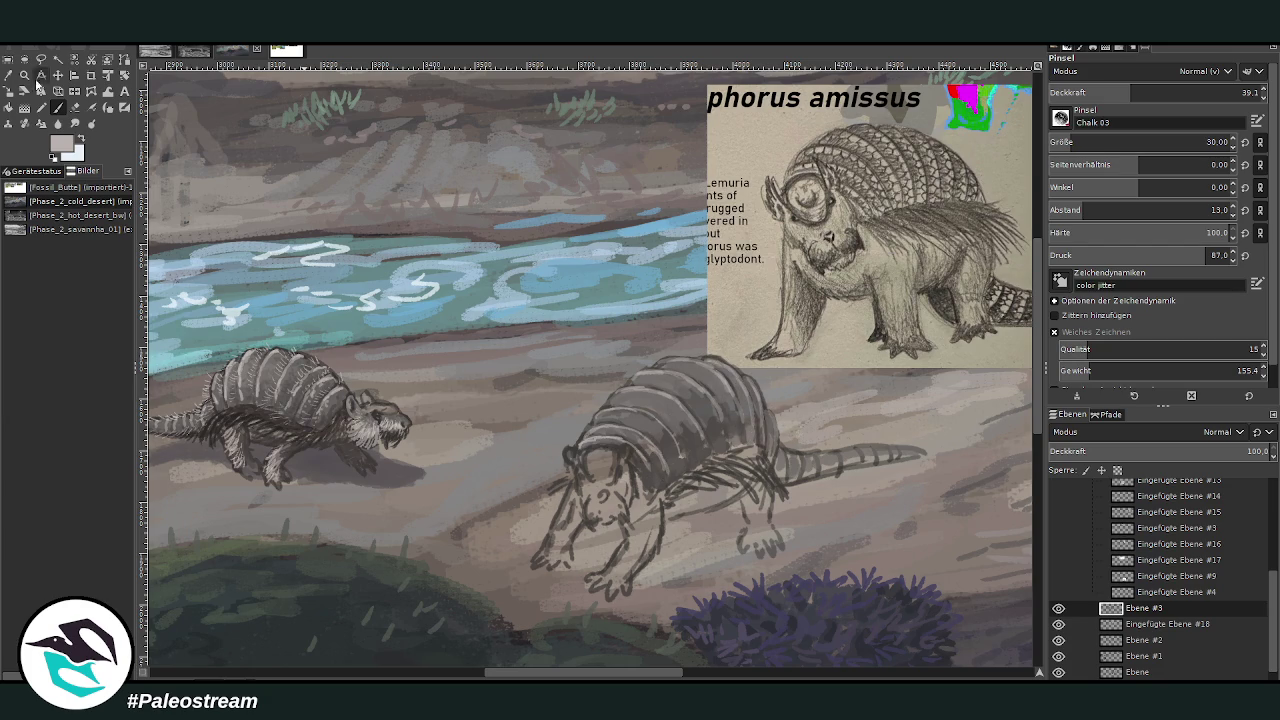
Sample a darker grey and dab a small dark mark at size 20, opacity 81.4.
{"action": "key", "text": "o"}
{"action": "left_click", "coordinate": [663, 463]}
{"action": "key", "text": "p"}
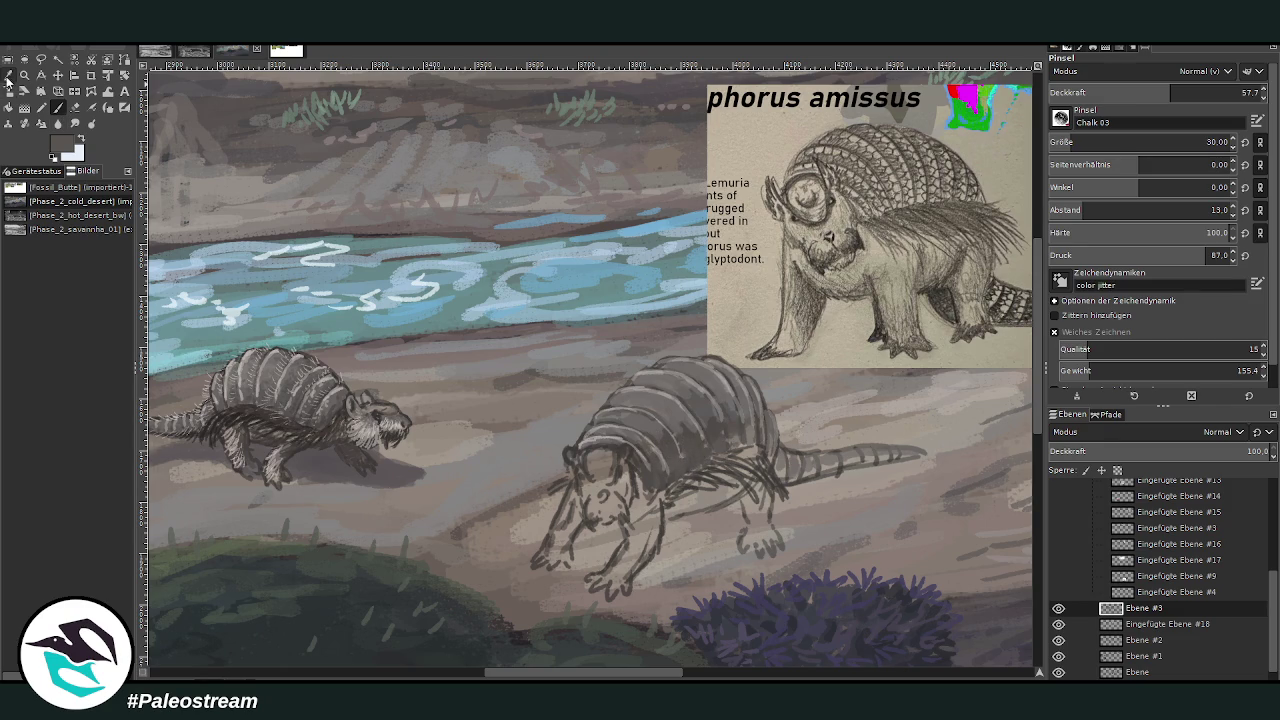
{"action": "left_click", "coordinate": [8, 75]}
{"action": "left_click", "coordinate": [280, 430]}
{"action": "left_click", "coordinate": [57, 107]}
{"action": "left_click", "coordinate": [1224, 92]}
{"action": "left_click", "coordinate": [1207, 142]}
{"action": "mouse_move", "coordinate": [649, 504]}
{"action": "left_mouse_down"}
{"action": "mouse_move", "coordinate": [740, 482]}
{"action": "mouse_move", "coordinate": [712, 472]}
{"action": "mouse_move", "coordinate": [747, 463]}
{"action": "mouse_move", "coordinate": [786, 499]}
{"action": "mouse_move", "coordinate": [740, 450]}
{"action": "mouse_move", "coordinate": [765, 478]}
{"action": "mouse_move", "coordinate": [762, 463]}
{"action": "left_mouse_up"}
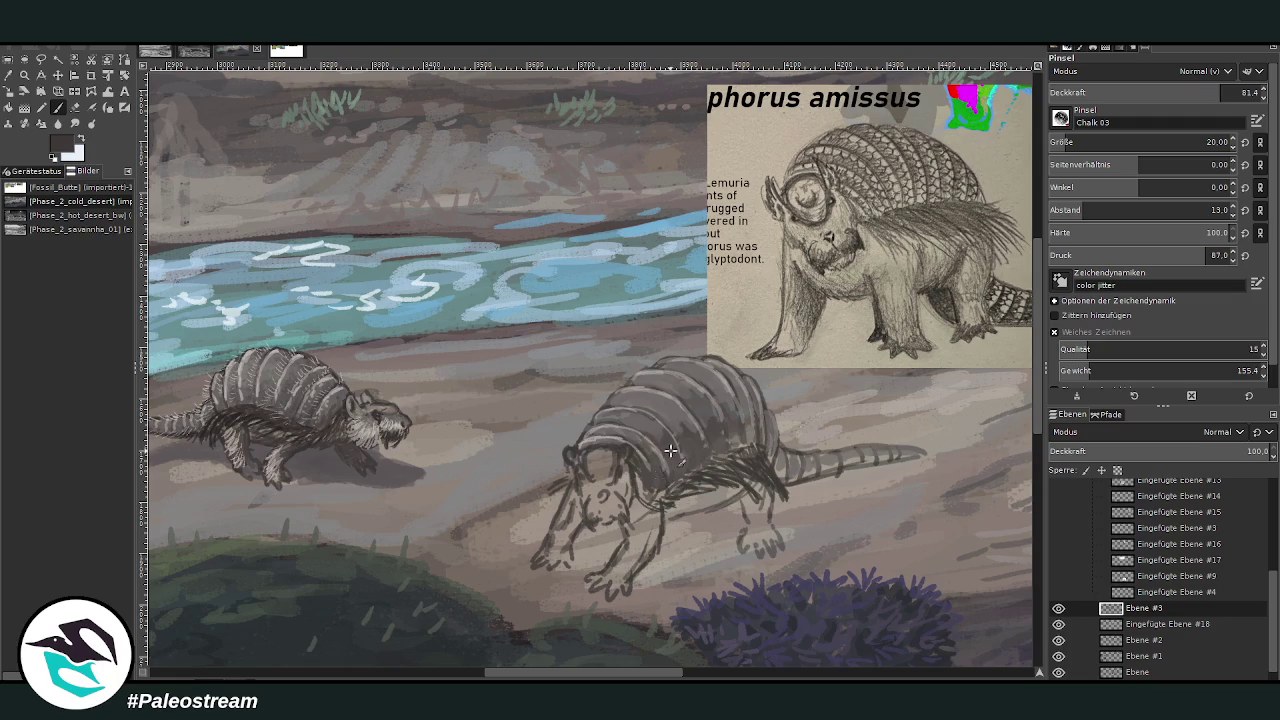
Shade the tail from base to tip at brush size 32 and opacity 56.2.
{"action": "left_click", "coordinate": [1207, 142]}
{"action": "left_click", "coordinate": [1148, 90]}
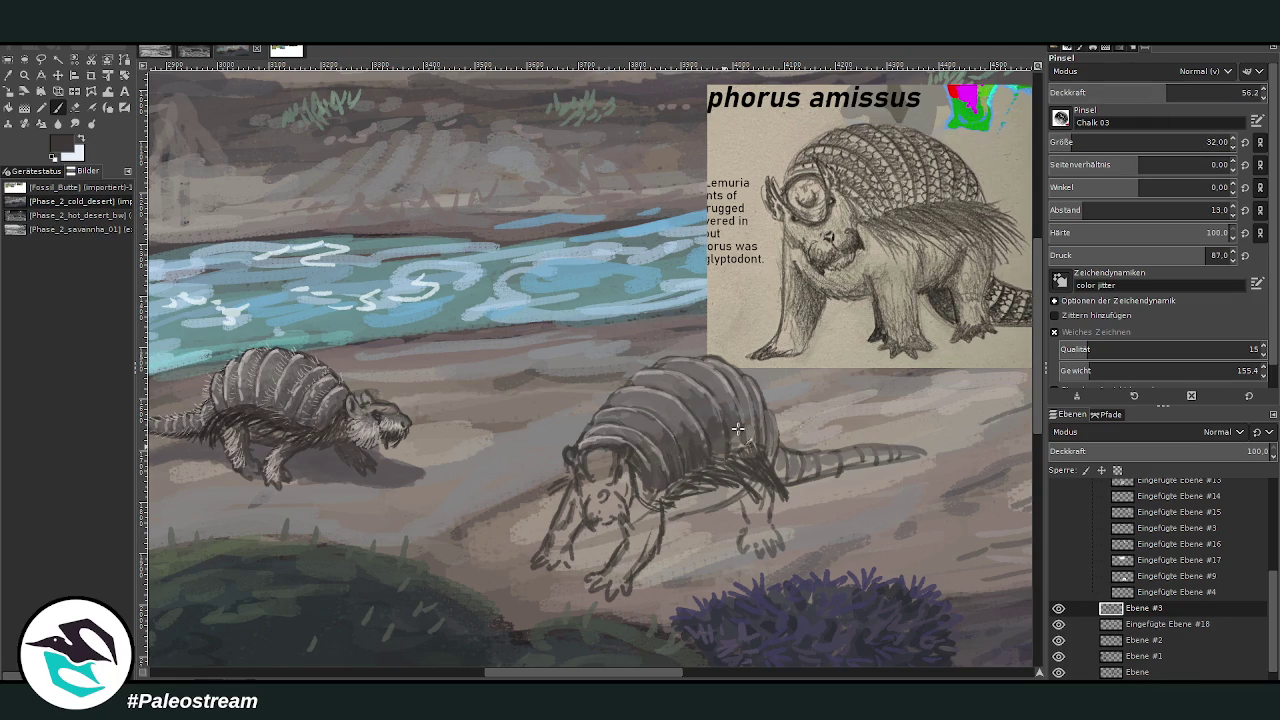
{"action": "left_click_drag", "start_coordinate": [815, 474], "coordinate": [913, 457]}
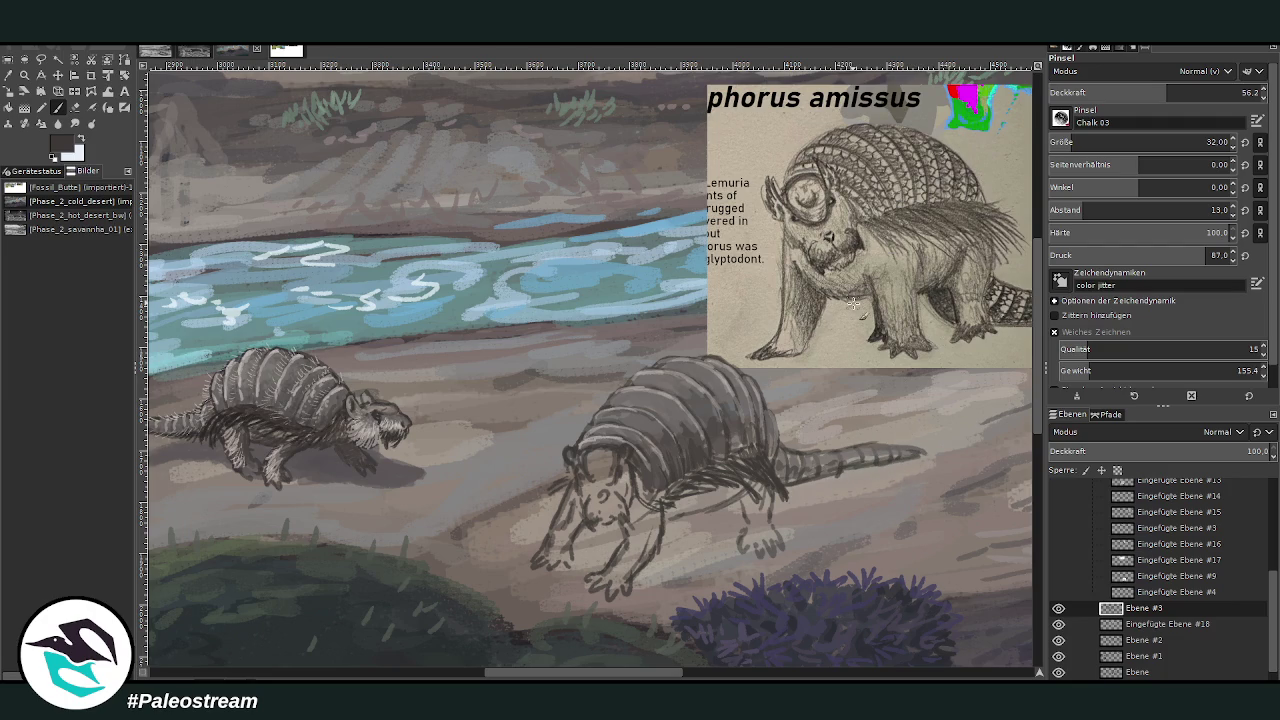
At 78.2 opacity, shade the head, shoulder, front leg and hind leg and foot.
{"action": "key", "text": "o"}
{"action": "left_click", "coordinate": [278, 357]}
{"action": "key", "text": "p"}
{"action": "left_click", "coordinate": [1212, 92]}
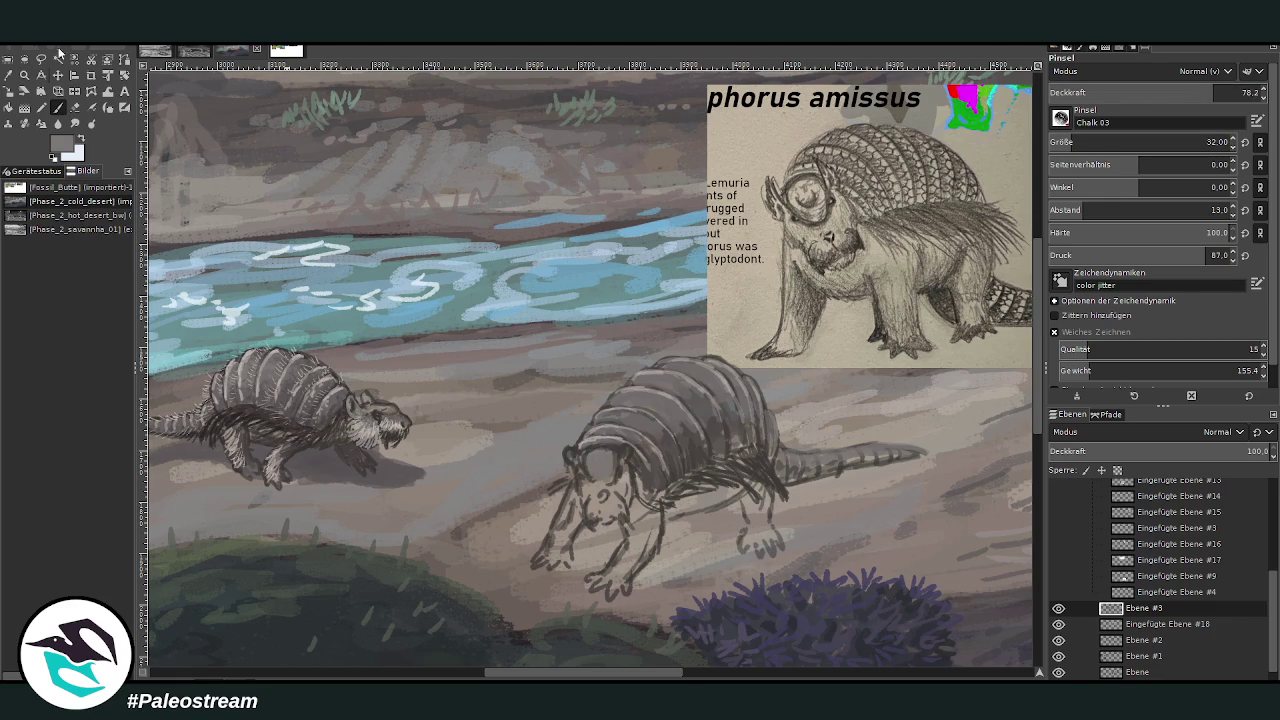
{"action": "key", "text": "o"}
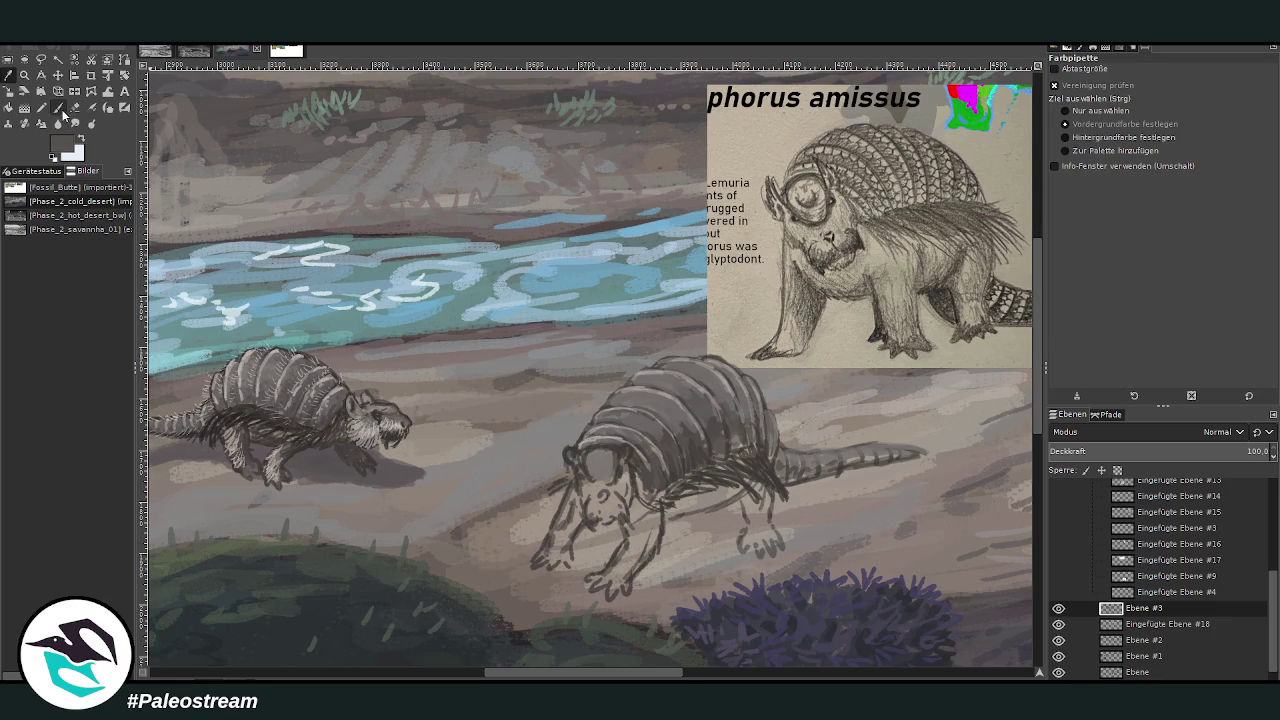
{"action": "left_click", "coordinate": [60, 110]}
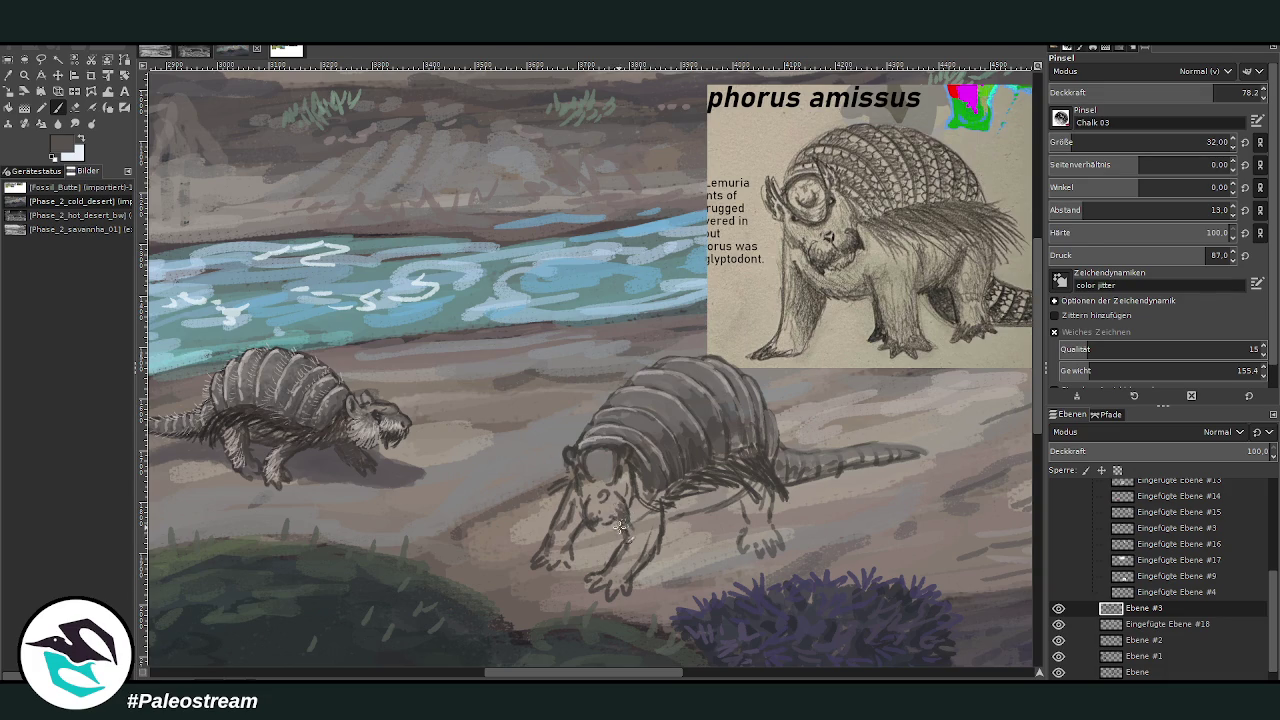
{"action": "left_click_drag", "start_coordinate": [591, 520], "coordinate": [592, 491]}
{"action": "mouse_move", "coordinate": [636, 528]}
{"action": "left_mouse_down"}
{"action": "mouse_move", "coordinate": [630, 548]}
{"action": "mouse_move", "coordinate": [645, 506]}
{"action": "mouse_move", "coordinate": [660, 550]}
{"action": "mouse_move", "coordinate": [680, 494]}
{"action": "mouse_move", "coordinate": [744, 500]}
{"action": "mouse_move", "coordinate": [743, 485]}
{"action": "mouse_move", "coordinate": [668, 516]}
{"action": "left_mouse_up"}
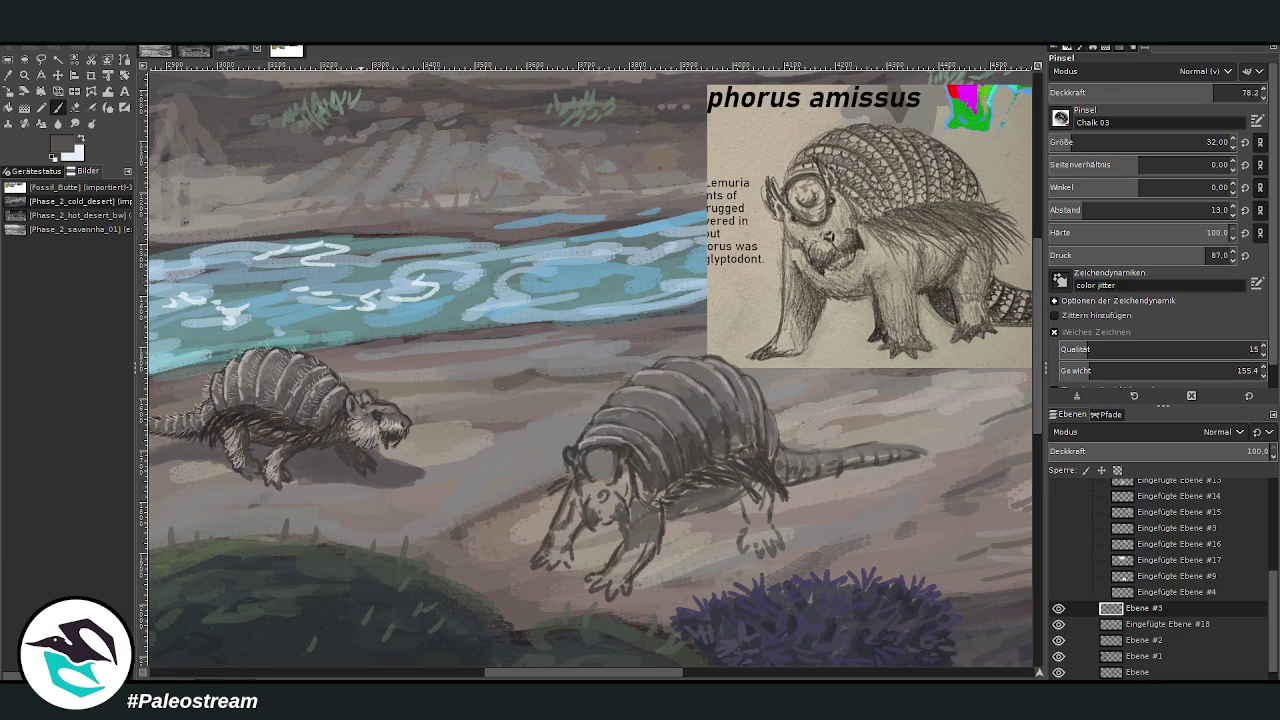
{"action": "mouse_move", "coordinate": [770, 488]}
{"action": "left_mouse_down"}
{"action": "mouse_move", "coordinate": [746, 548]}
{"action": "mouse_move", "coordinate": [774, 544]}
{"action": "left_mouse_up"}
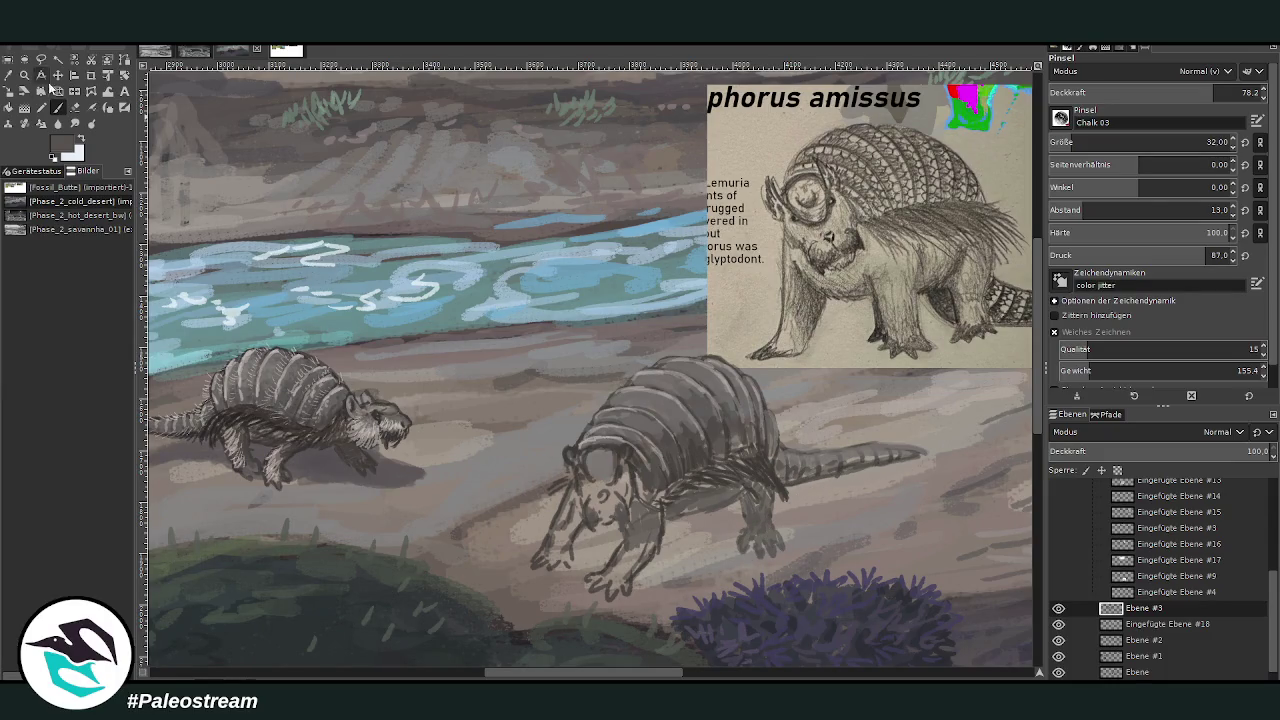
{"action": "left_click", "coordinate": [8, 75]}
{"action": "left_click", "coordinate": [60, 108]}
On layer Ebene #2, paint the shadow under the belly and hind legs, then set opacity 43.2.
{"action": "left_click", "coordinate": [1145, 640]}
{"action": "mouse_move", "coordinate": [650, 570]}
{"action": "left_mouse_down"}
{"action": "mouse_move", "coordinate": [705, 552]}
{"action": "mouse_move", "coordinate": [734, 511]}
{"action": "mouse_move", "coordinate": [640, 560]}
{"action": "mouse_move", "coordinate": [575, 555]}
{"action": "mouse_move", "coordinate": [678, 553]}
{"action": "mouse_move", "coordinate": [630, 598]}
{"action": "mouse_move", "coordinate": [772, 524]}
{"action": "mouse_move", "coordinate": [740, 505]}
{"action": "mouse_move", "coordinate": [665, 535]}
{"action": "mouse_move", "coordinate": [740, 475]}
{"action": "mouse_move", "coordinate": [661, 485]}
{"action": "mouse_move", "coordinate": [717, 443]}
{"action": "mouse_move", "coordinate": [849, 490]}
{"action": "mouse_move", "coordinate": [903, 462]}
{"action": "left_mouse_up"}
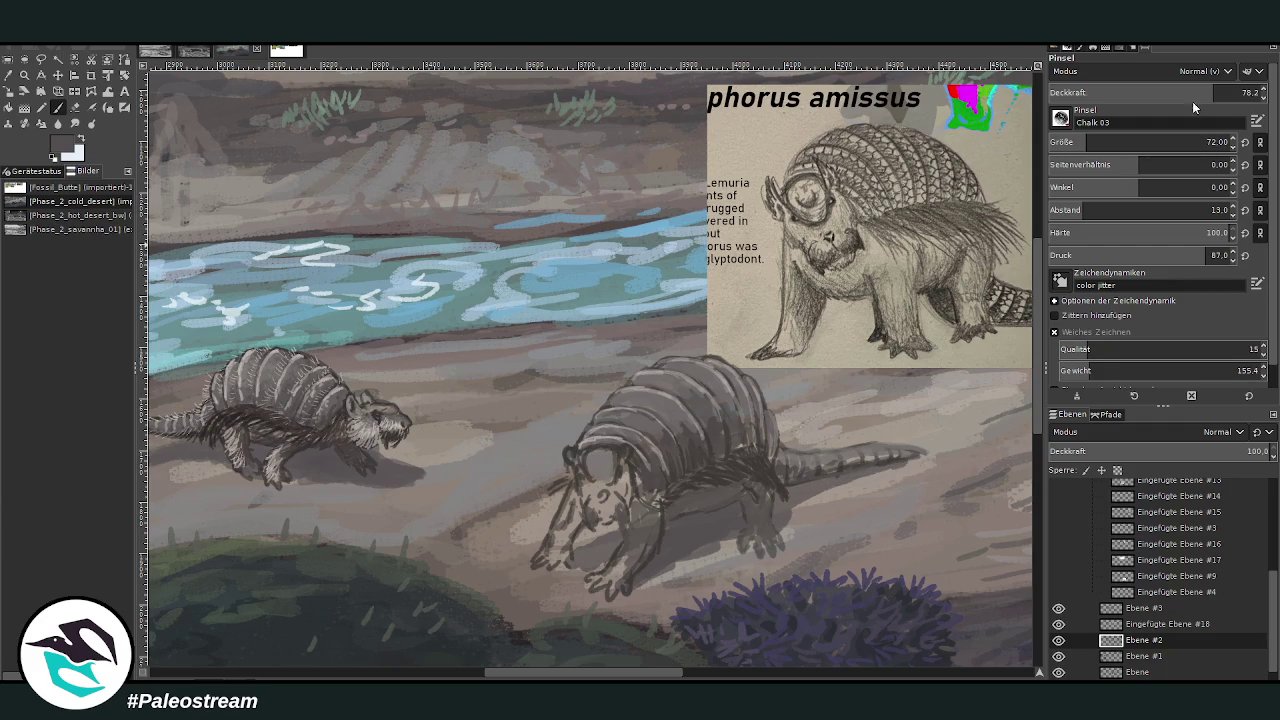
{"action": "left_click_drag", "start_coordinate": [1195, 92], "coordinate": [1138, 88]}
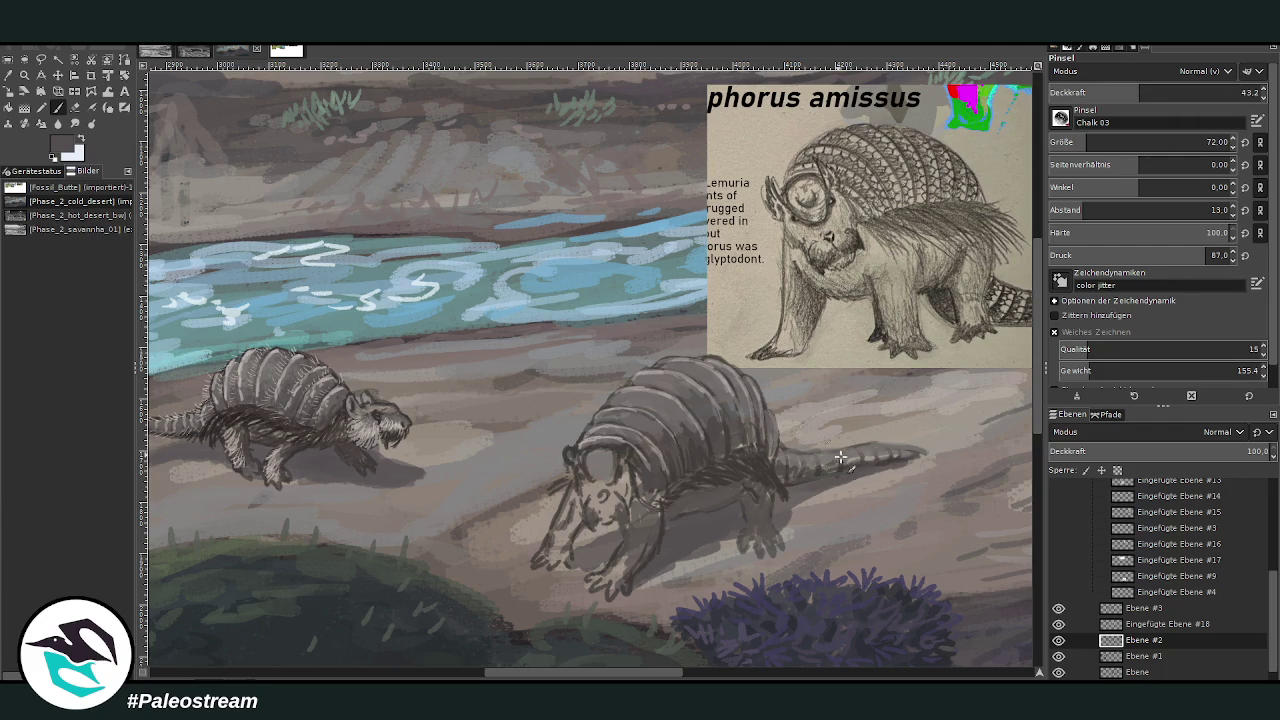
Repaint the hind leg, front foot and belly with grey shading.
{"action": "key", "text": "shift+e"}
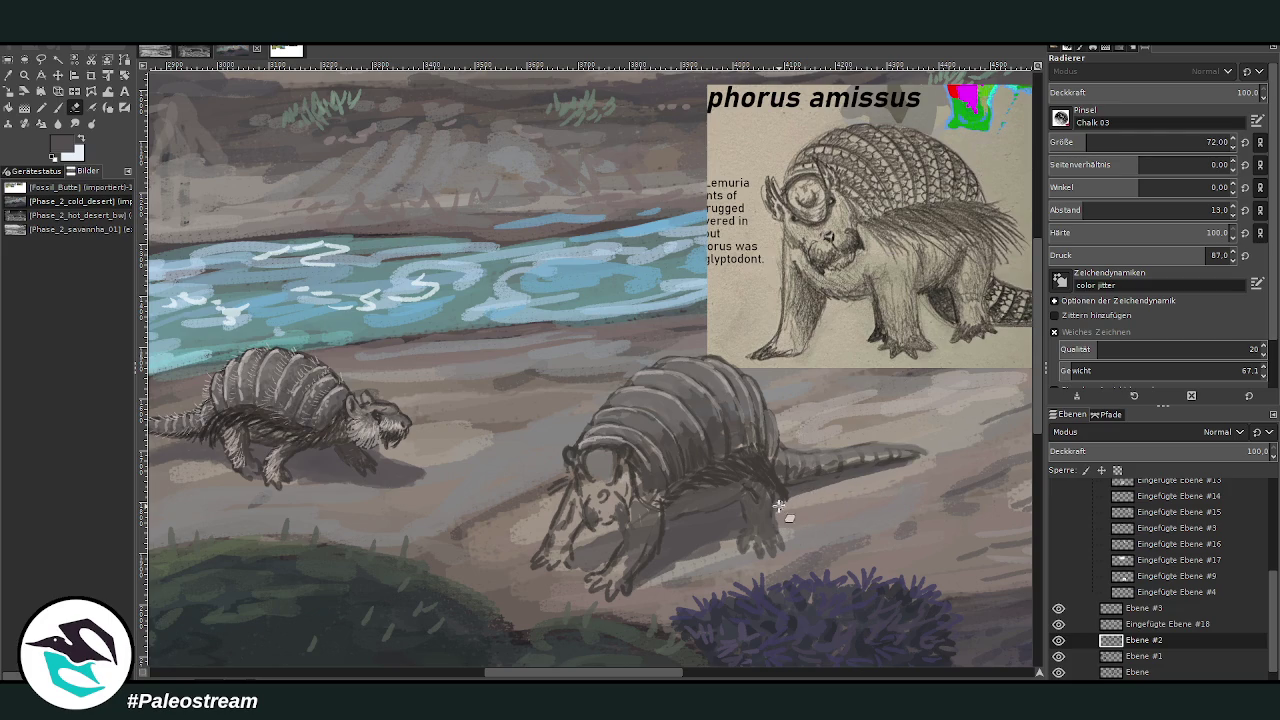
{"action": "left_click", "coordinate": [41, 107]}
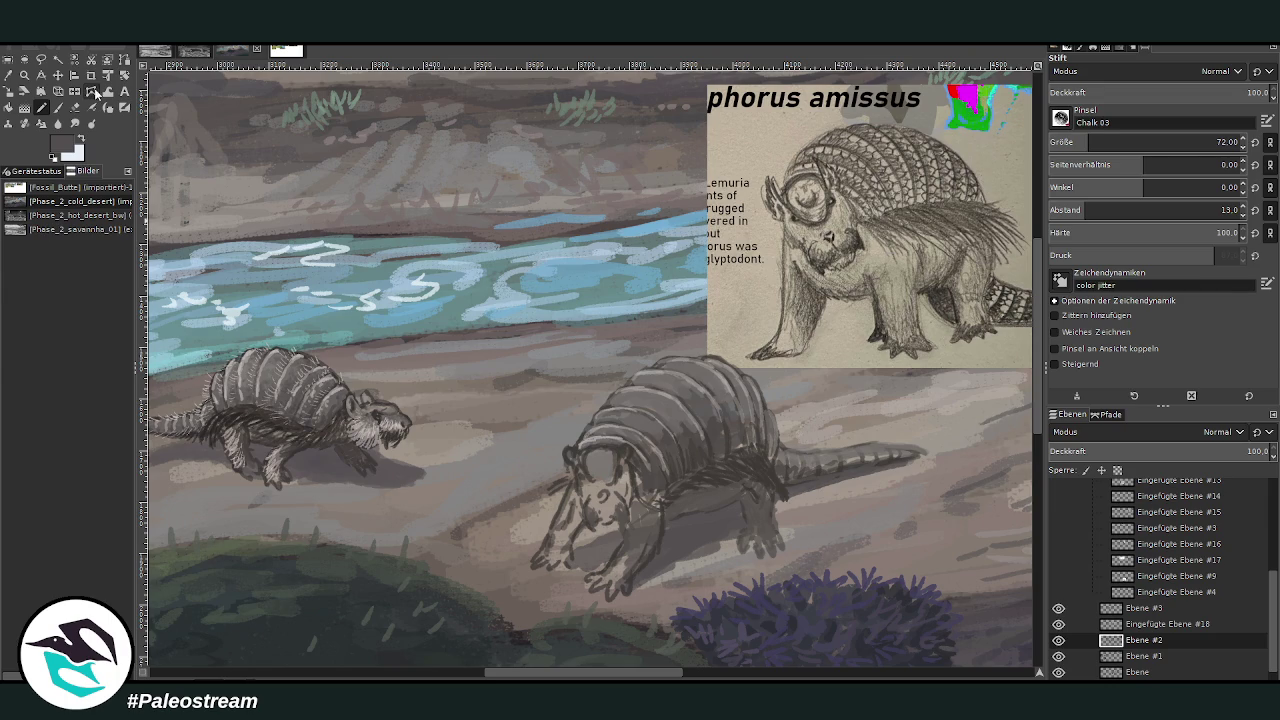
{"action": "left_click", "coordinate": [75, 107]}
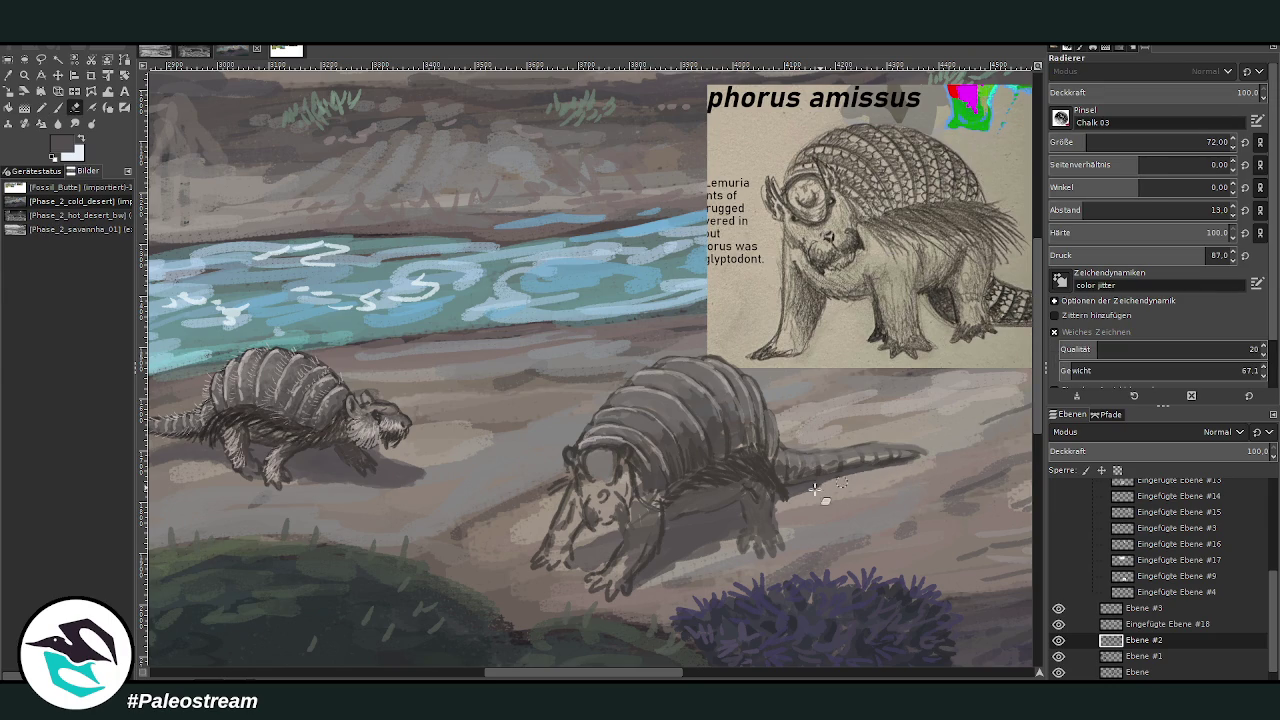
{"action": "left_click", "coordinate": [58, 107]}
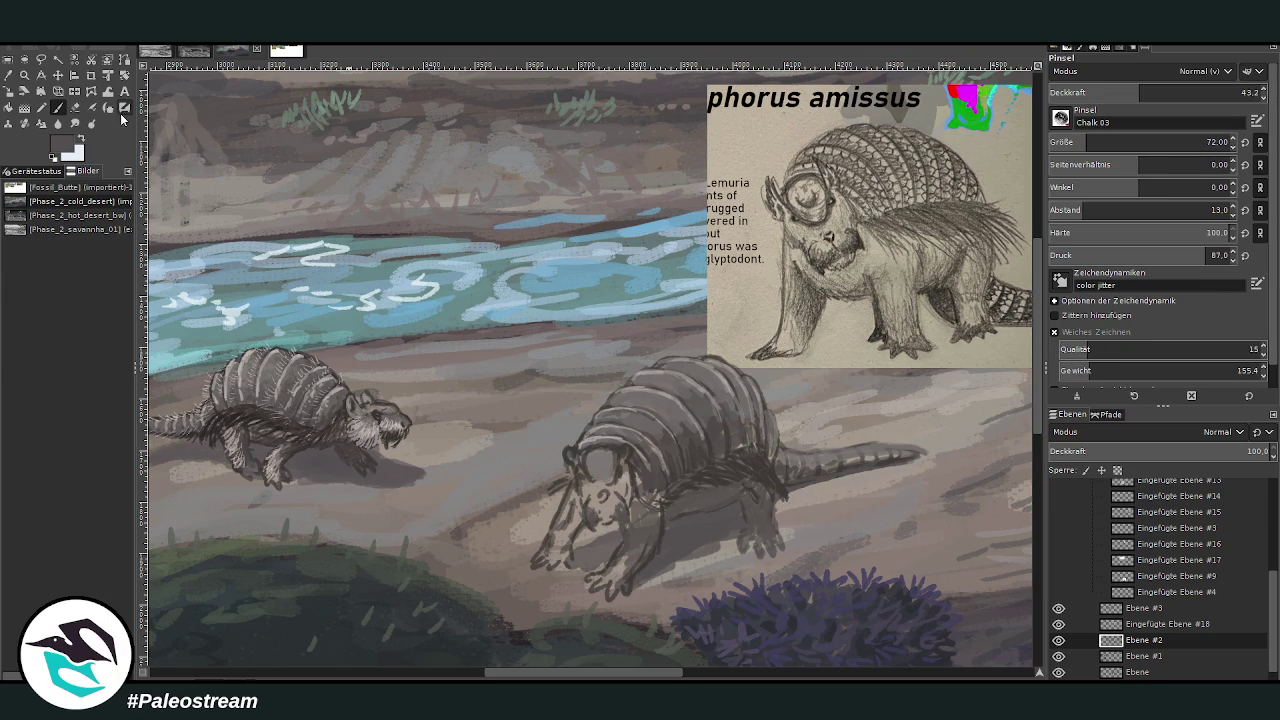
{"action": "left_click_drag", "start_coordinate": [789, 490], "coordinate": [762, 518]}
{"action": "mouse_move", "coordinate": [618, 525]}
{"action": "left_mouse_down"}
{"action": "mouse_move", "coordinate": [585, 550]}
{"action": "mouse_move", "coordinate": [648, 577]}
{"action": "mouse_move", "coordinate": [750, 535]}
{"action": "left_mouse_up"}
{"action": "left_click_drag", "start_coordinate": [790, 495], "coordinate": [760, 520]}
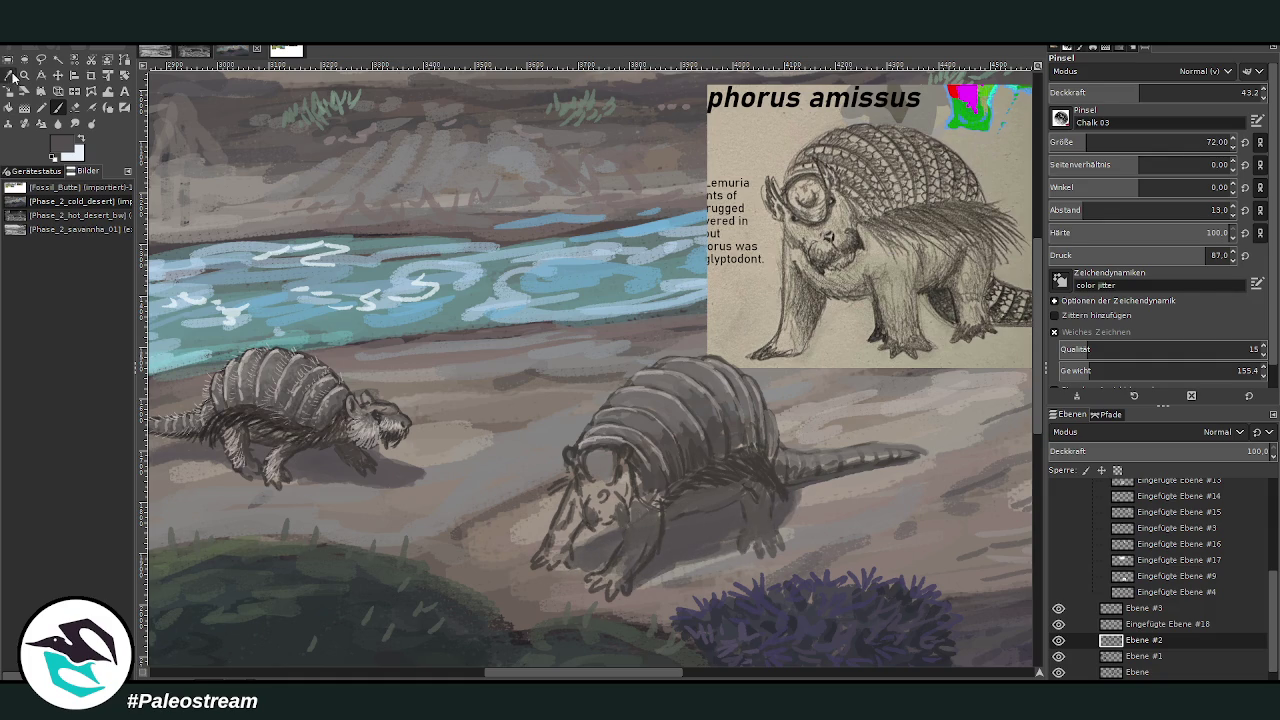
Paint grey over the face and snout, darken the rear shell edge and tail, and return to Ebene #3.
{"action": "left_click", "coordinate": [17, 76]}
{"action": "left_click", "coordinate": [58, 108]}
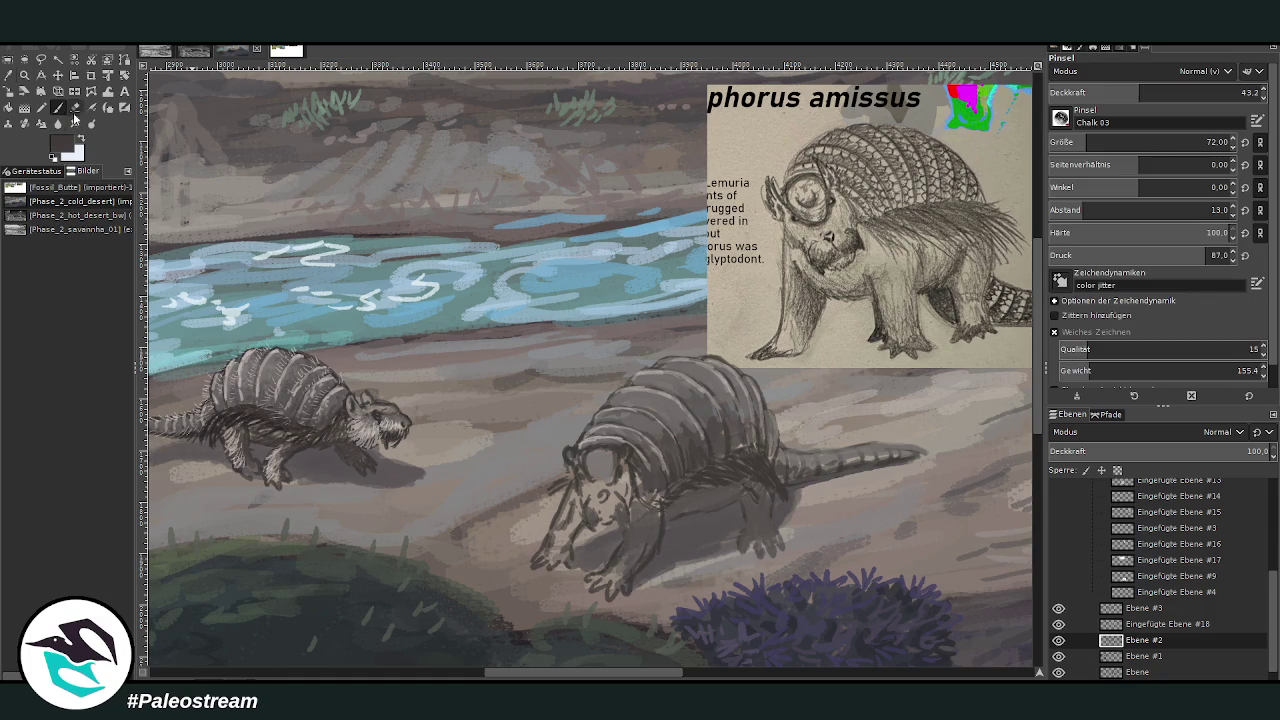
{"action": "mouse_move", "coordinate": [578, 518]}
{"action": "left_mouse_down"}
{"action": "mouse_move", "coordinate": [555, 550]}
{"action": "mouse_move", "coordinate": [630, 470]}
{"action": "mouse_move", "coordinate": [636, 555]}
{"action": "mouse_move", "coordinate": [645, 495]}
{"action": "mouse_move", "coordinate": [658, 495]}
{"action": "mouse_move", "coordinate": [632, 468]}
{"action": "mouse_move", "coordinate": [673, 470]}
{"action": "left_mouse_up"}
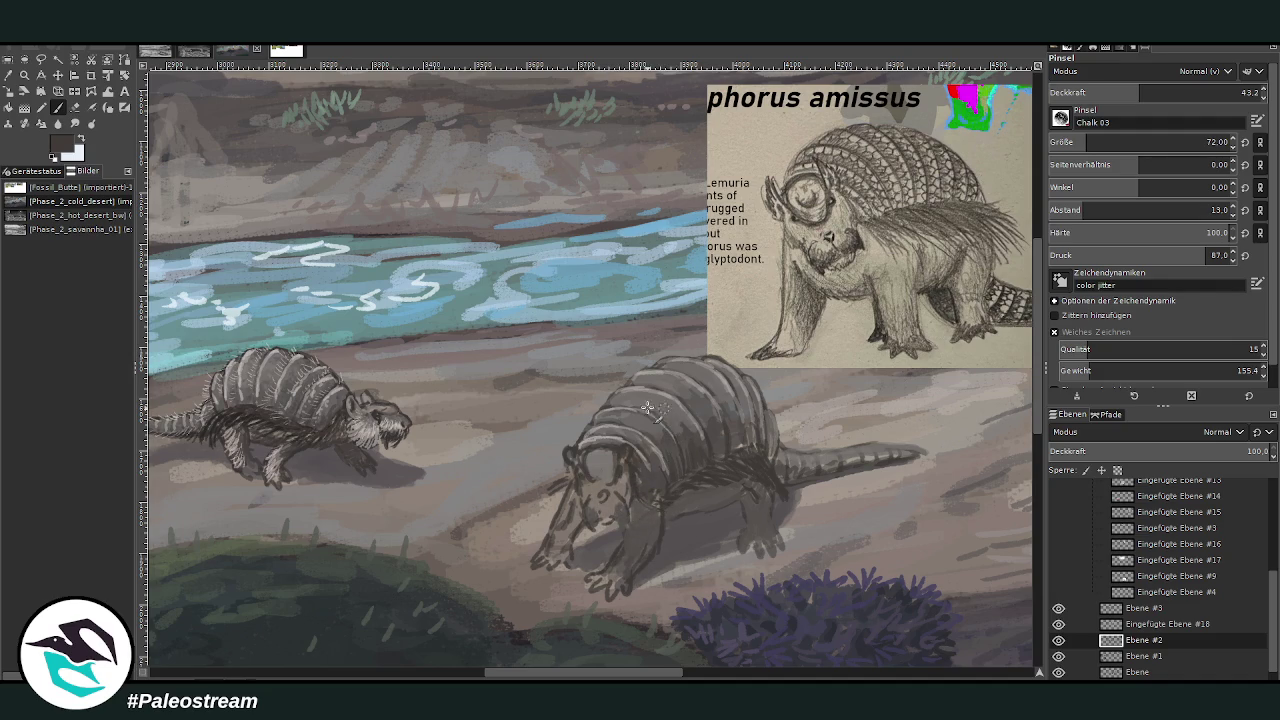
{"action": "mouse_move", "coordinate": [722, 408]}
{"action": "left_mouse_down"}
{"action": "mouse_move", "coordinate": [750, 465]}
{"action": "mouse_move", "coordinate": [915, 450]}
{"action": "left_mouse_up"}
{"action": "left_click", "coordinate": [1134, 609]}
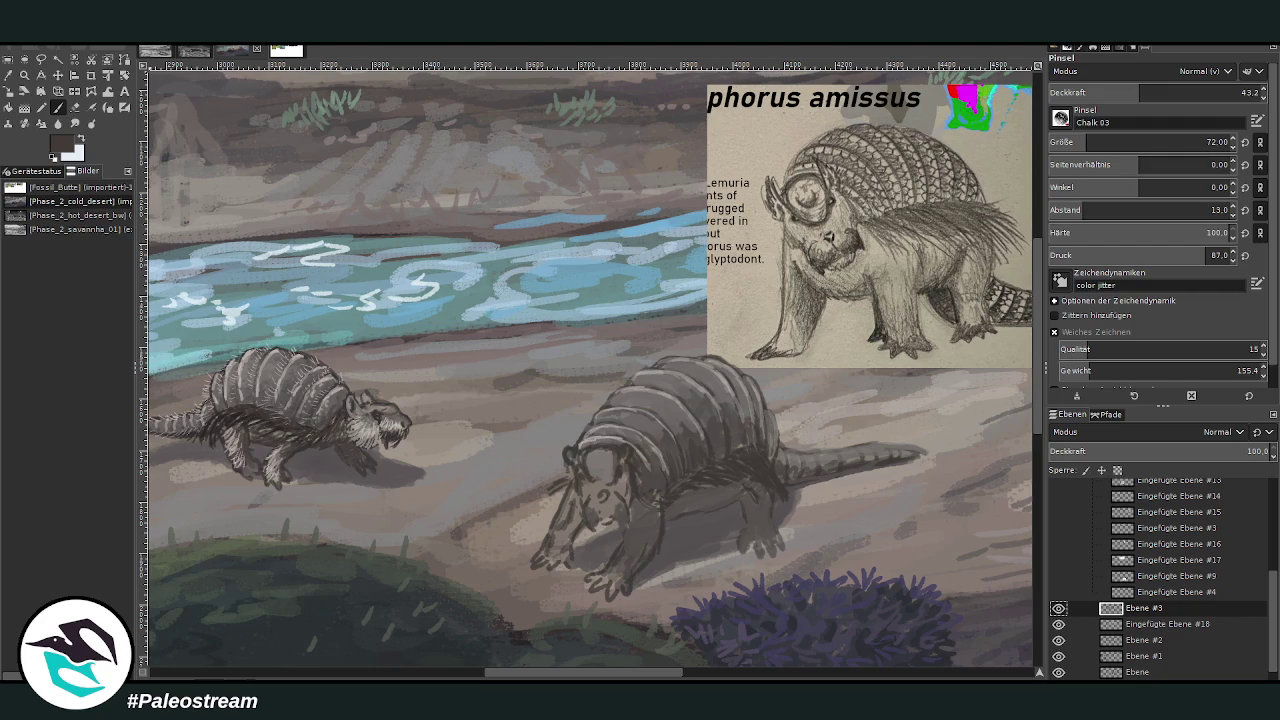
Add light highlights to the face, snout, left forearm and claws at brush size 25.
{"action": "left_click", "coordinate": [58, 107]}
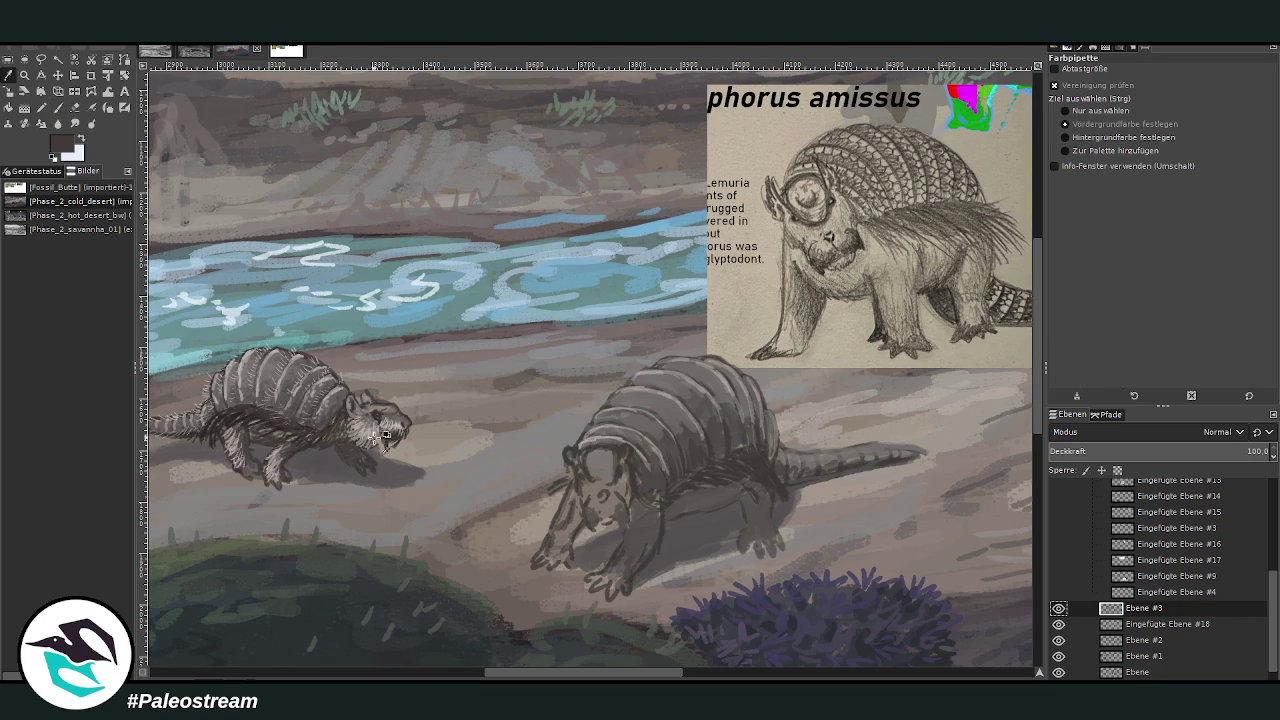
{"action": "left_click", "coordinate": [58, 108]}
{"action": "left_click_drag", "start_coordinate": [596, 508], "coordinate": [626, 520]}
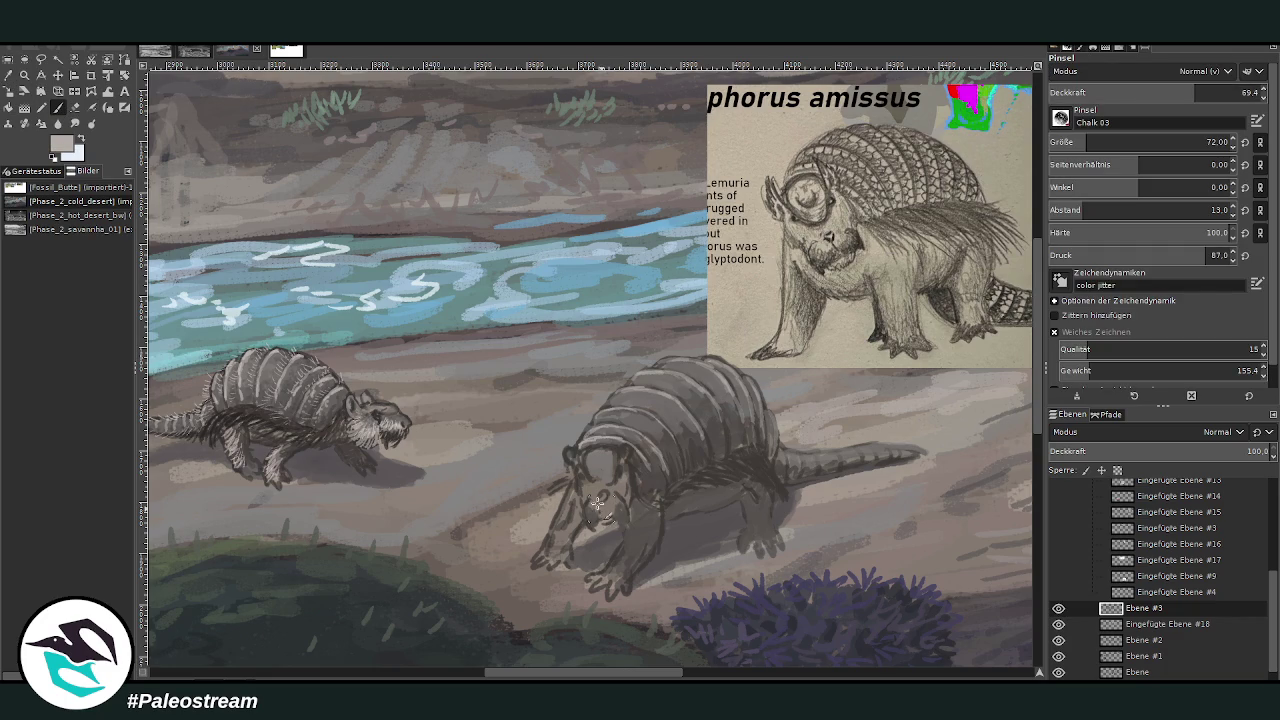
{"action": "left_click", "coordinate": [1075, 142]}
{"action": "type", "text": "25"}
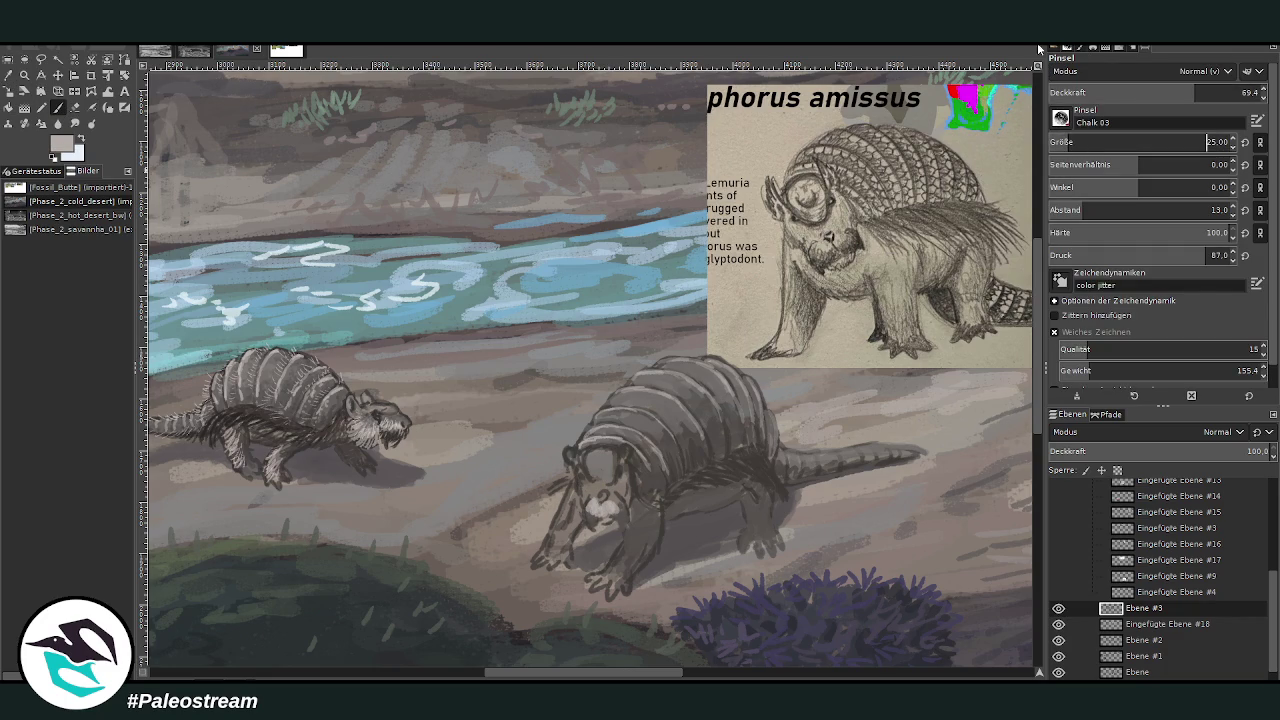
{"action": "left_click_drag", "start_coordinate": [612, 502], "coordinate": [621, 488]}
{"action": "mouse_move", "coordinate": [572, 532]}
{"action": "left_mouse_down"}
{"action": "mouse_move", "coordinate": [552, 562]}
{"action": "mouse_move", "coordinate": [557, 531]}
{"action": "mouse_move", "coordinate": [554, 566]}
{"action": "mouse_move", "coordinate": [565, 497]}
{"action": "mouse_move", "coordinate": [608, 578]}
{"action": "mouse_move", "coordinate": [632, 580]}
{"action": "mouse_move", "coordinate": [623, 560]}
{"action": "left_mouse_up"}
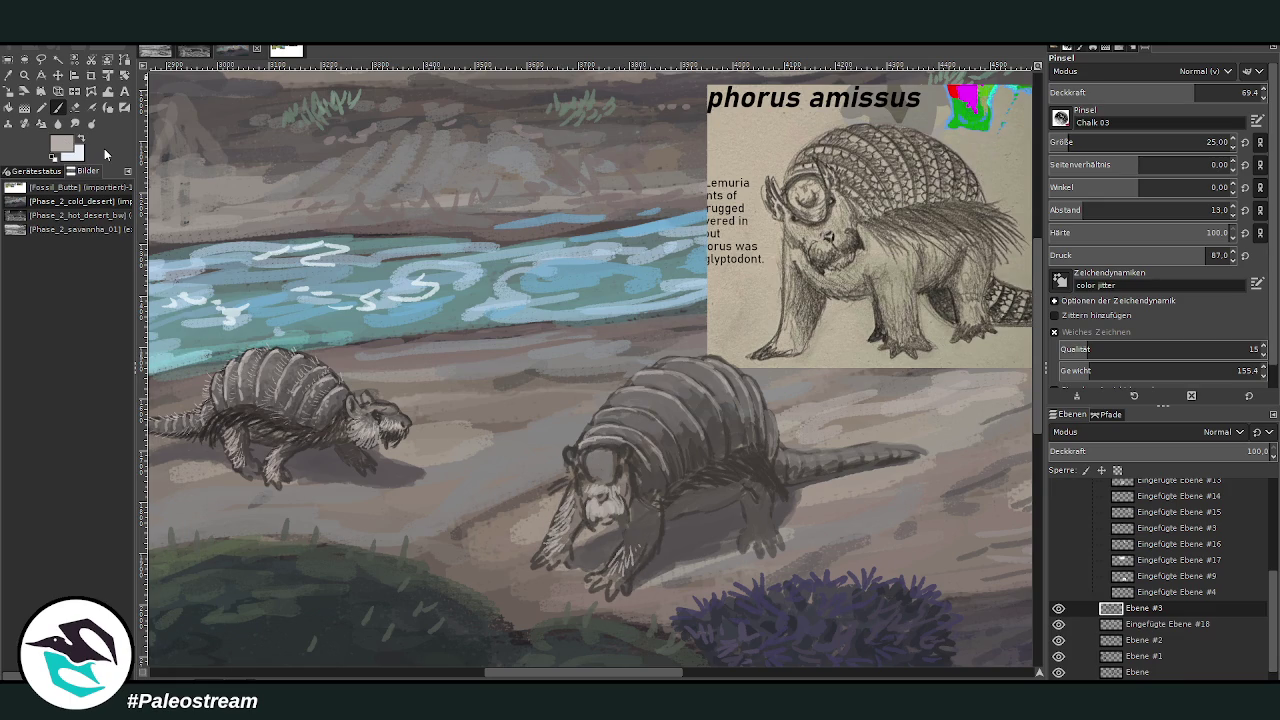
Add a dark stroke on the right claws, then bring up the Fossil_Butte reference collage.
{"action": "left_click", "coordinate": [972, 332], "text": "ctrl"}
{"action": "mouse_move", "coordinate": [631, 562]}
{"action": "left_mouse_down"}
{"action": "mouse_move", "coordinate": [628, 549]}
{"action": "mouse_move", "coordinate": [656, 558]}
{"action": "mouse_move", "coordinate": [569, 513]}
{"action": "left_mouse_up"}
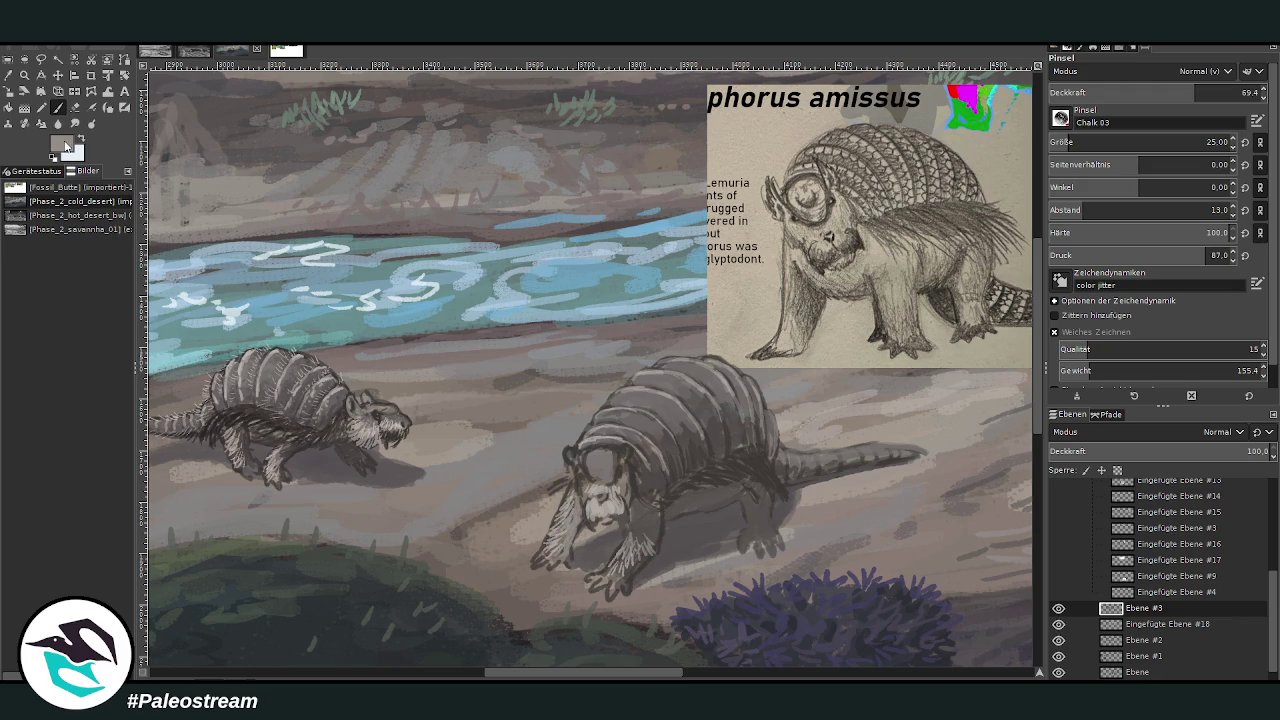
{"action": "left_click", "coordinate": [996, 364], "text": "ctrl"}
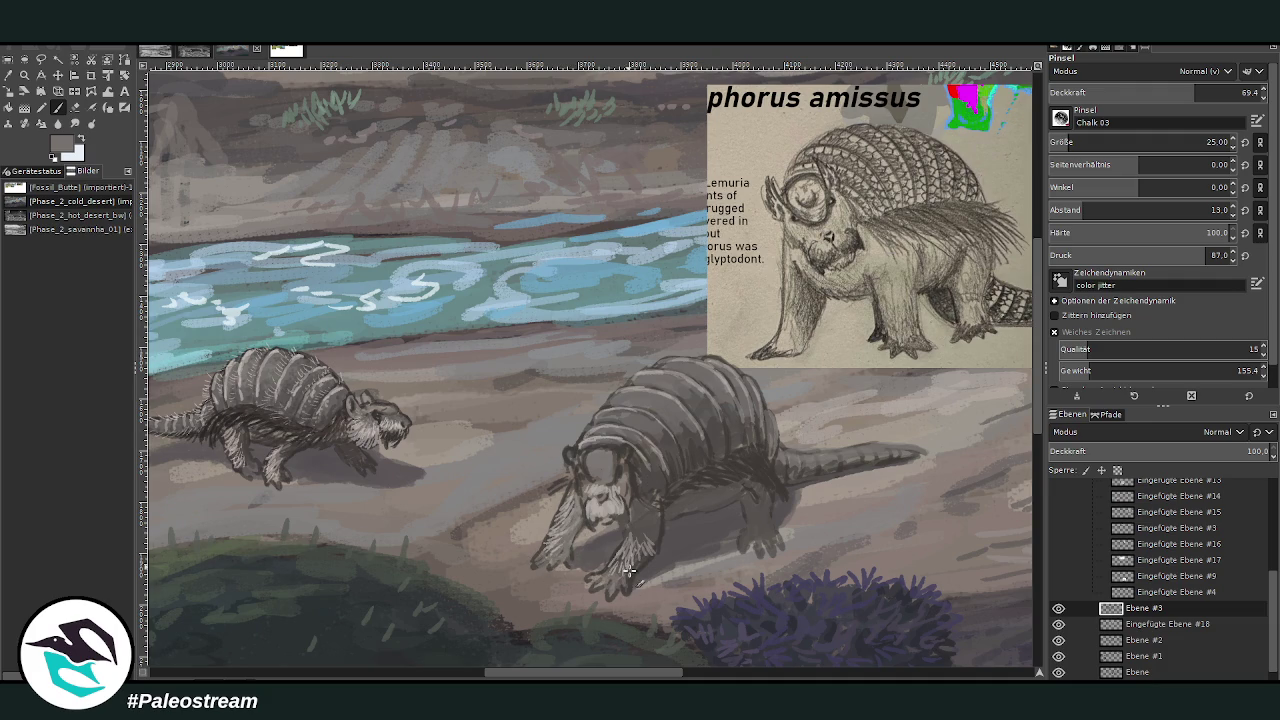
{"action": "left_click", "coordinate": [285, 50]}
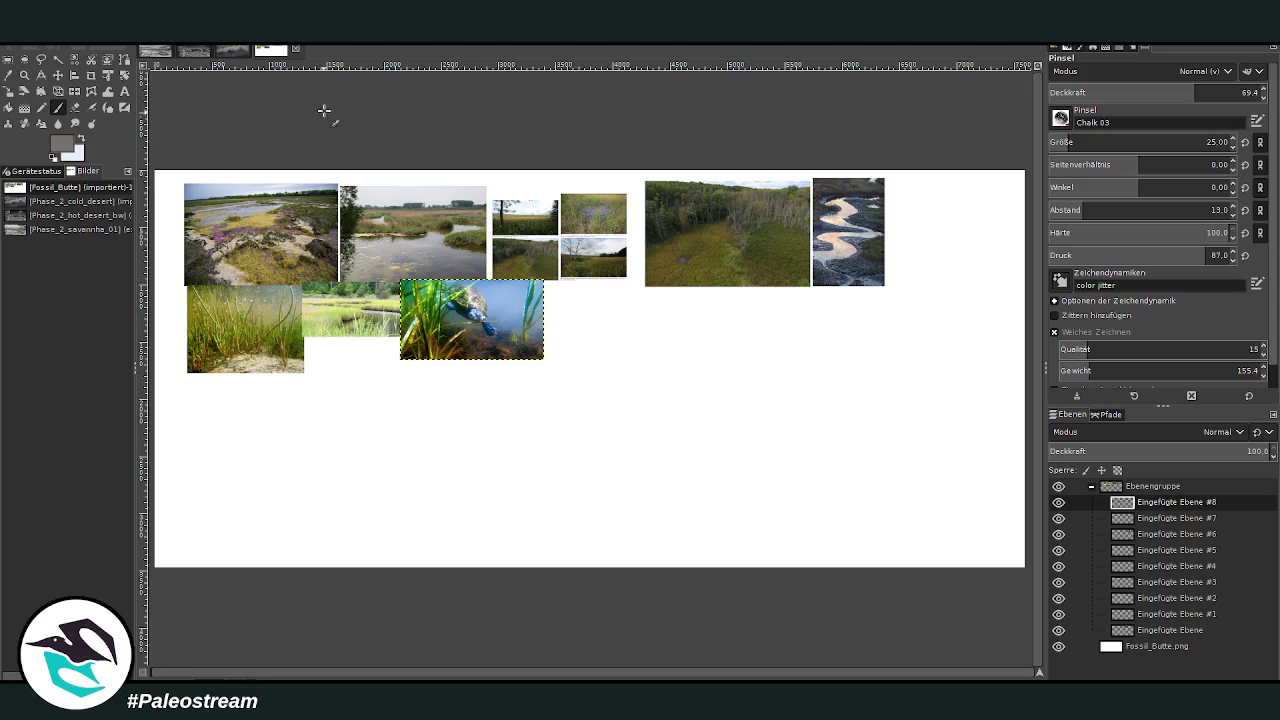
Zoom in on the Fossil_Butte marsh photos, then switch back to the glyptodont painting.
{"action": "key", "text": "z"}
{"action": "mouse_move", "coordinate": [190, 162]}
{"action": "left_mouse_down"}
{"action": "mouse_move", "coordinate": [940, 414]}
{"action": "mouse_move", "coordinate": [928, 408]}
{"action": "left_mouse_up"}
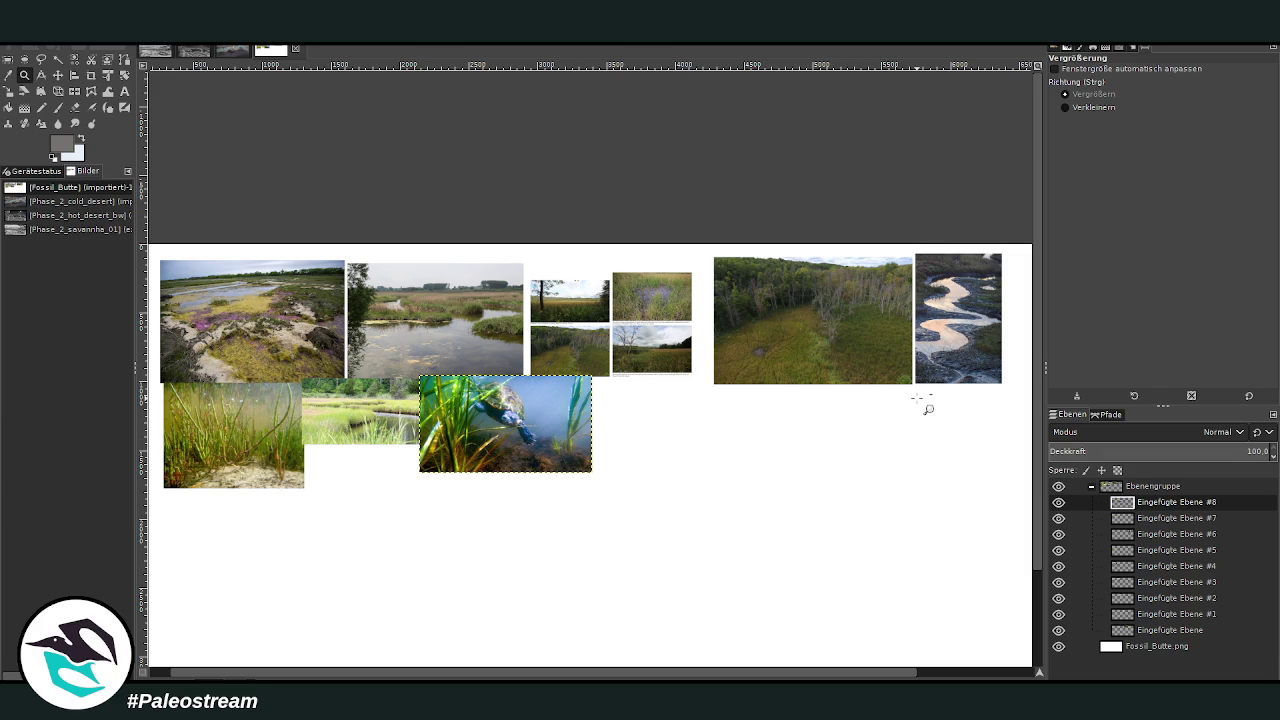
{"action": "left_click", "coordinate": [216, 46]}
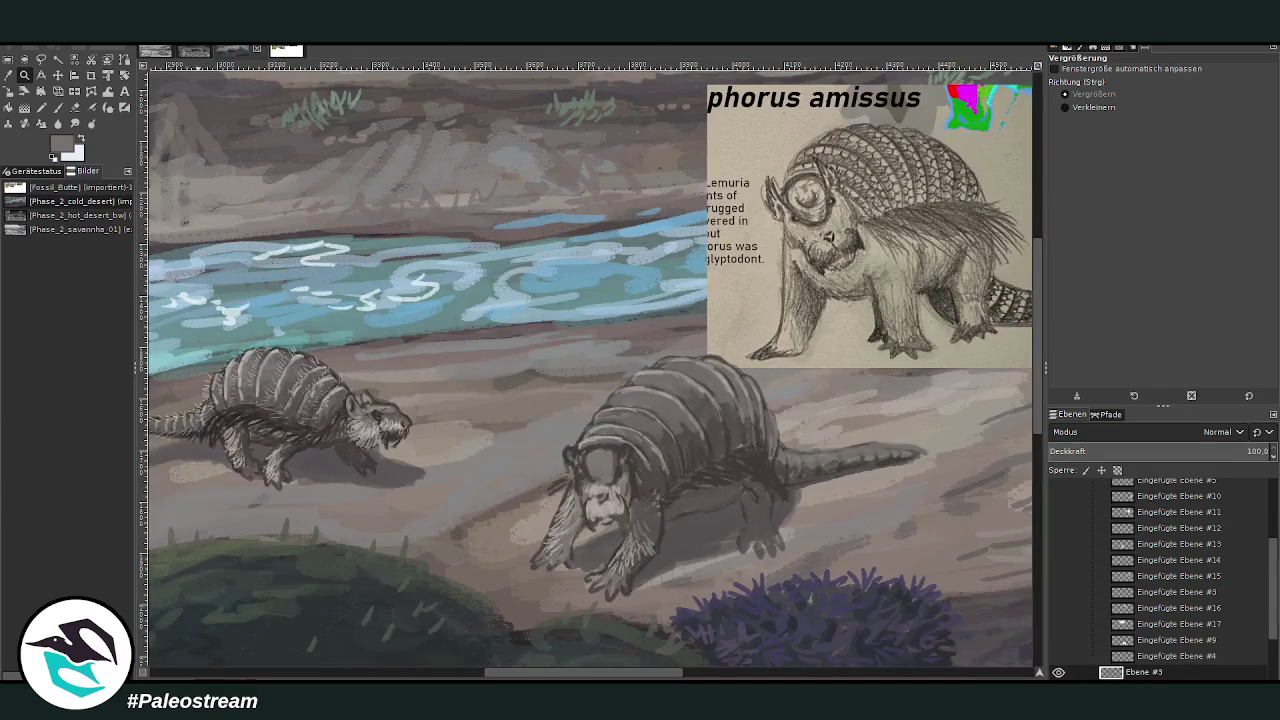
Paint light beige-grey highlights on the larger creature's shell.
{"action": "left_click", "coordinate": [57, 107]}
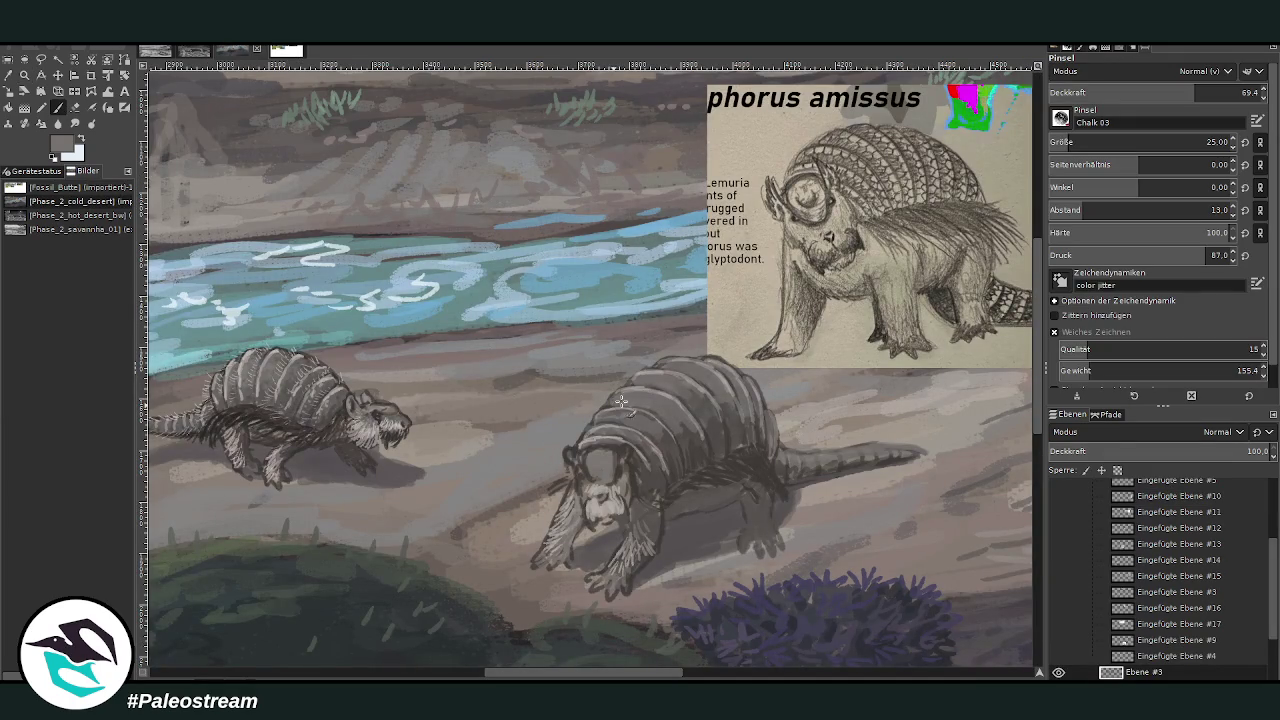
{"action": "left_click", "coordinate": [23, 93]}
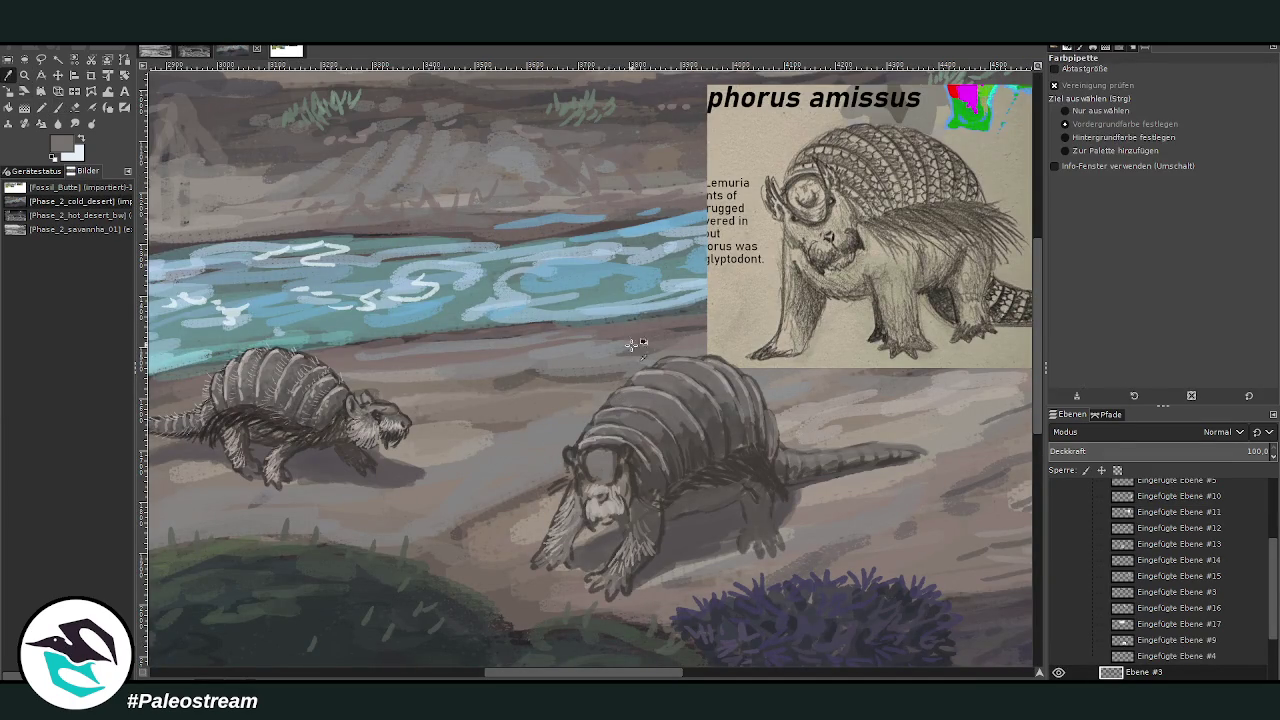
{"action": "key", "text": "p"}
{"action": "left_click", "coordinate": [1001, 356], "text": "ctrl"}
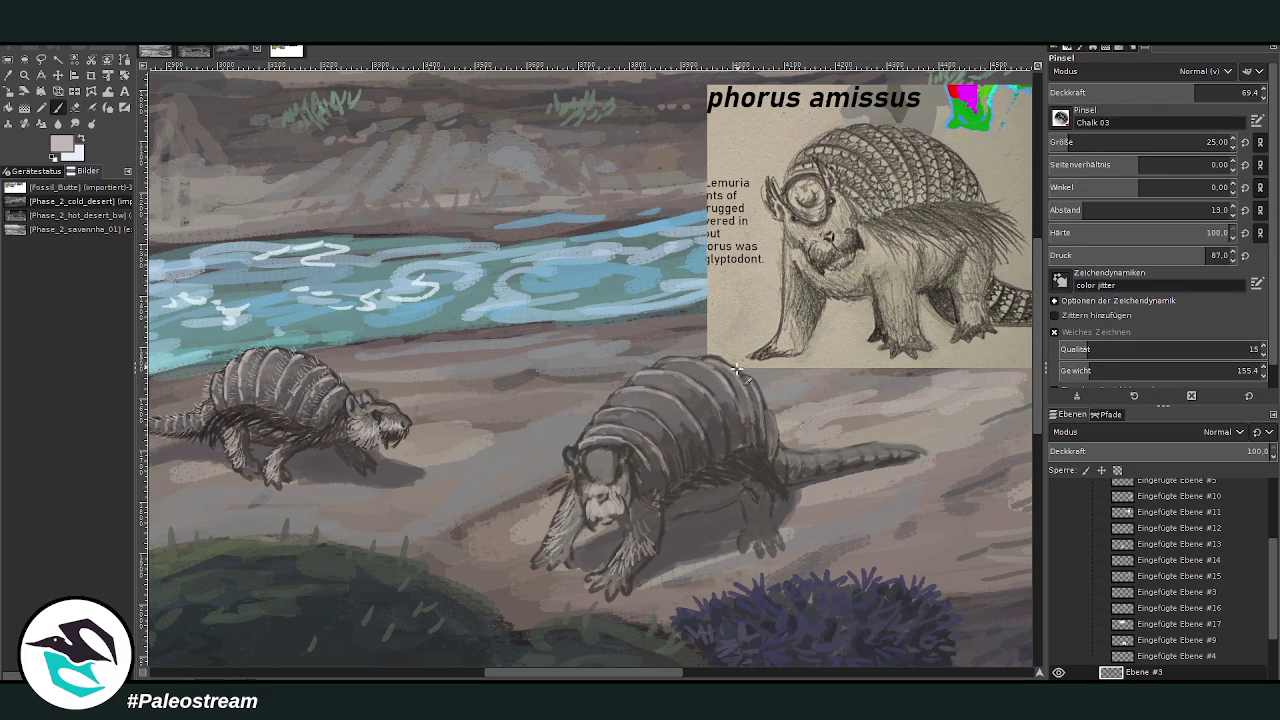
{"action": "left_click_drag", "start_coordinate": [616, 388], "coordinate": [630, 404]}
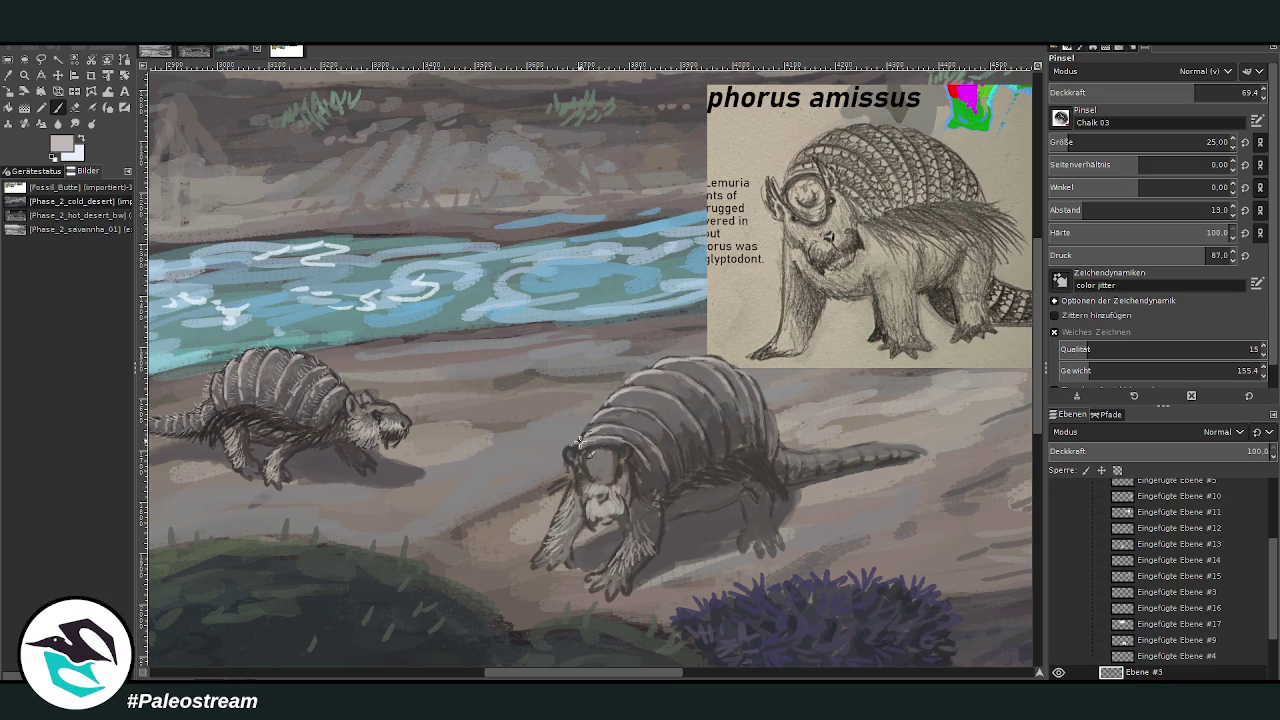
Stroke dark stripes along the larger creature's tail and sample another dark colour.
{"action": "scroll", "coordinate": [617, 507], "scroll_direction": "left", "scroll_amount": 3}
{"action": "scroll", "coordinate": [590, 475], "scroll_direction": "left", "scroll_amount": 2}
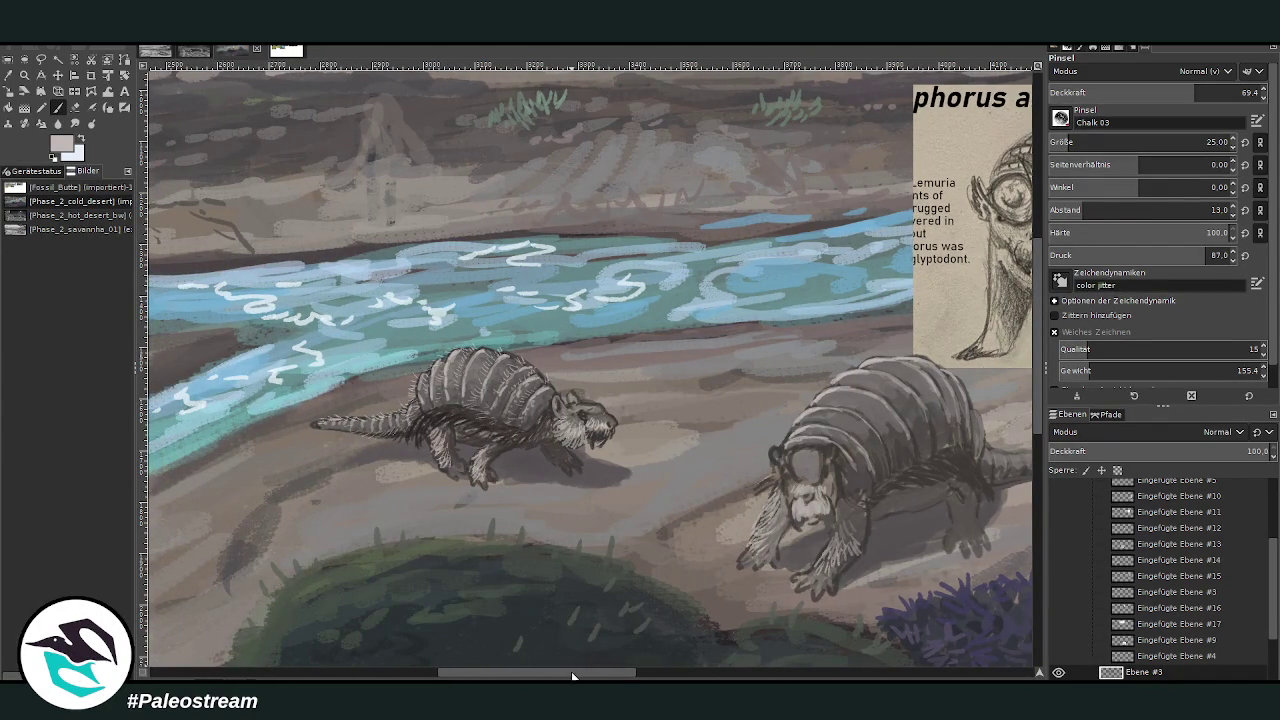
{"action": "left_click_drag", "start_coordinate": [590, 672], "coordinate": [639, 662]}
{"action": "left_click_drag", "start_coordinate": [796, 458], "coordinate": [908, 454]}
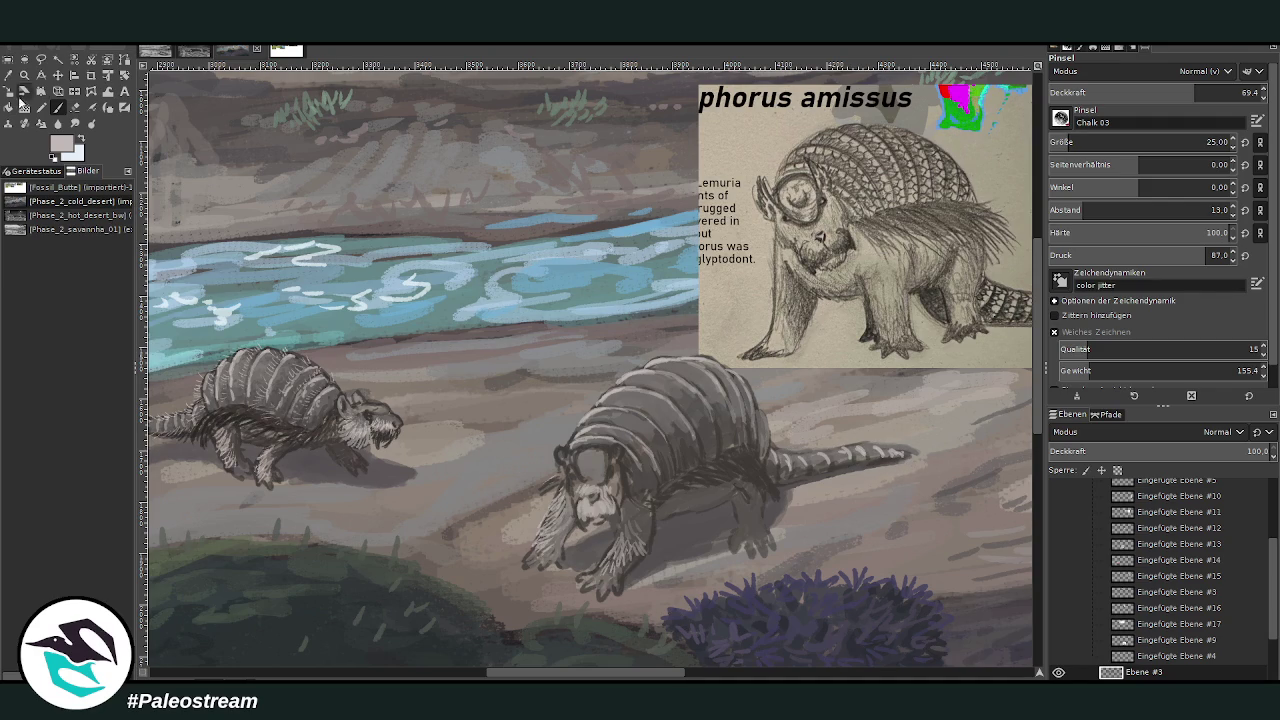
{"action": "left_click", "coordinate": [8, 75]}
{"action": "left_click", "coordinate": [685, 458]}
{"action": "key", "text": "p"}
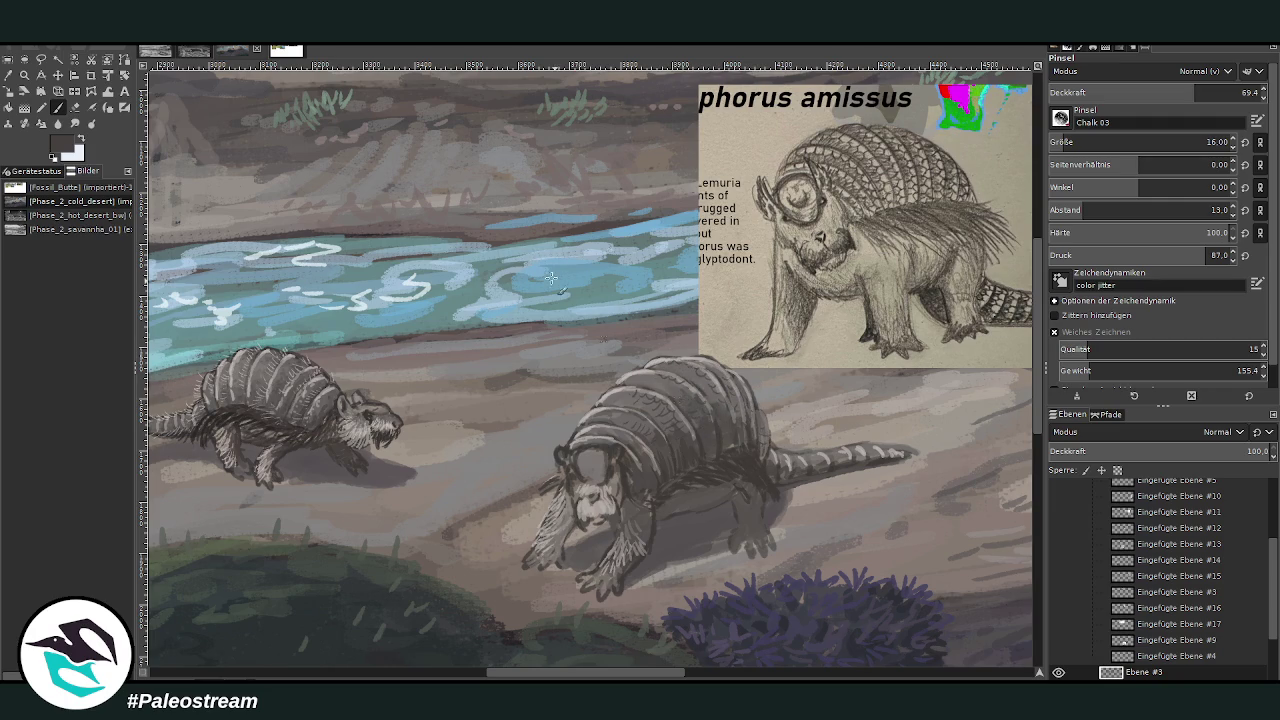
{"action": "scroll", "coordinate": [574, 666], "scroll_direction": "left", "scroll_amount": 5}
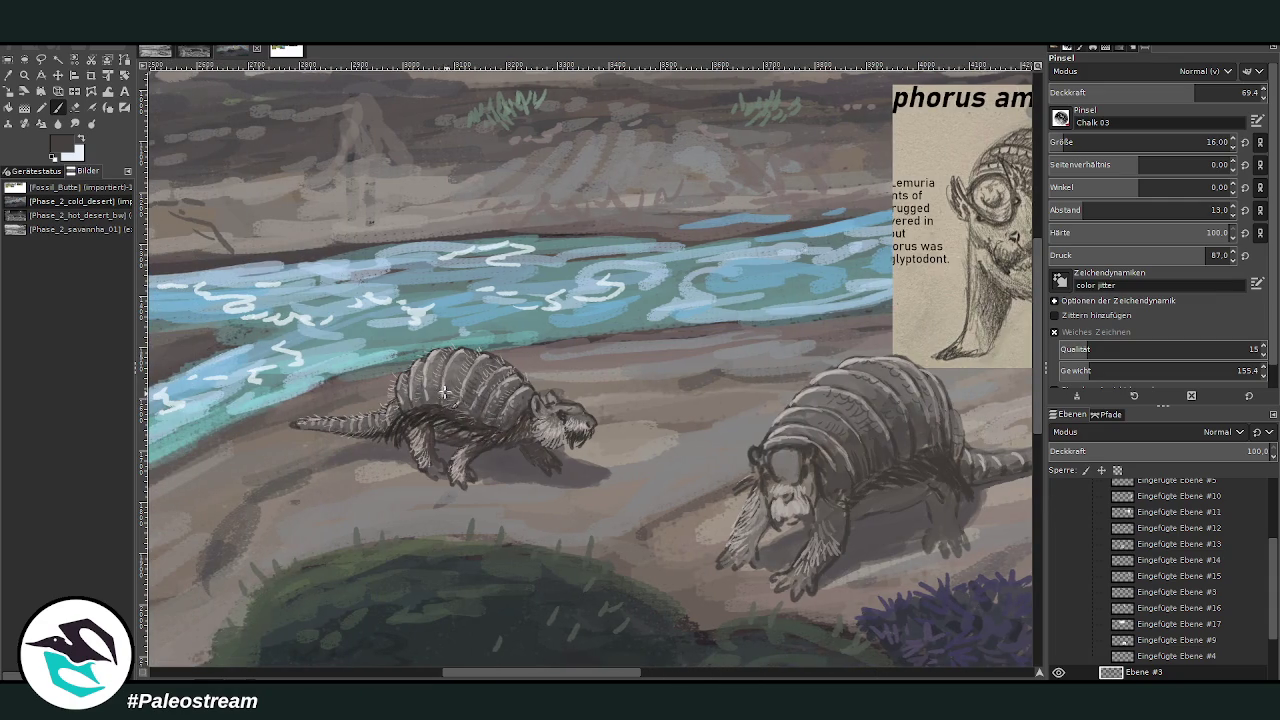
{"action": "scroll", "coordinate": [597, 427], "scroll_direction": "right", "scroll_amount": 5}
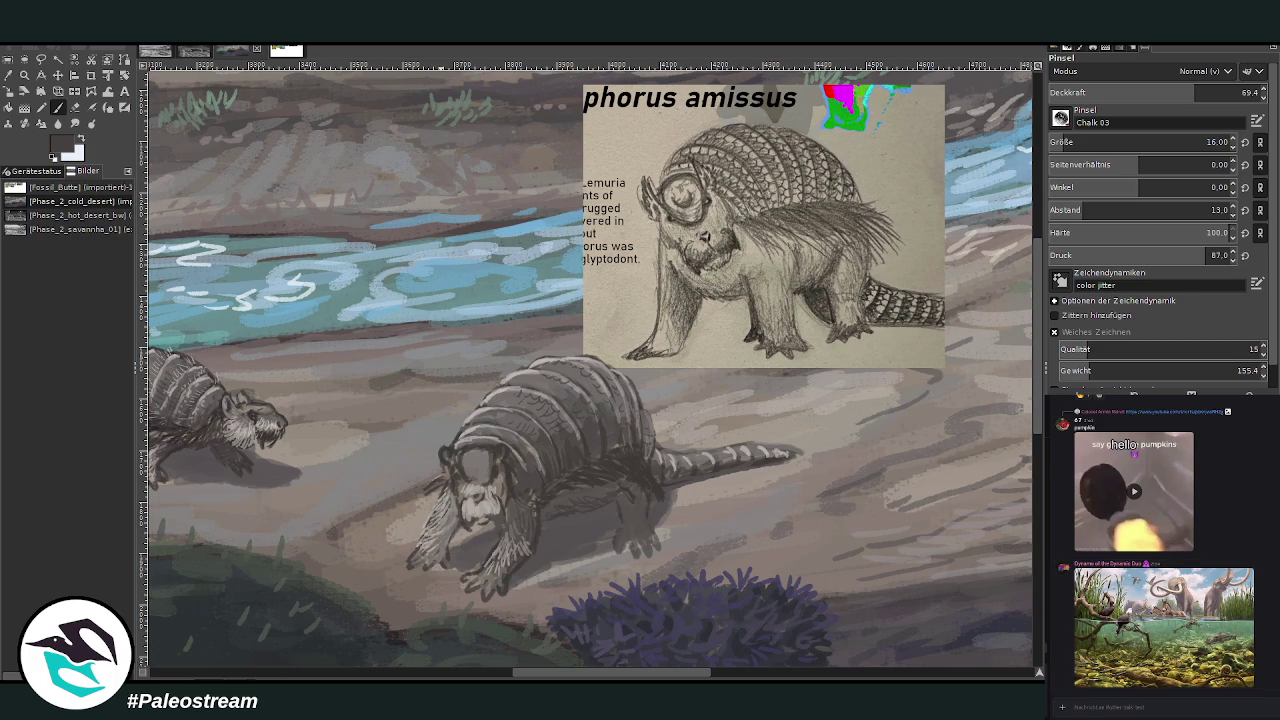
{"action": "left_click", "coordinate": [284, 50]}
{"action": "left_click", "coordinate": [24, 75]}
{"action": "left_click_drag", "start_coordinate": [666, 200], "coordinate": [964, 416]}
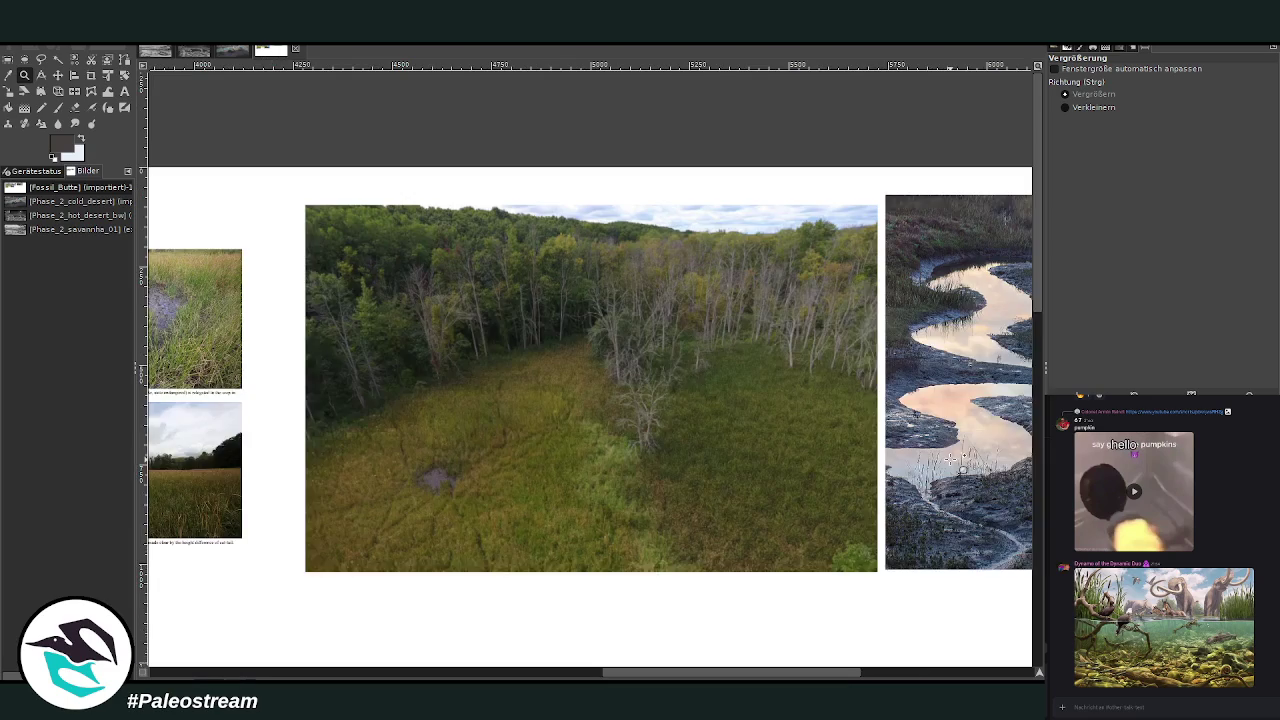
{"action": "left_click_drag", "start_coordinate": [266, 170], "coordinate": [826, 566]}
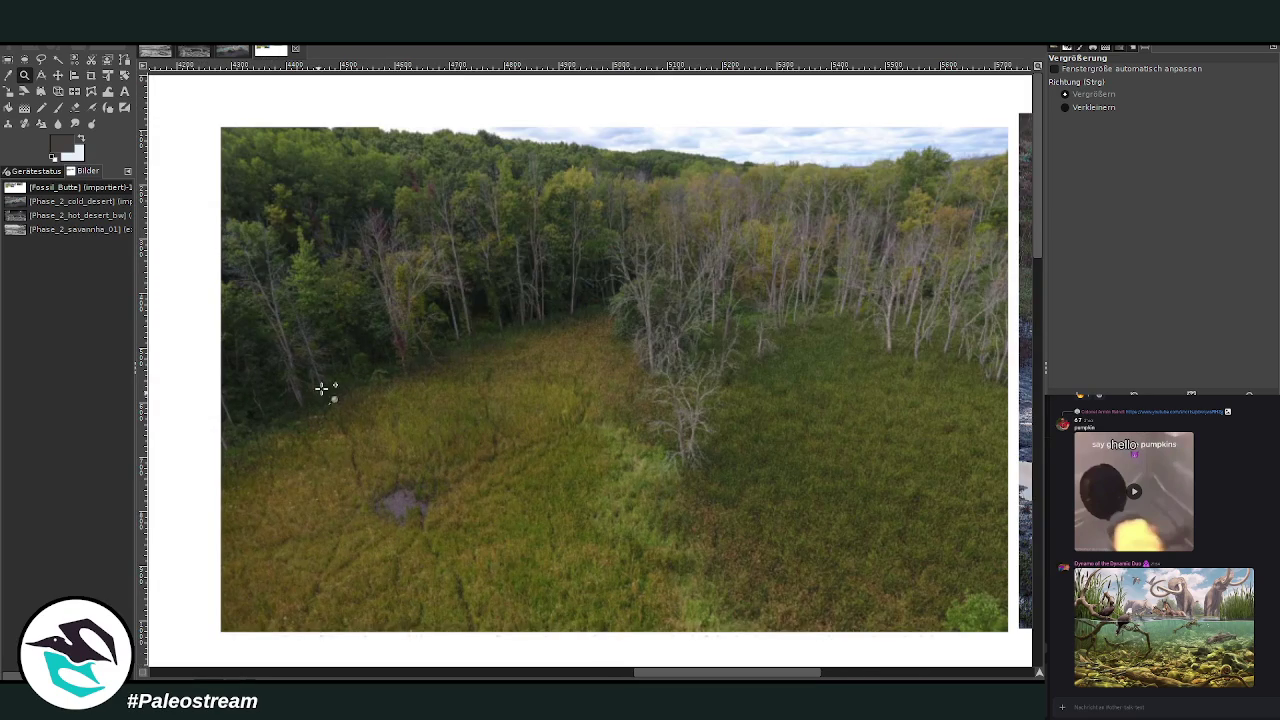
{"action": "left_click_drag", "start_coordinate": [651, 678], "coordinate": [478, 676]}
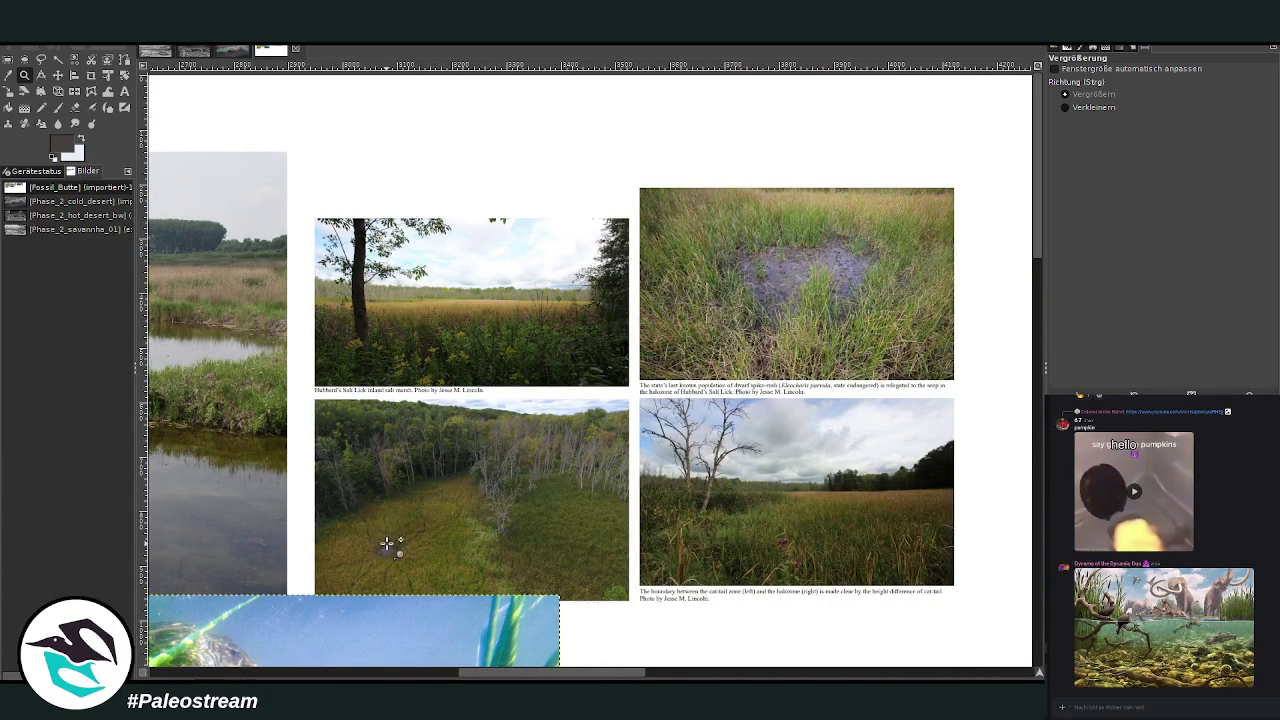
{"action": "left_click_drag", "start_coordinate": [488, 672], "coordinate": [630, 676]}
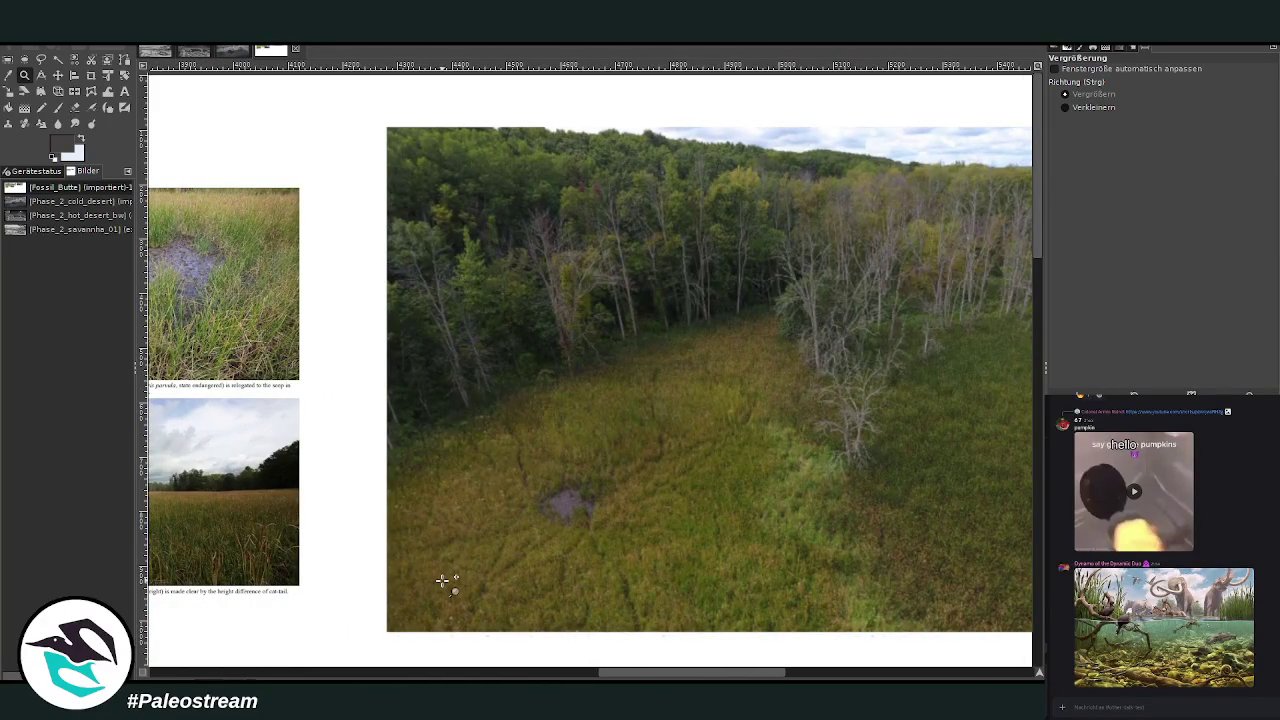
{"action": "scroll", "coordinate": [448, 580], "scroll_direction": "down", "scroll_amount": 3, "text": "ctrl"}
{"action": "scroll", "coordinate": [446, 582], "scroll_direction": "down", "scroll_amount": 1, "text": "ctrl"}
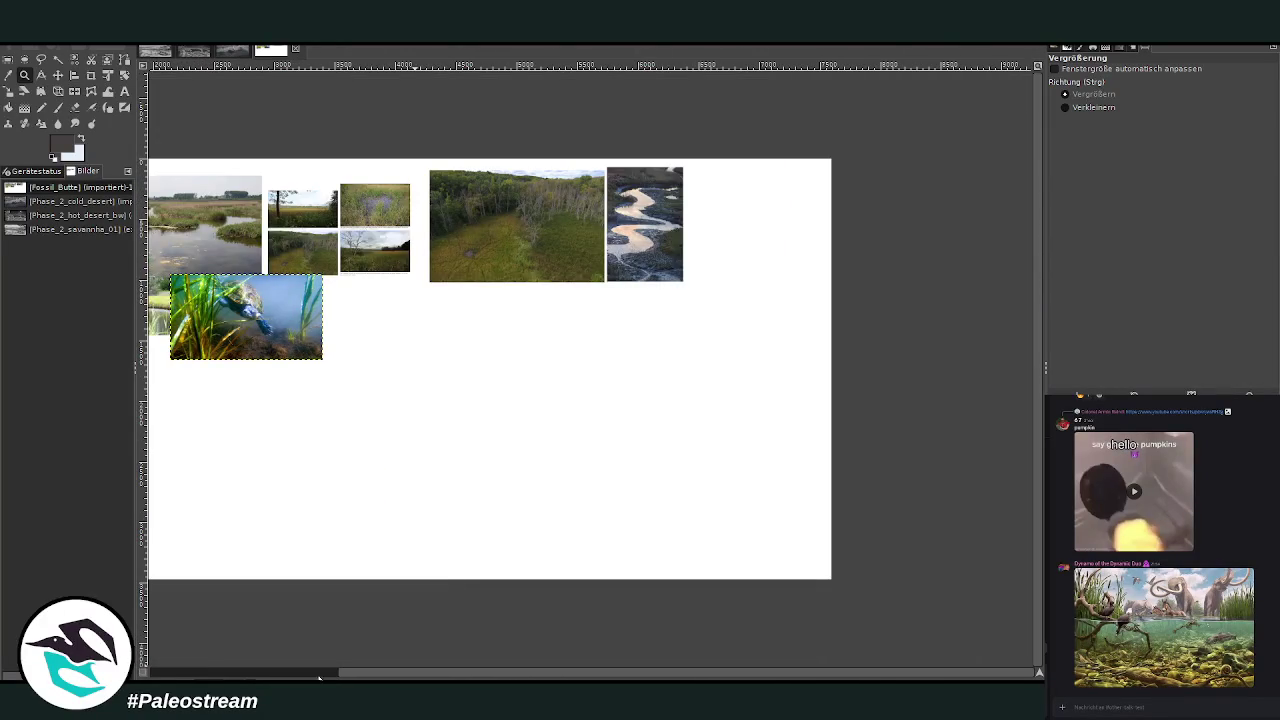
{"action": "left_click_drag", "start_coordinate": [189, 149], "coordinate": [474, 388]}
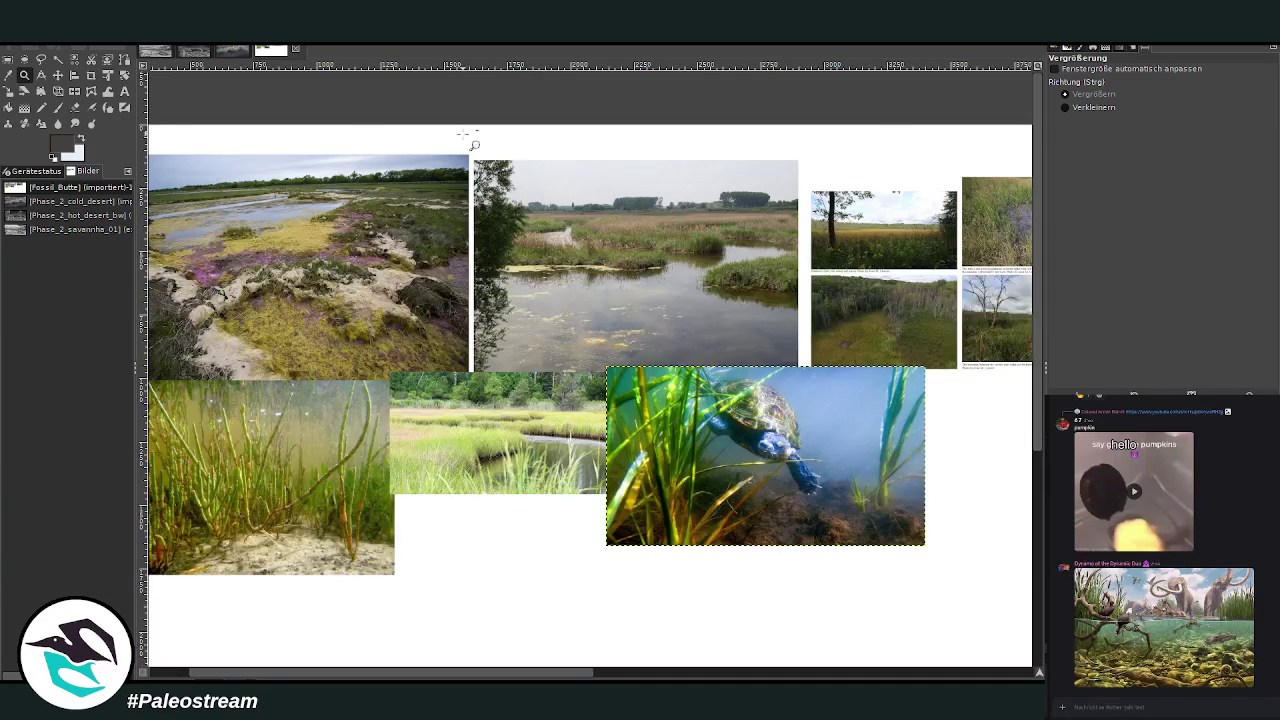
{"action": "left_click_drag", "start_coordinate": [466, 136], "coordinate": [834, 382]}
{"action": "left_click", "coordinate": [413, 530], "text": "ctrl"}
{"action": "left_click", "coordinate": [415, 531], "text": "ctrl"}
{"action": "left_click", "coordinate": [418, 532], "text": "ctrl"}
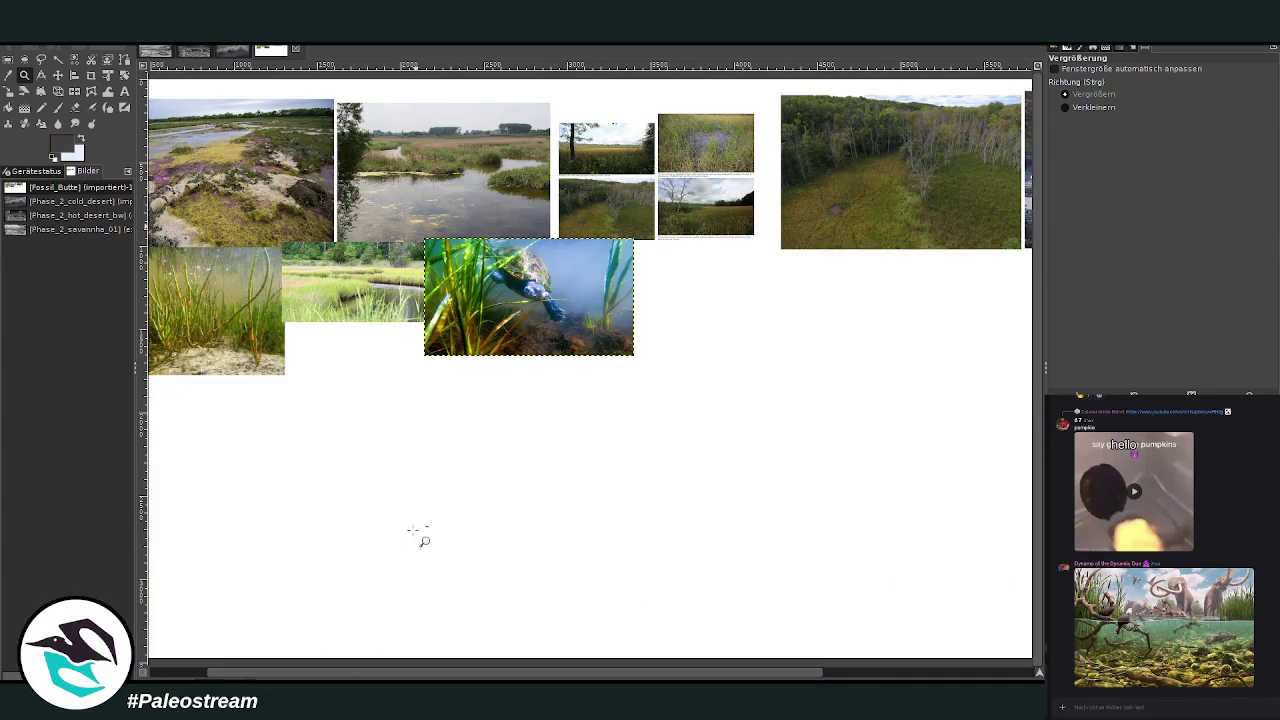
{"action": "left_click", "coordinate": [217, 52]}
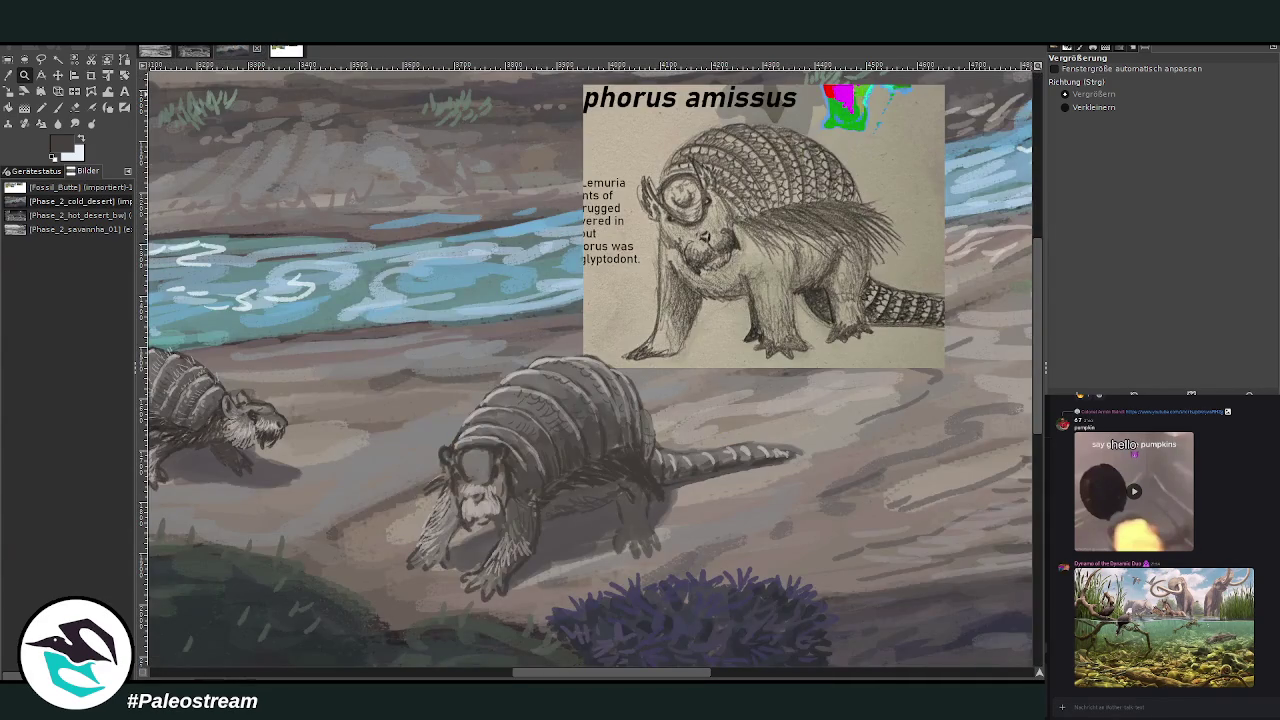
Brighten the top of the larger creature's head and add darker grey touches to its left face.
{"action": "left_click", "coordinate": [8, 75]}
{"action": "left_click", "coordinate": [425, 526]}
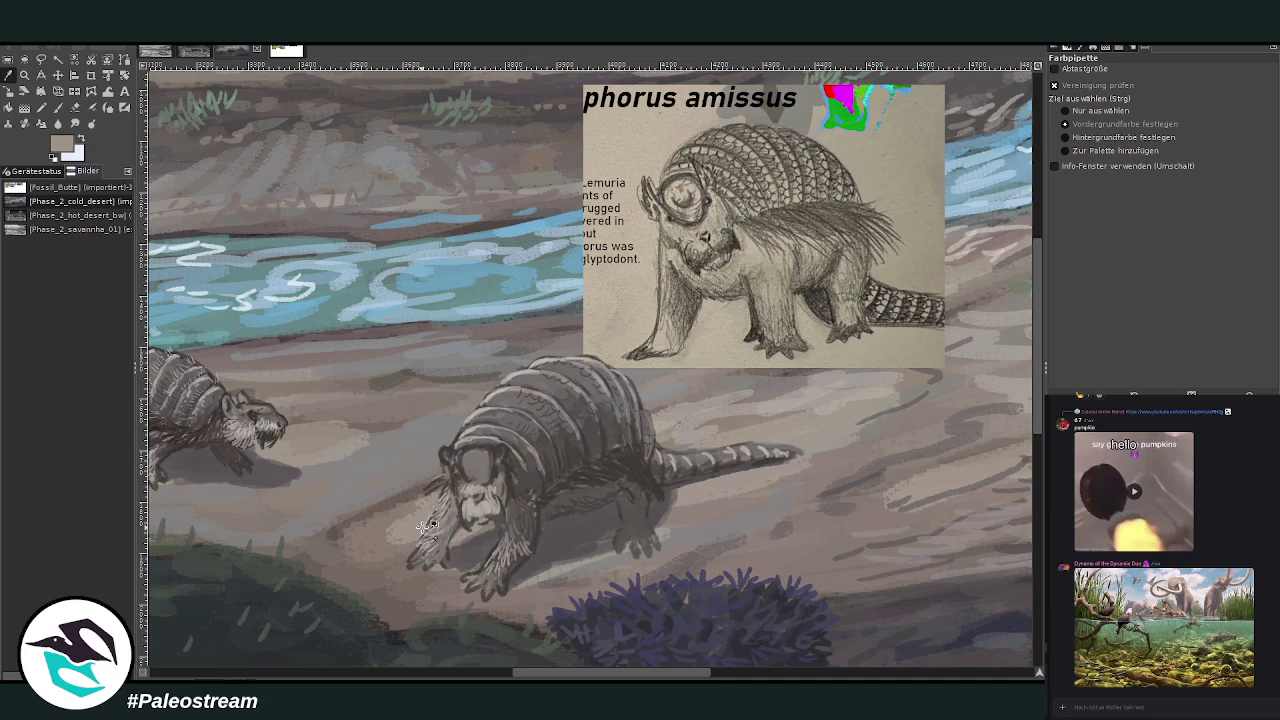
{"action": "key", "text": "p"}
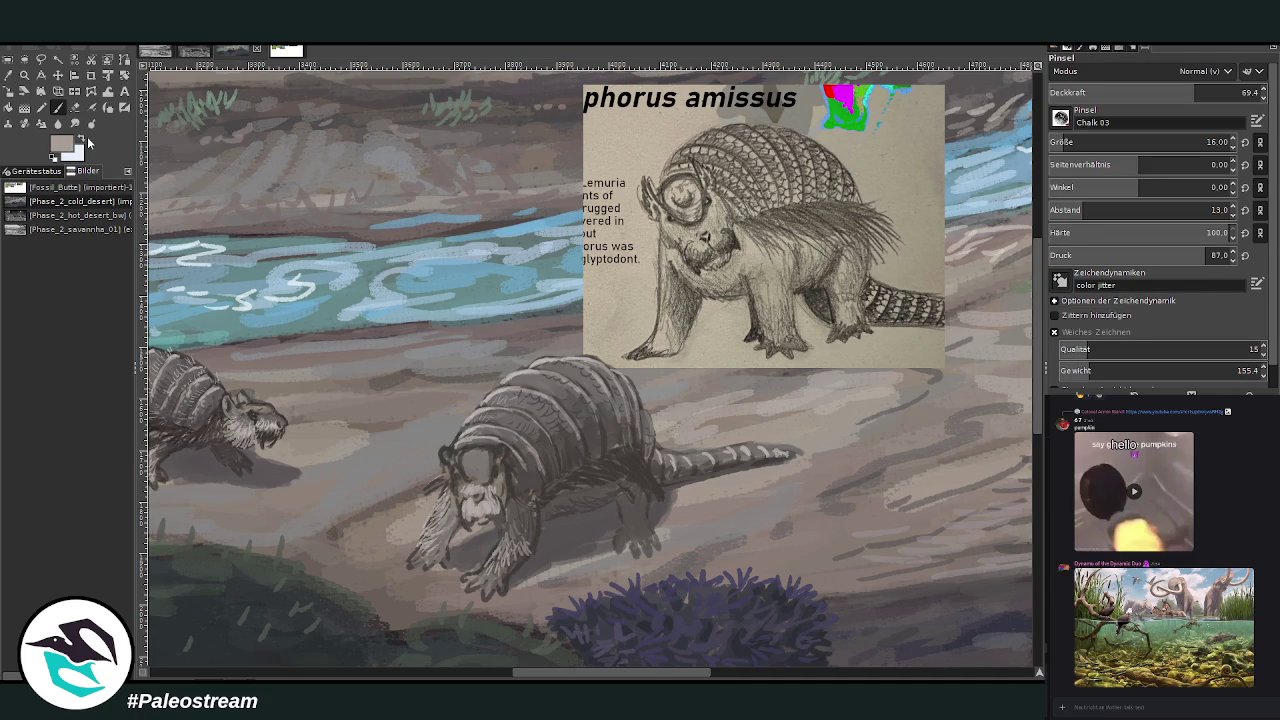
{"action": "left_click", "coordinate": [995, 322], "text": "ctrl"}
{"action": "mouse_move", "coordinate": [482, 476]}
{"action": "left_mouse_down"}
{"action": "mouse_move", "coordinate": [452, 482]}
{"action": "mouse_move", "coordinate": [502, 482]}
{"action": "left_mouse_up"}
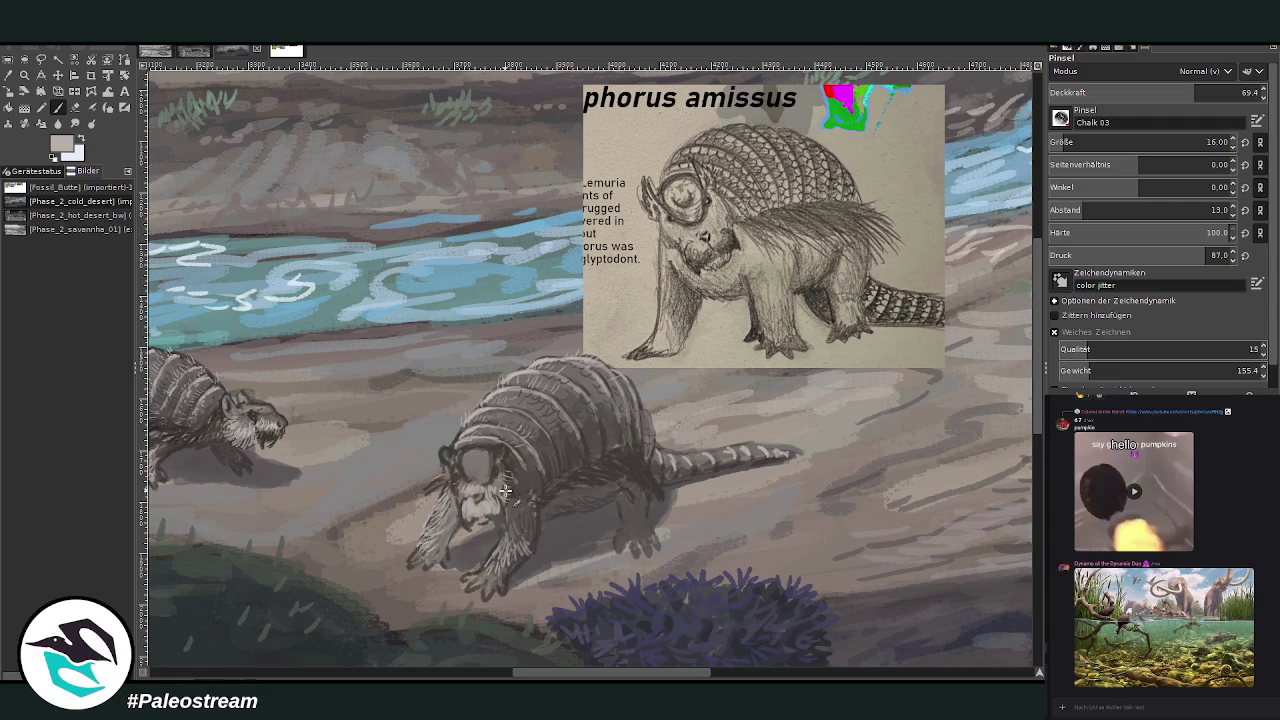
{"action": "left_click_drag", "start_coordinate": [446, 483], "coordinate": [428, 492]}
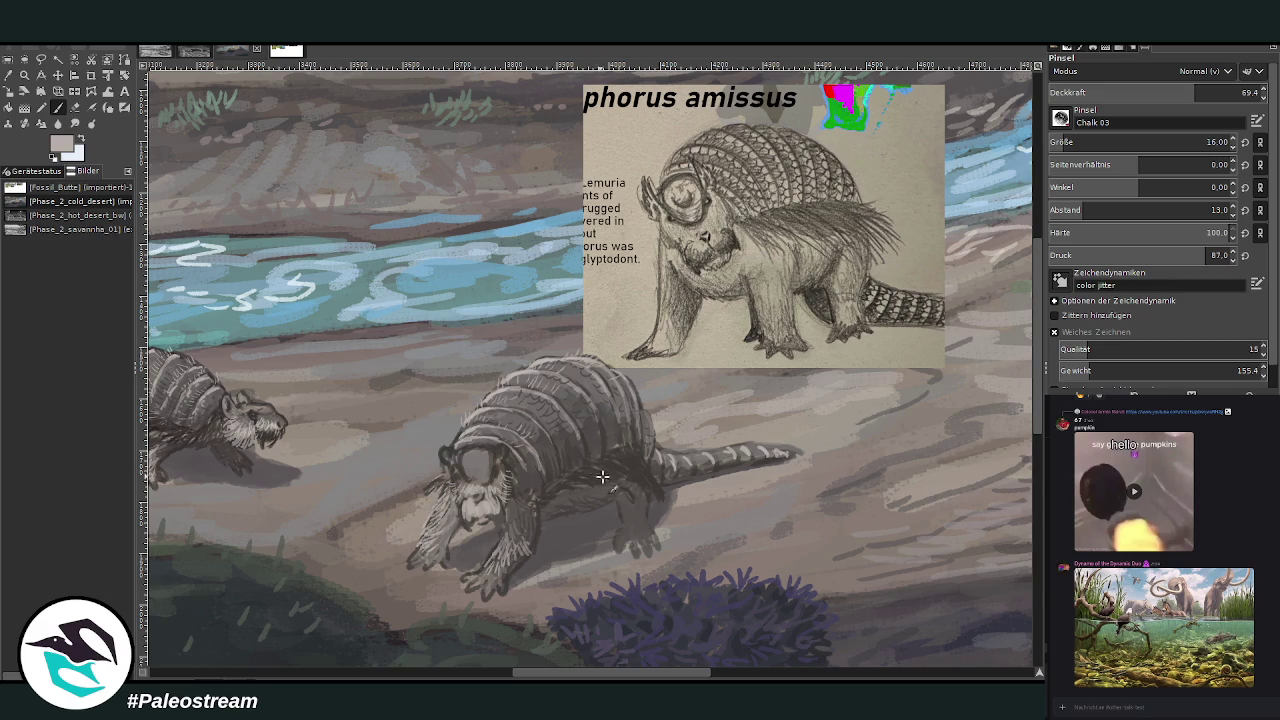
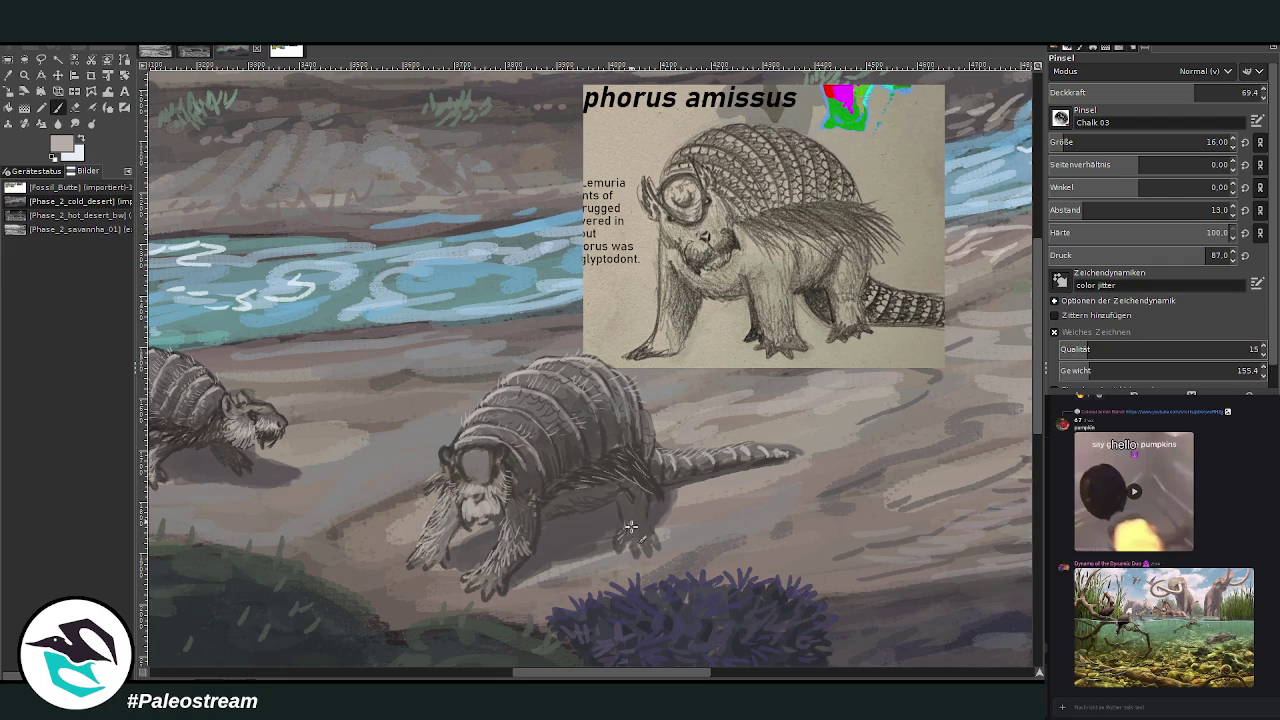
Set the brush opacity to 33.1 and sample a darker colour from the glyptodont.
{"action": "left_click", "coordinate": [1108, 92]}
{"action": "type", "text": "33.1"}
{"action": "key", "text": "Return"}
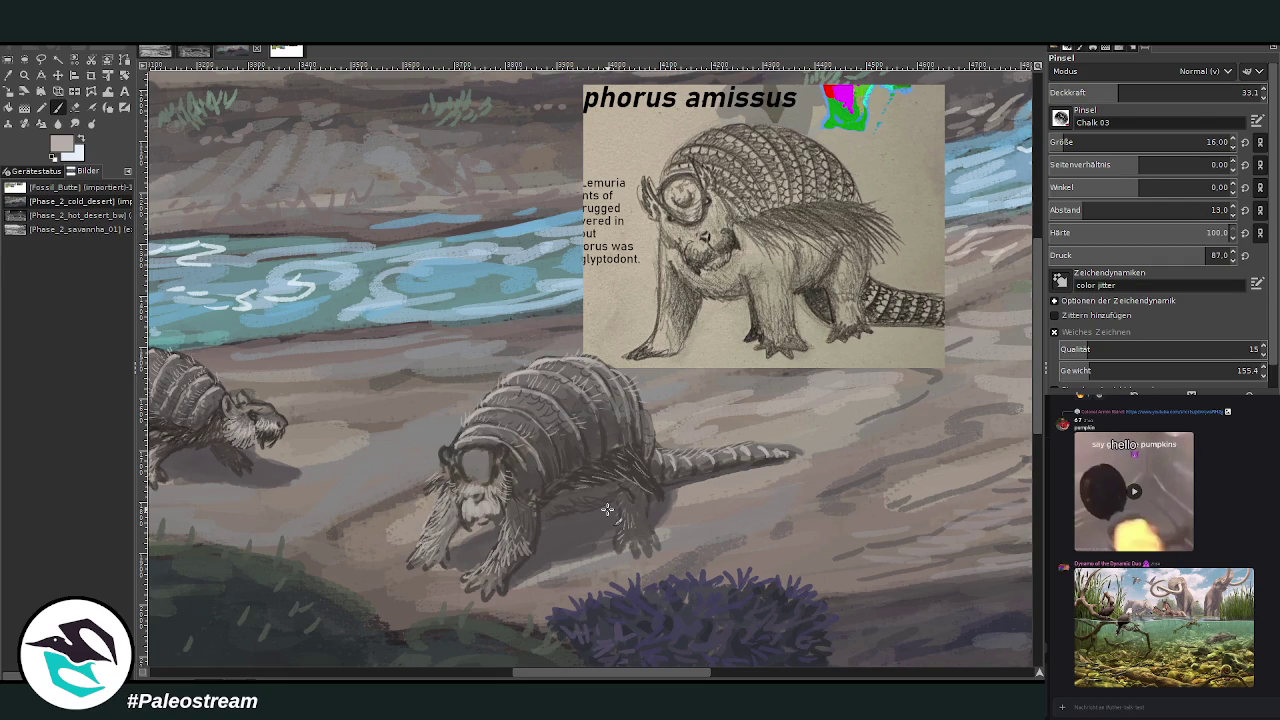
{"action": "key", "text": "o"}
{"action": "left_click", "coordinate": [592, 440]}
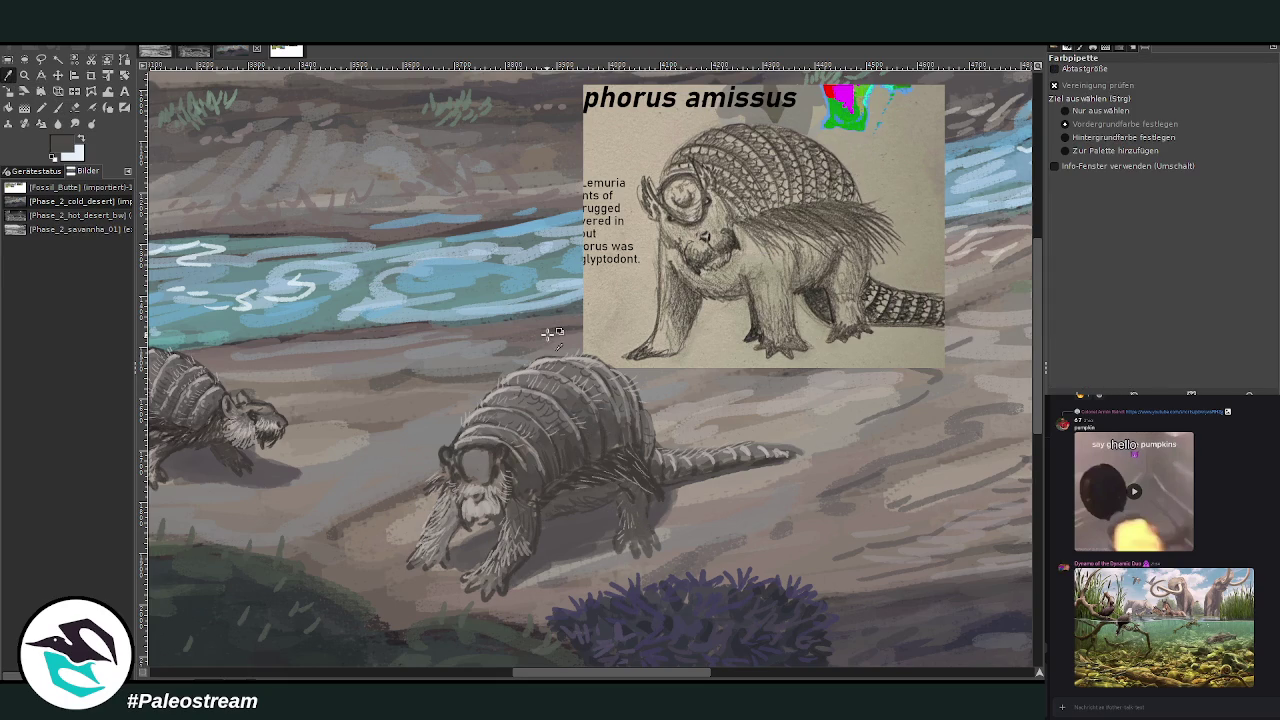
{"action": "left_click", "coordinate": [59, 108]}
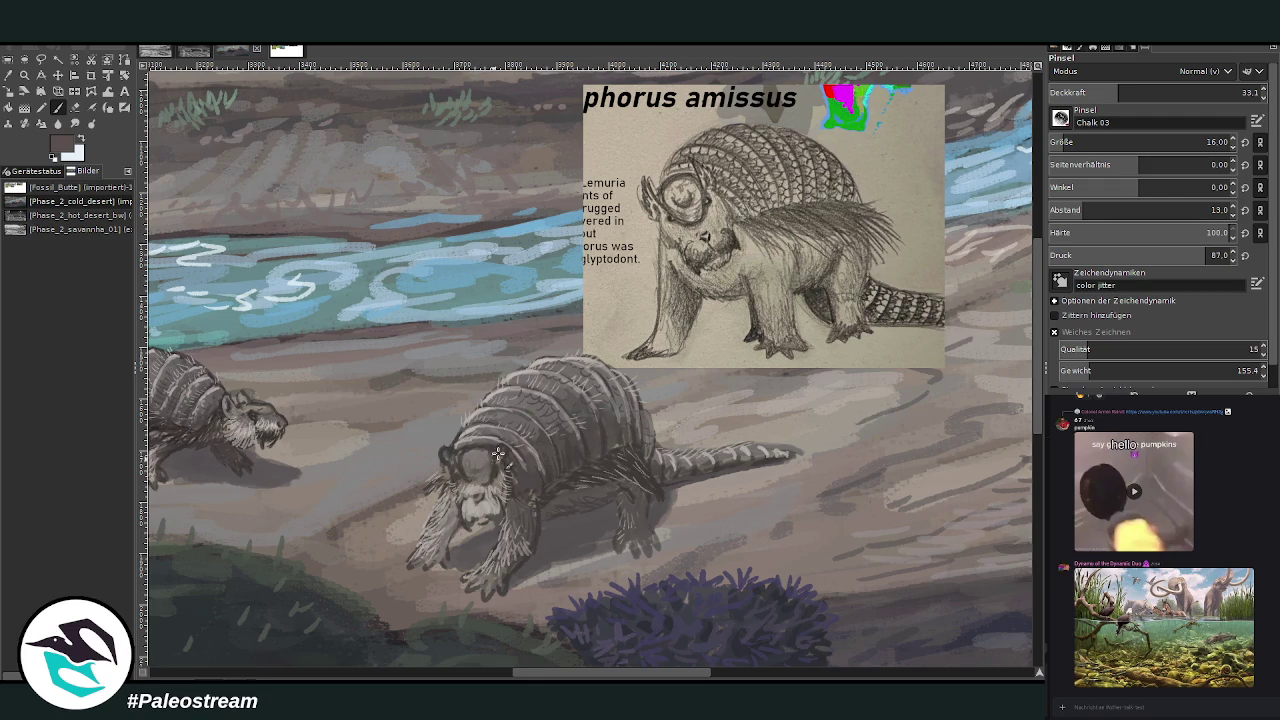
Zoom in on the river and the two glyptodonts.
{"action": "scroll", "coordinate": [472, 478], "scroll_direction": "down", "scroll_amount": 2}
{"action": "scroll", "coordinate": [472, 478], "scroll_direction": "down", "scroll_amount": 2}
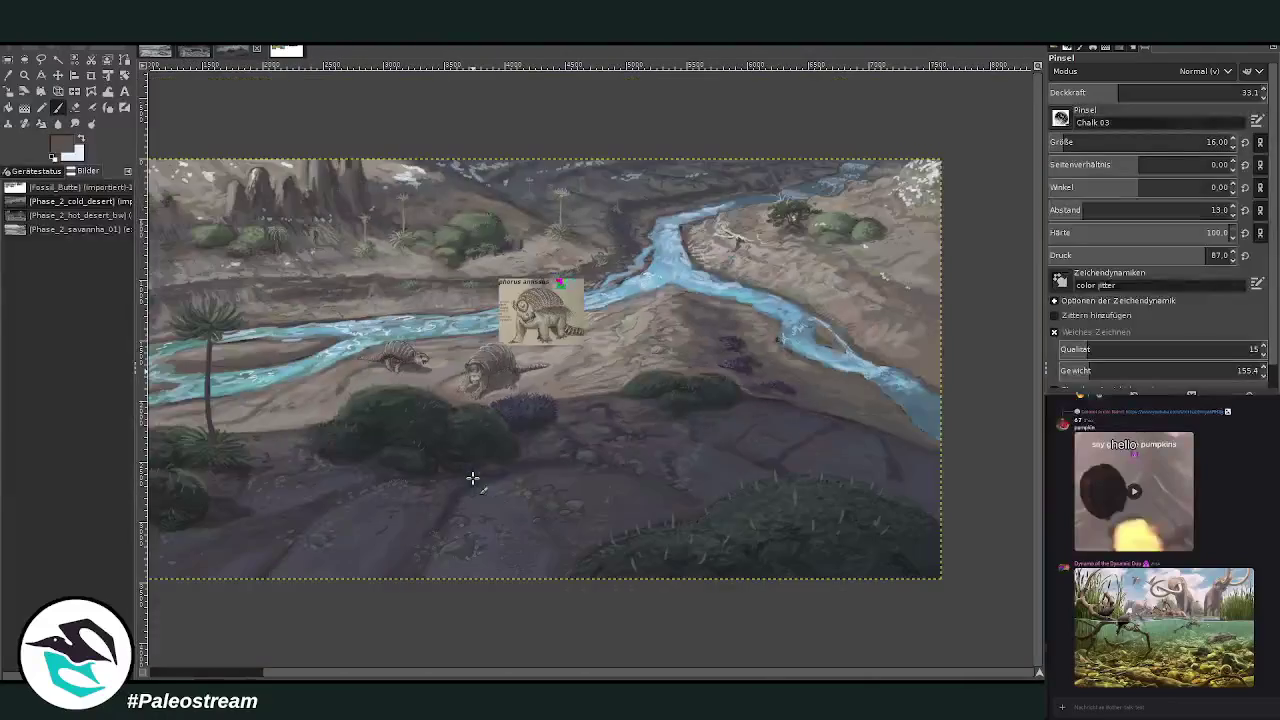
{"action": "scroll", "coordinate": [472, 478], "scroll_direction": "down", "scroll_amount": 1}
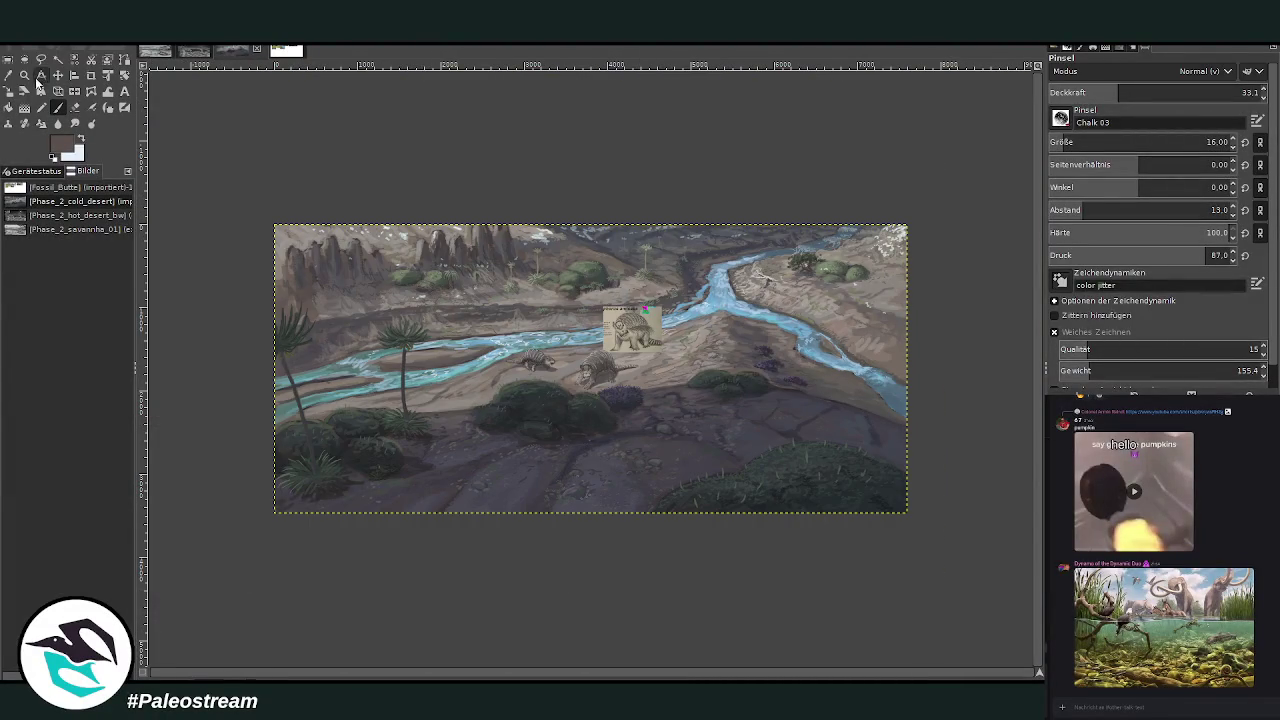
{"action": "key", "text": "z"}
{"action": "left_click_drag", "start_coordinate": [478, 298], "coordinate": [664, 416]}
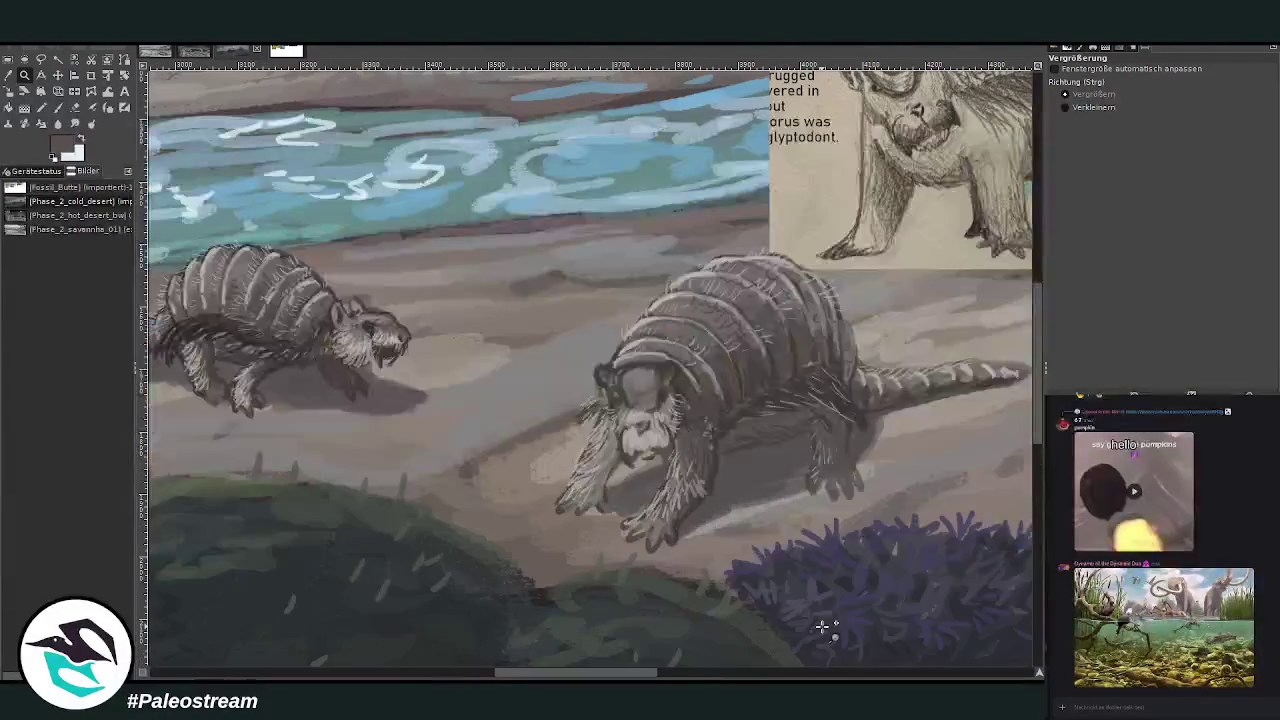
Set the paintbrush to size 29 and opacity 23.0.
{"action": "key", "text": "o"}
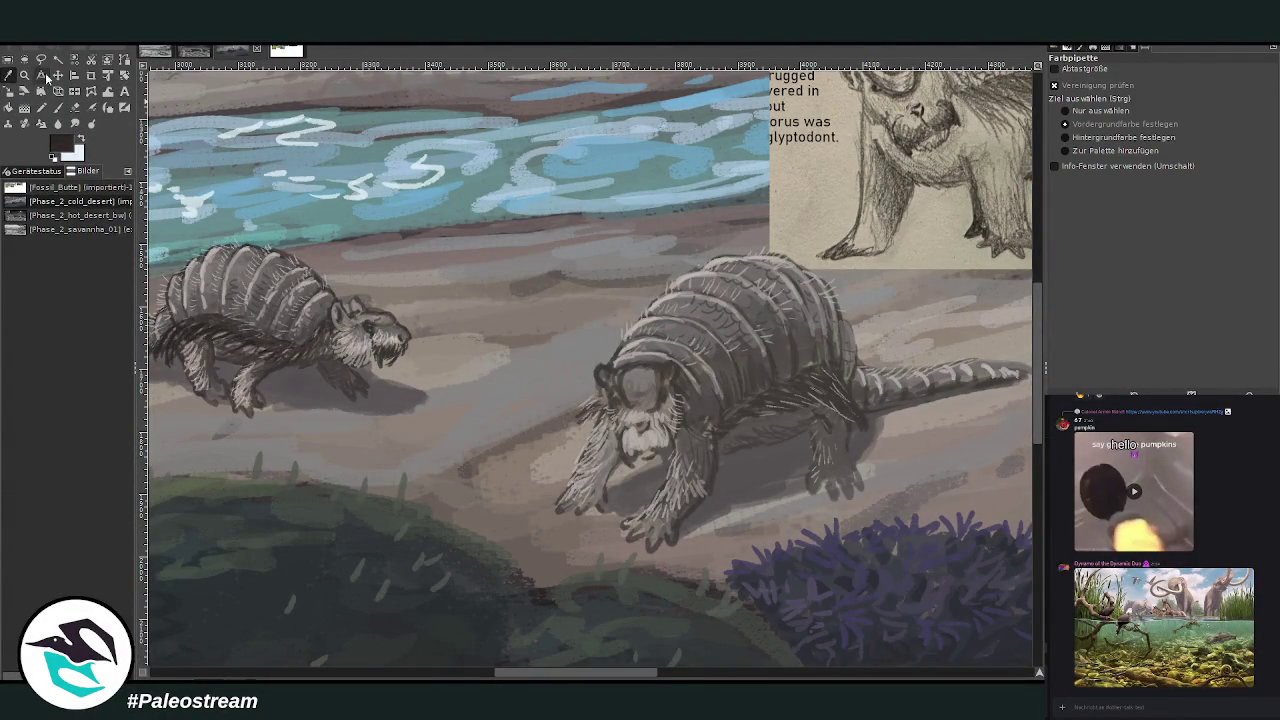
{"action": "left_click", "coordinate": [64, 109]}
{"action": "left_click", "coordinate": [1056, 141]}
{"action": "left_click_drag", "start_coordinate": [1120, 94], "coordinate": [1165, 93]}
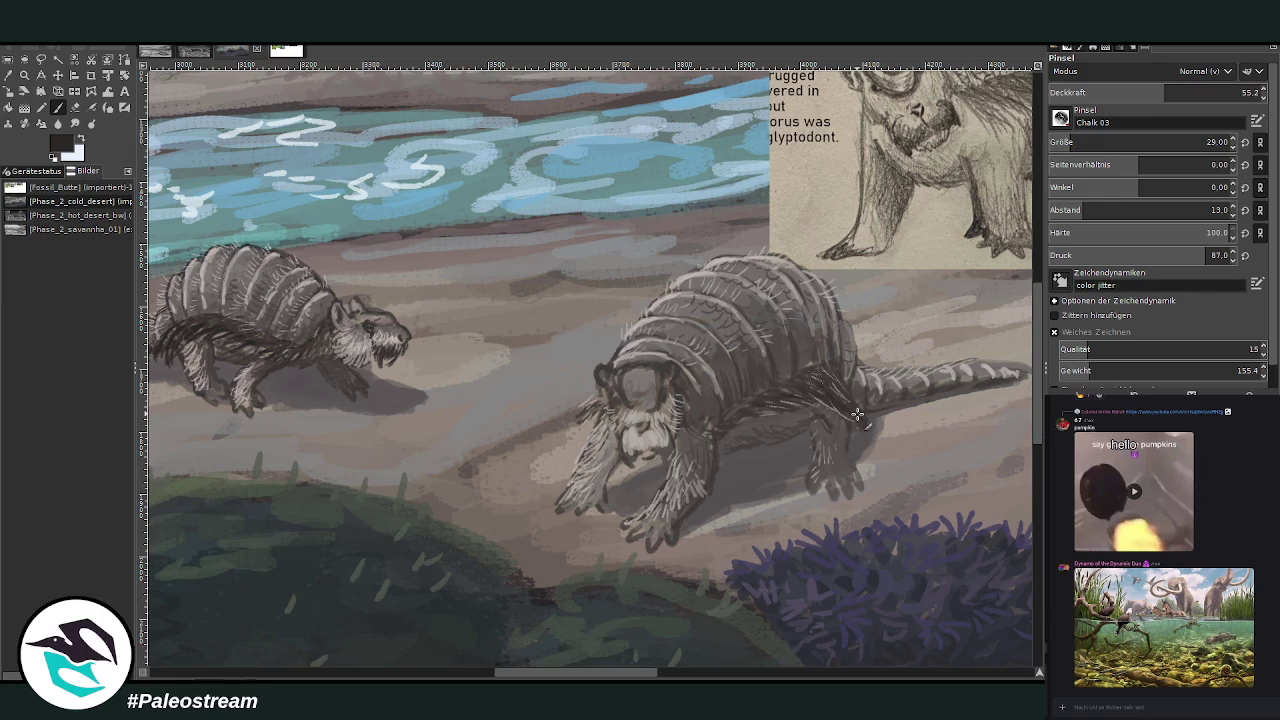
{"action": "left_click_drag", "start_coordinate": [1194, 89], "coordinate": [1205, 91]}
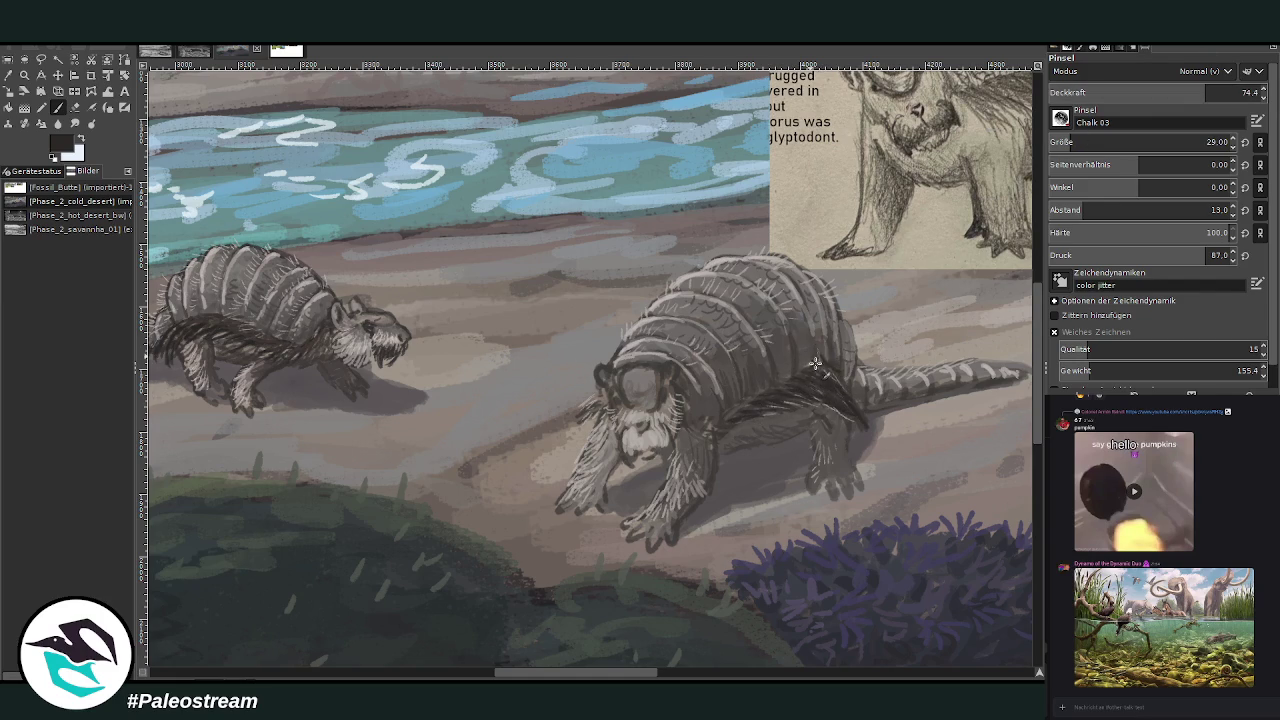
{"action": "left_click_drag", "start_coordinate": [1203, 91], "coordinate": [1150, 91]}
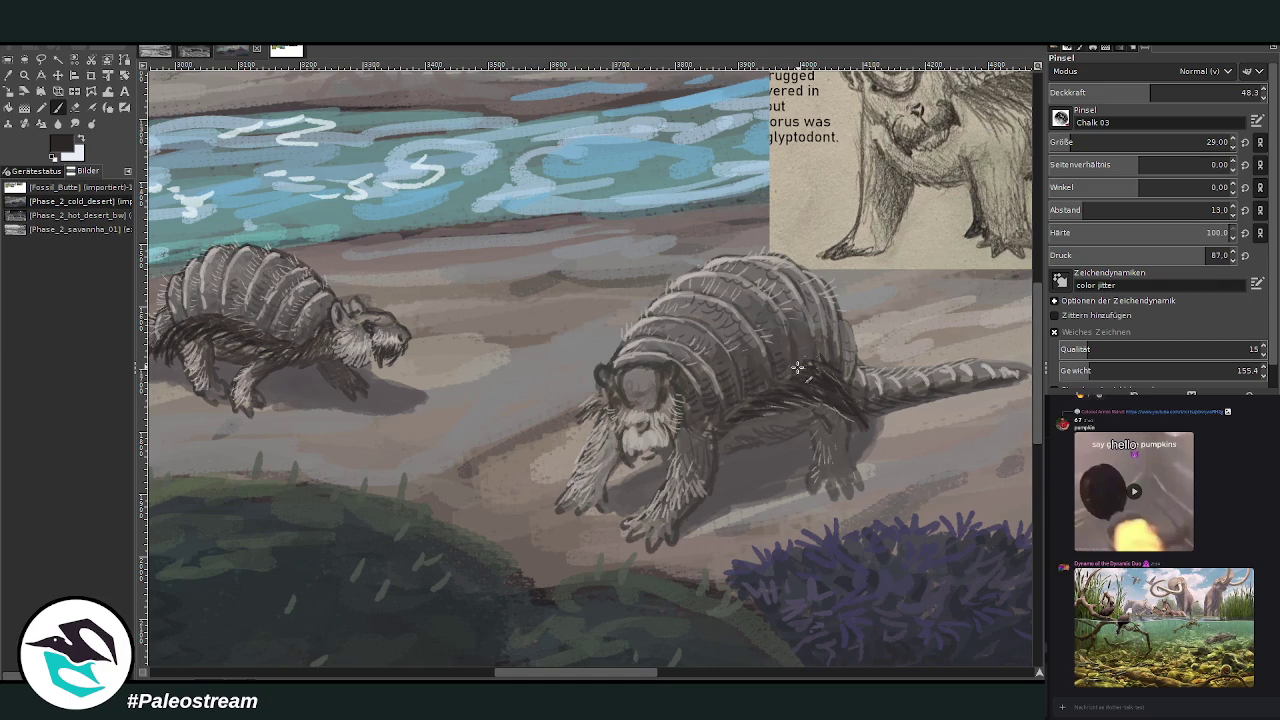
{"action": "left_click_drag", "start_coordinate": [1150, 92], "coordinate": [1097, 92]}
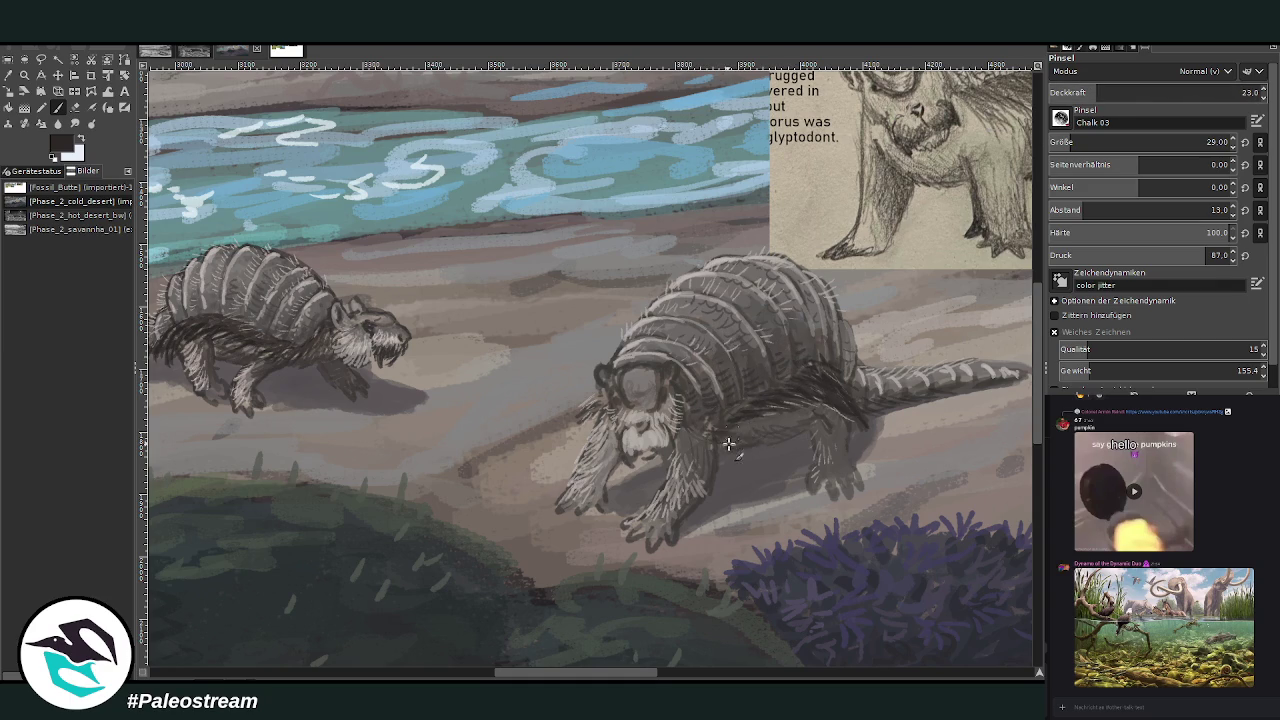
Darken the front glyptodont's hind leg and add light stripes to its tail base.
{"action": "left_click_drag", "start_coordinate": [831, 487], "coordinate": [840, 421]}
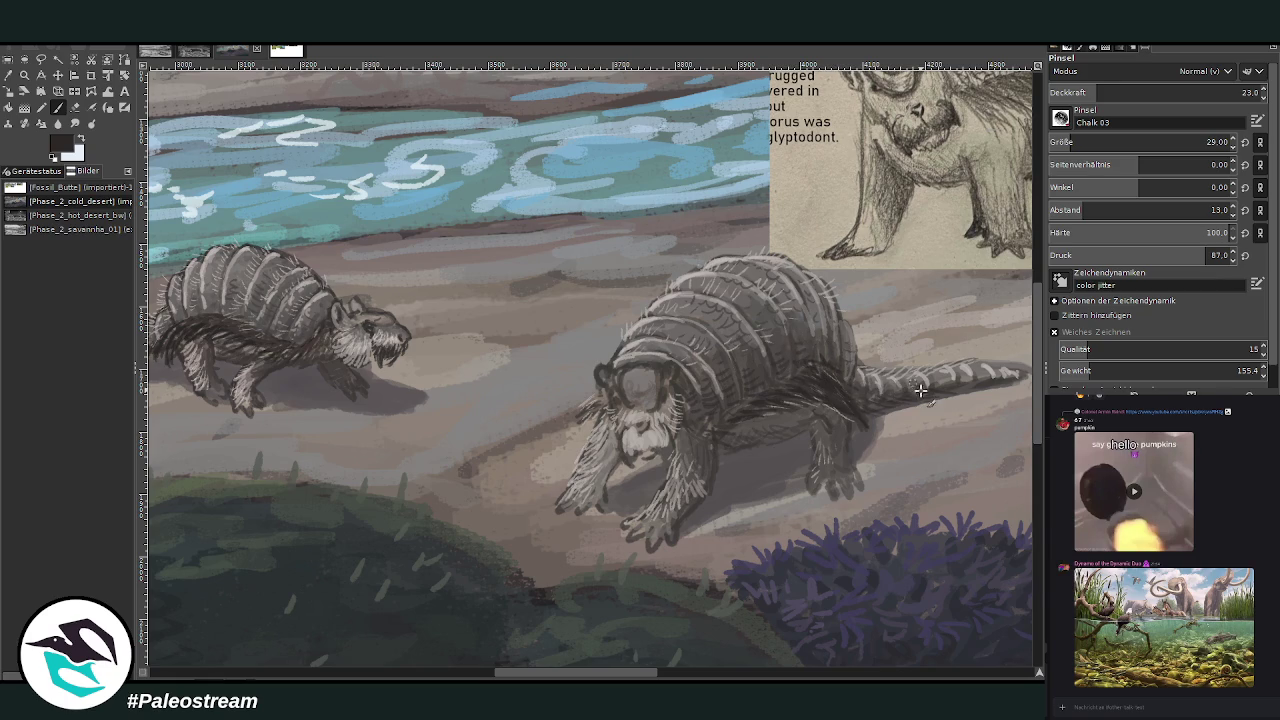
{"action": "left_click_drag", "start_coordinate": [918, 388], "coordinate": [864, 384]}
{"action": "scroll", "coordinate": [757, 357], "scroll_direction": "down", "scroll_amount": 2}
{"action": "scroll", "coordinate": [757, 357], "scroll_direction": "down", "scroll_amount": 3}
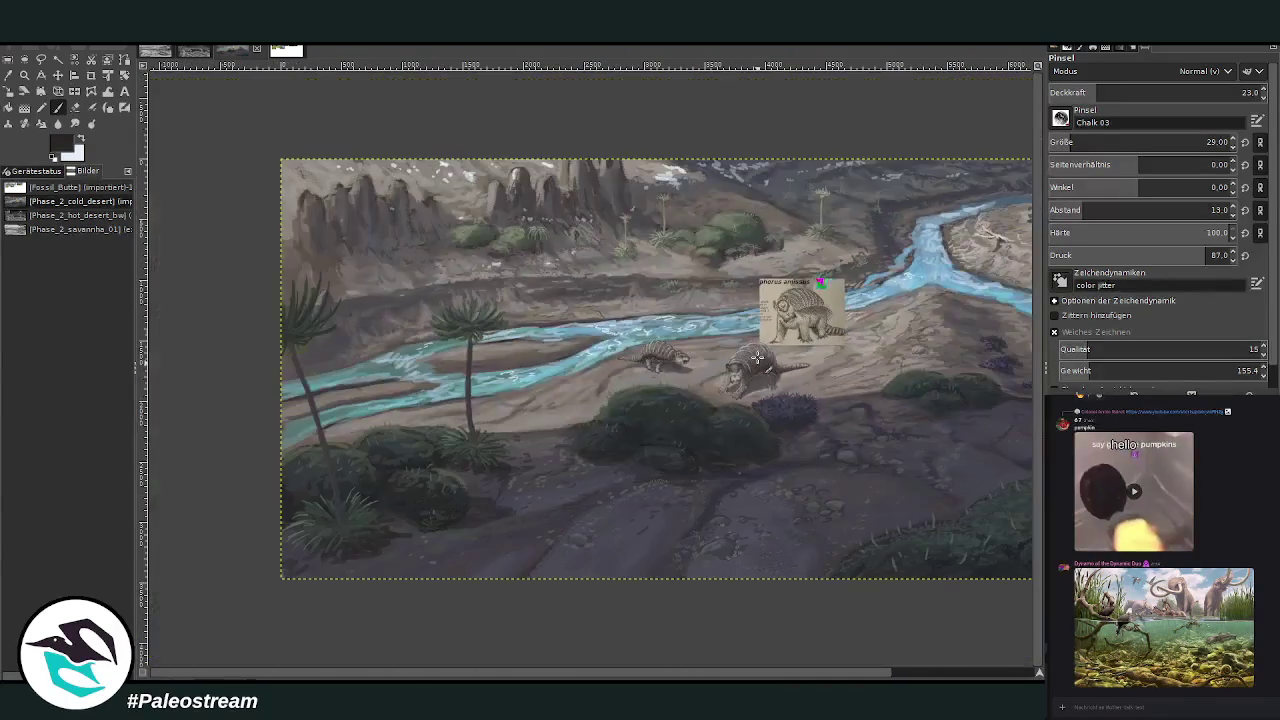
{"action": "scroll", "coordinate": [757, 357], "scroll_direction": "down", "scroll_amount": 1}
{"action": "key", "text": "z"}
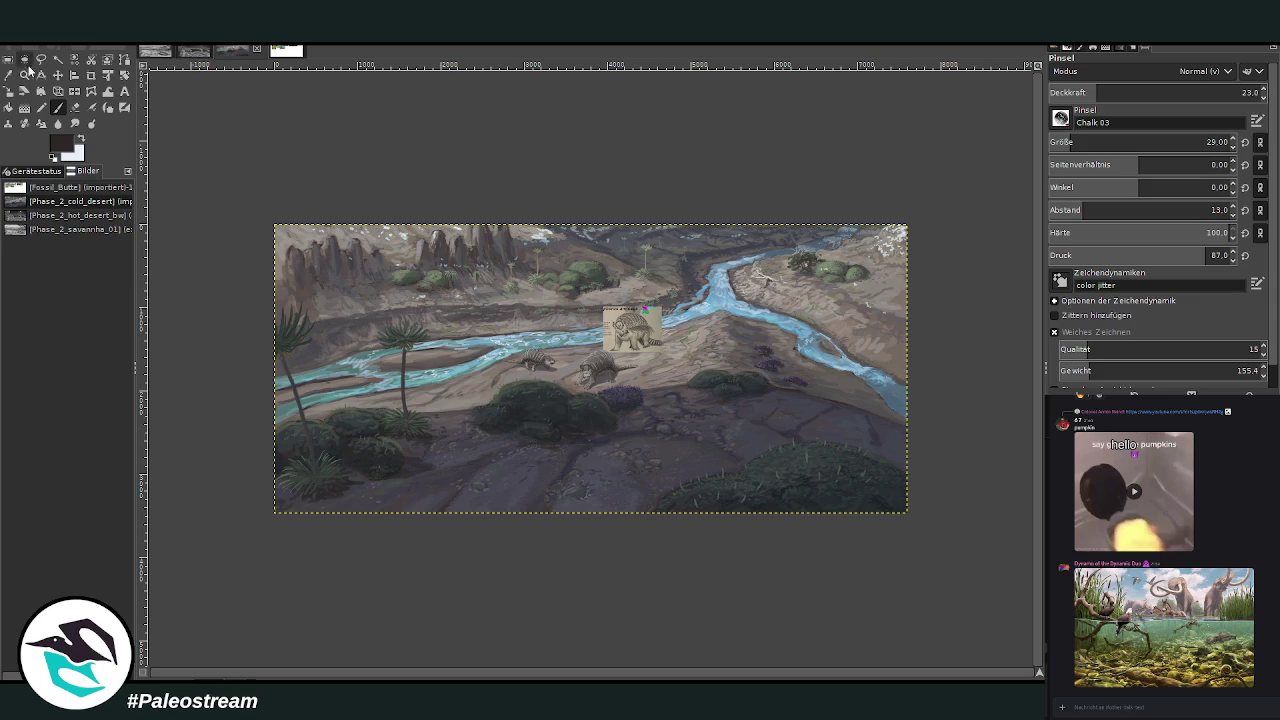
{"action": "left_click_drag", "start_coordinate": [457, 183], "coordinate": [777, 492]}
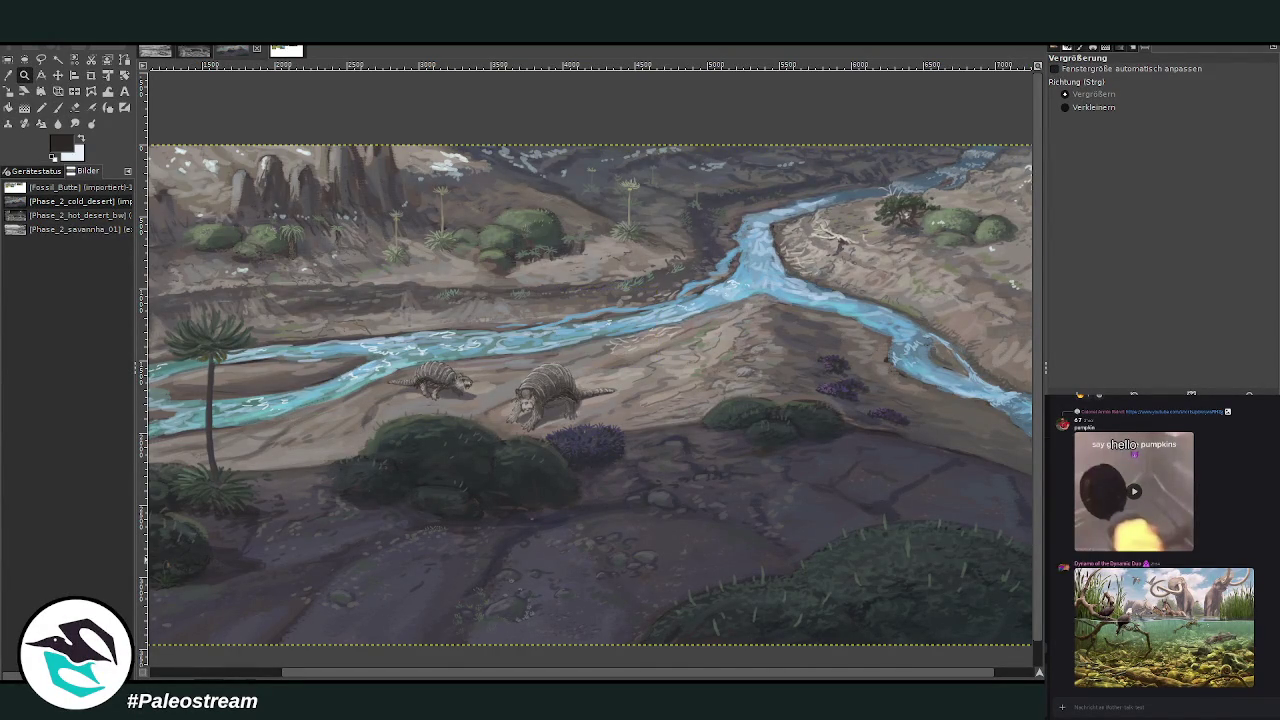
{"action": "key", "text": "minus"}
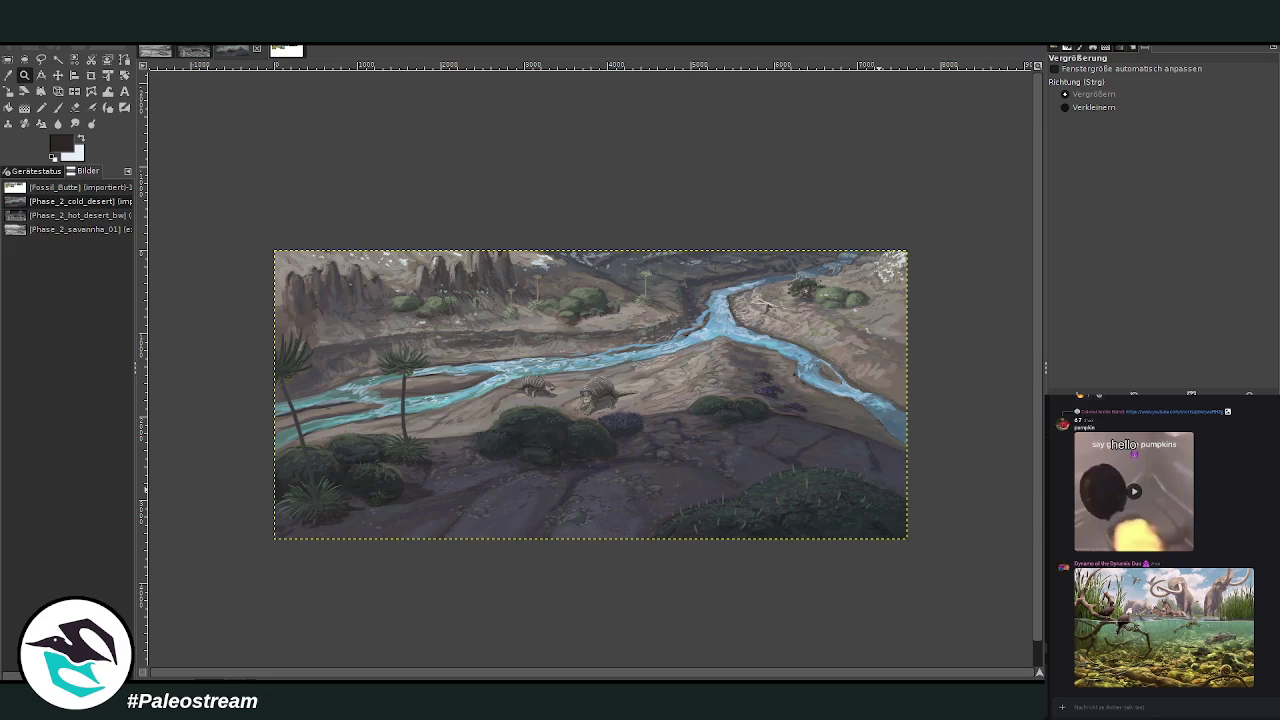
{"action": "left_click_drag", "start_coordinate": [250, 204], "coordinate": [902, 534]}
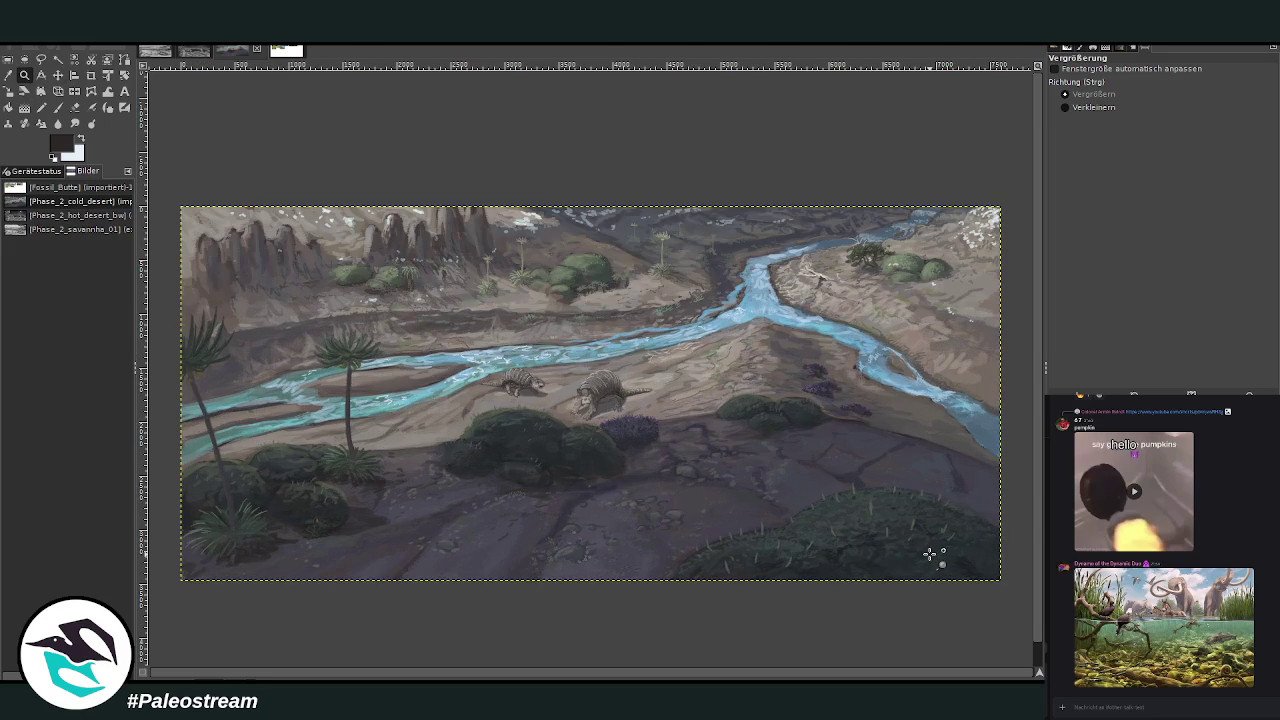
{"action": "key", "text": "r"}
{"action": "mouse_move", "coordinate": [182, 205]}
{"action": "left_mouse_down"}
{"action": "mouse_move", "coordinate": [913, 571]}
{"action": "mouse_move", "coordinate": [1000, 578]}
{"action": "left_mouse_up"}
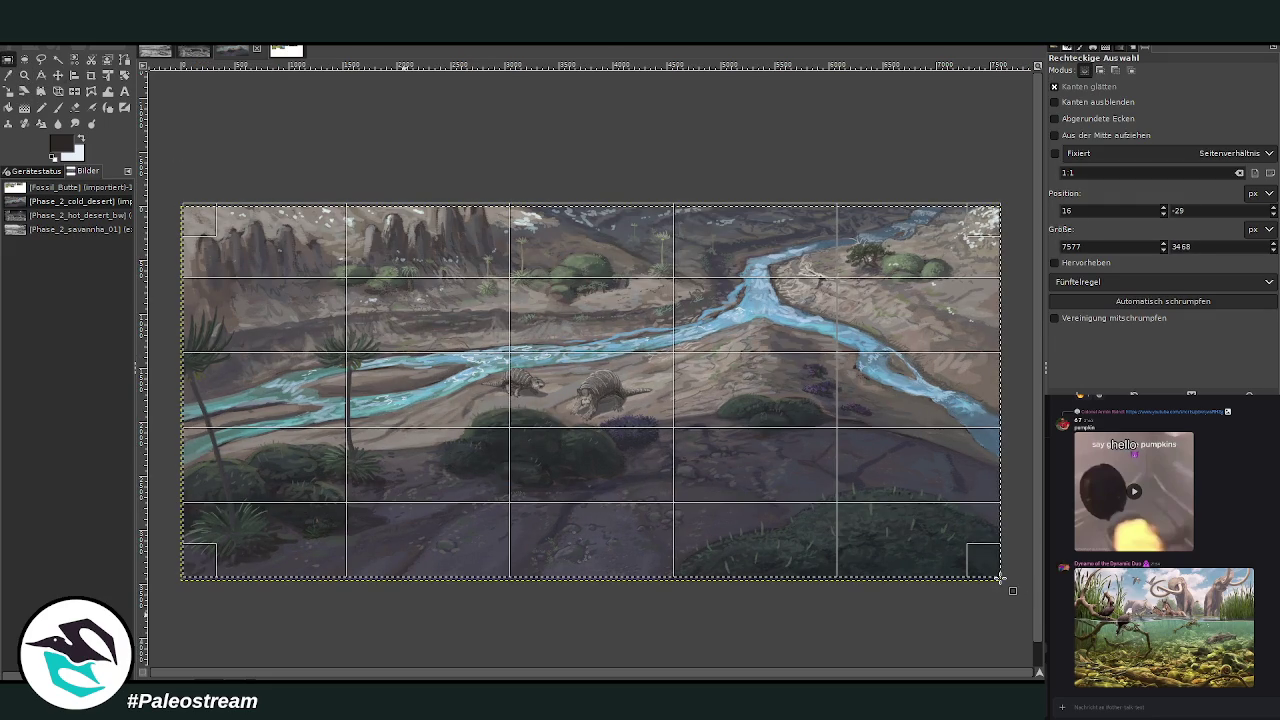
{"action": "left_click_drag", "start_coordinate": [200, 537], "coordinate": [202, 548]}
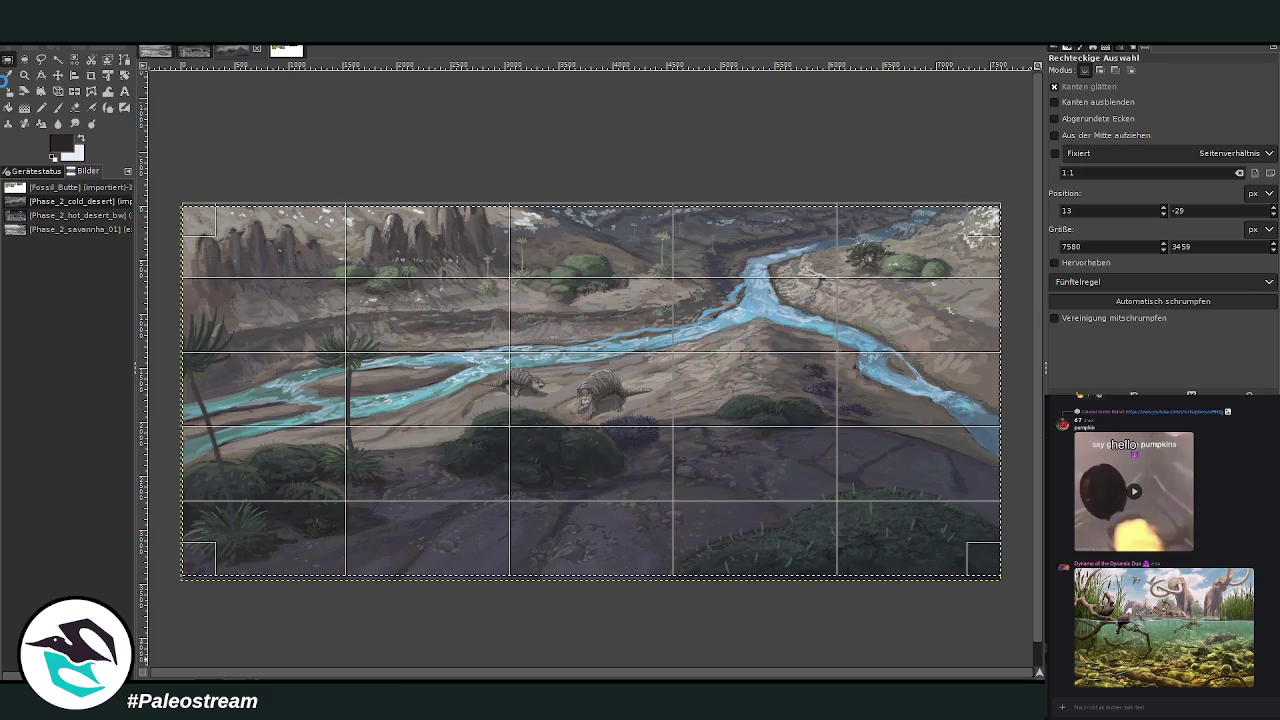
{"action": "key", "text": "o"}
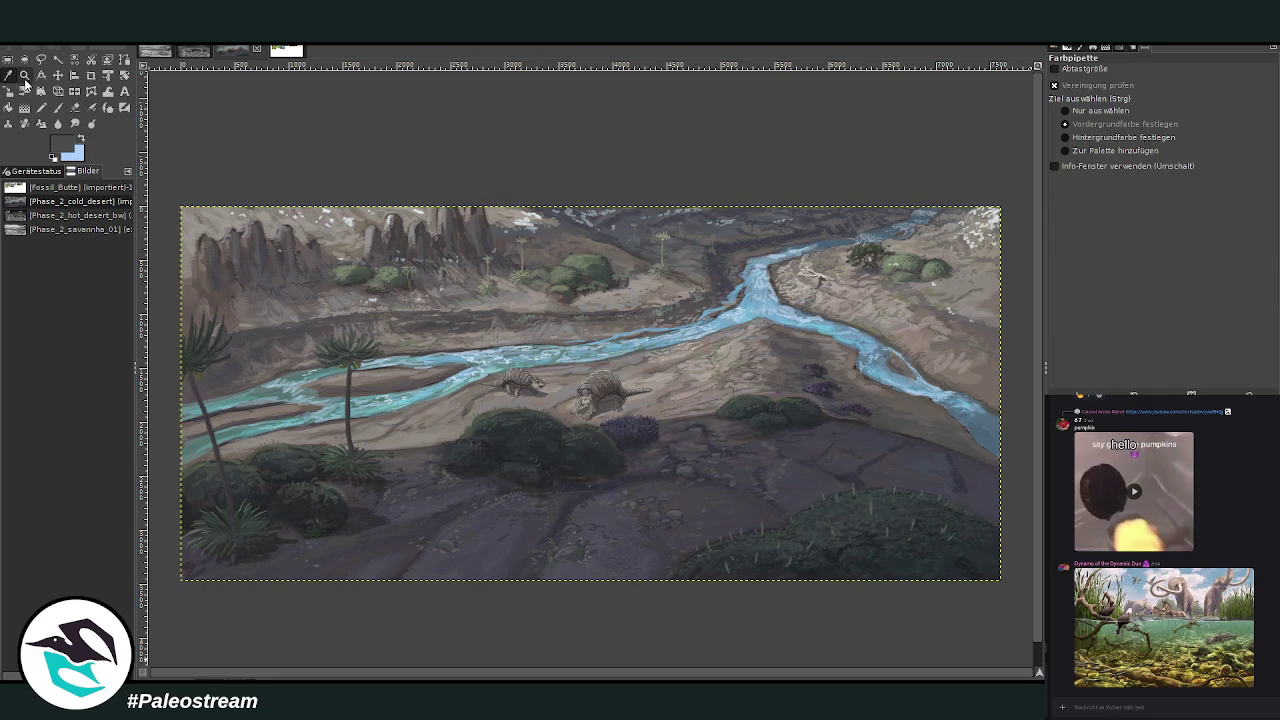
{"action": "left_click", "coordinate": [24, 74]}
{"action": "left_click_drag", "start_coordinate": [432, 308], "coordinate": [724, 458]}
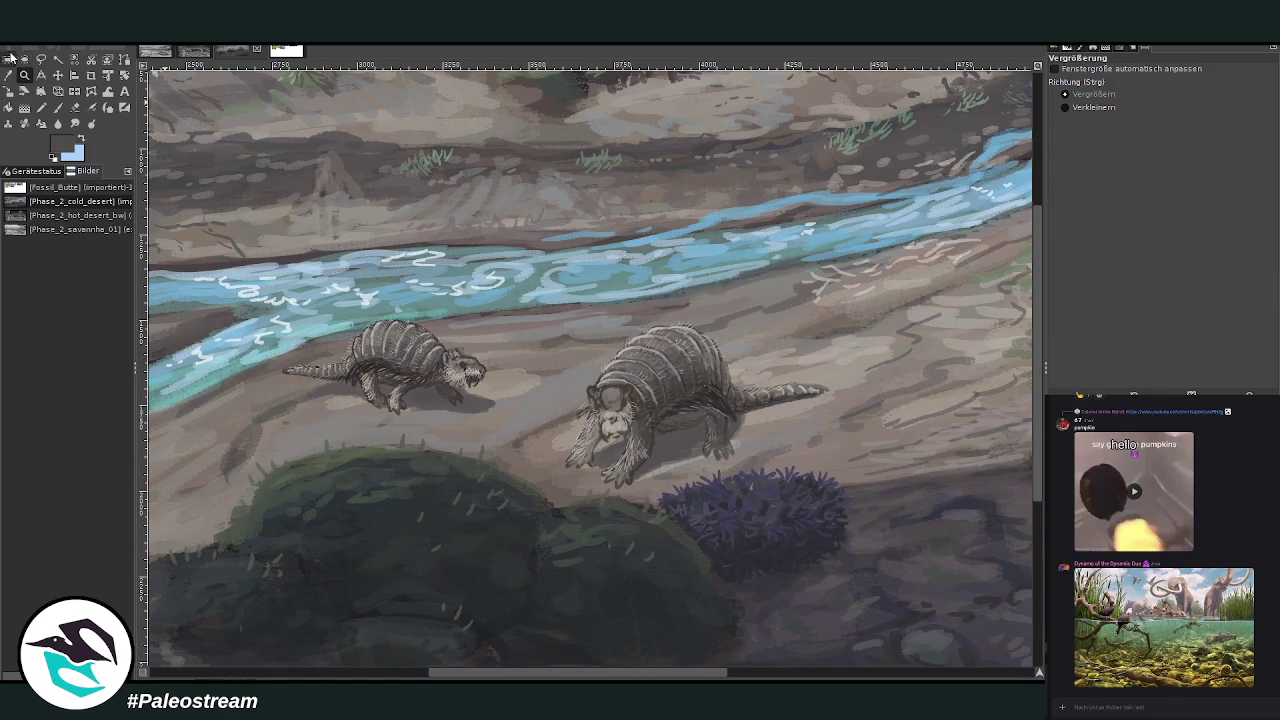
Clear the existing rectangular selection and scroll the view to the glyptodonts.
{"action": "left_click", "coordinate": [9, 58]}
{"action": "scroll", "coordinate": [336, 240], "scroll_direction": "up", "scroll_amount": 5}
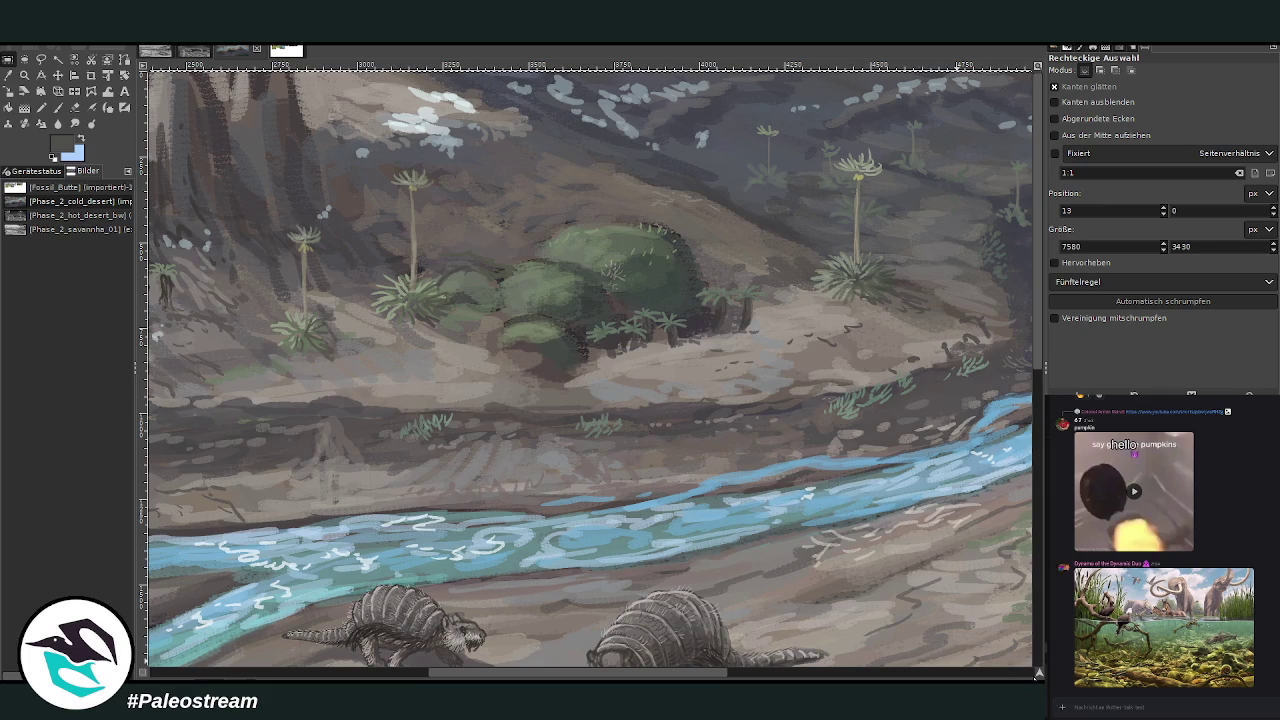
{"action": "scroll", "coordinate": [1030, 672], "scroll_direction": "right", "scroll_amount": 3}
{"action": "scroll", "coordinate": [1030, 672], "scroll_direction": "right", "scroll_amount": 3}
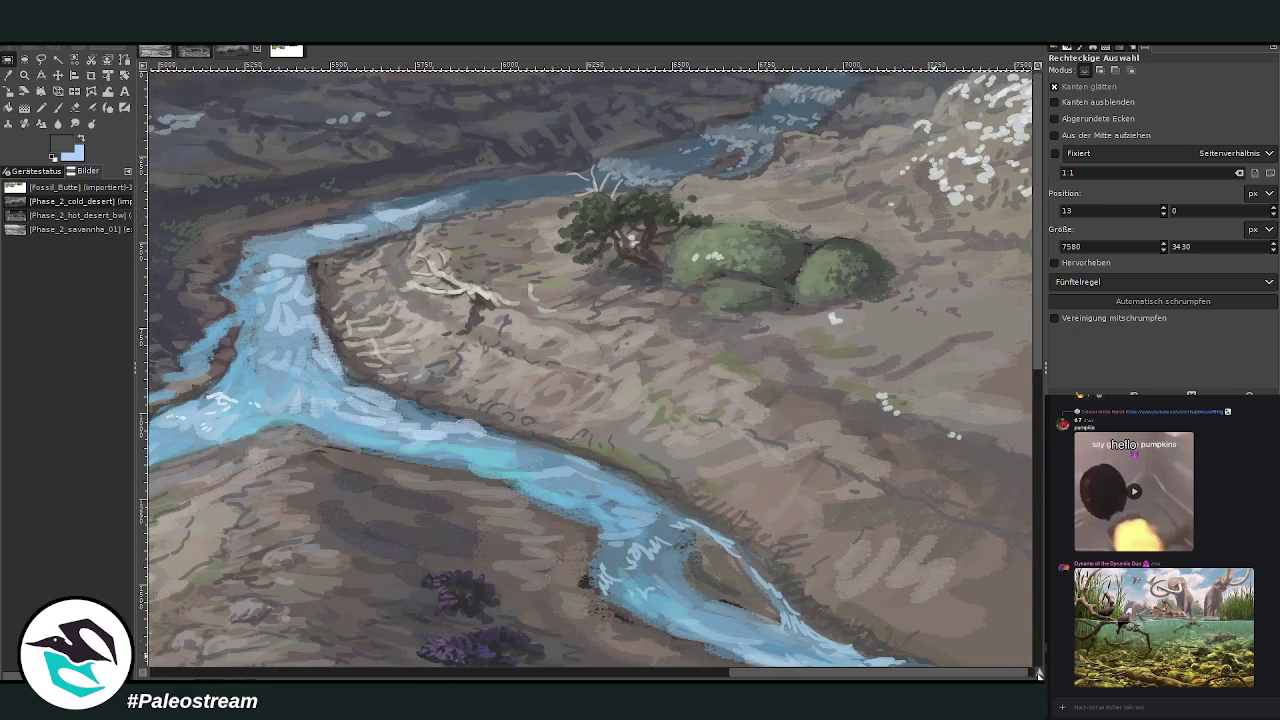
{"action": "scroll", "coordinate": [600, 400], "scroll_direction": "left", "scroll_amount": 3}
{"action": "scroll", "coordinate": [457, 232], "scroll_direction": "up", "scroll_amount": 3}
{"action": "left_click", "coordinate": [457, 232]}
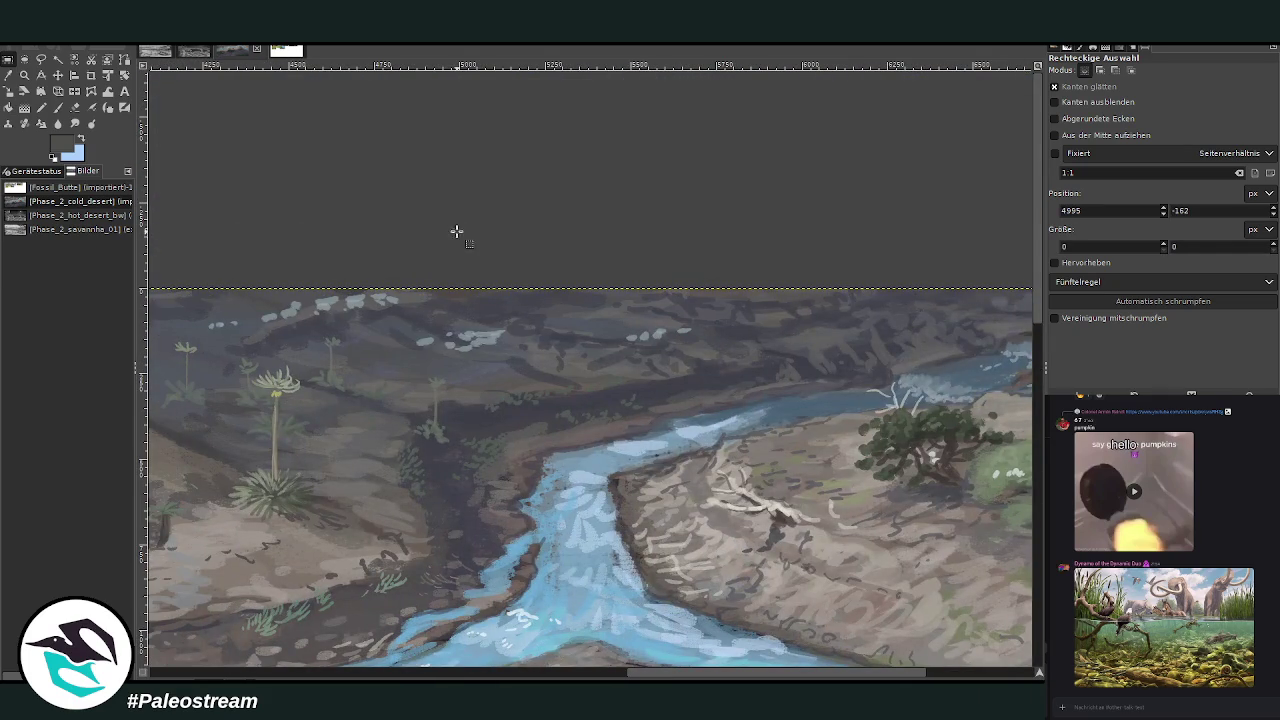
{"action": "scroll", "coordinate": [457, 232], "scroll_direction": "down", "scroll_amount": 10}
{"action": "scroll", "coordinate": [457, 232], "scroll_direction": "up", "scroll_amount": 3}
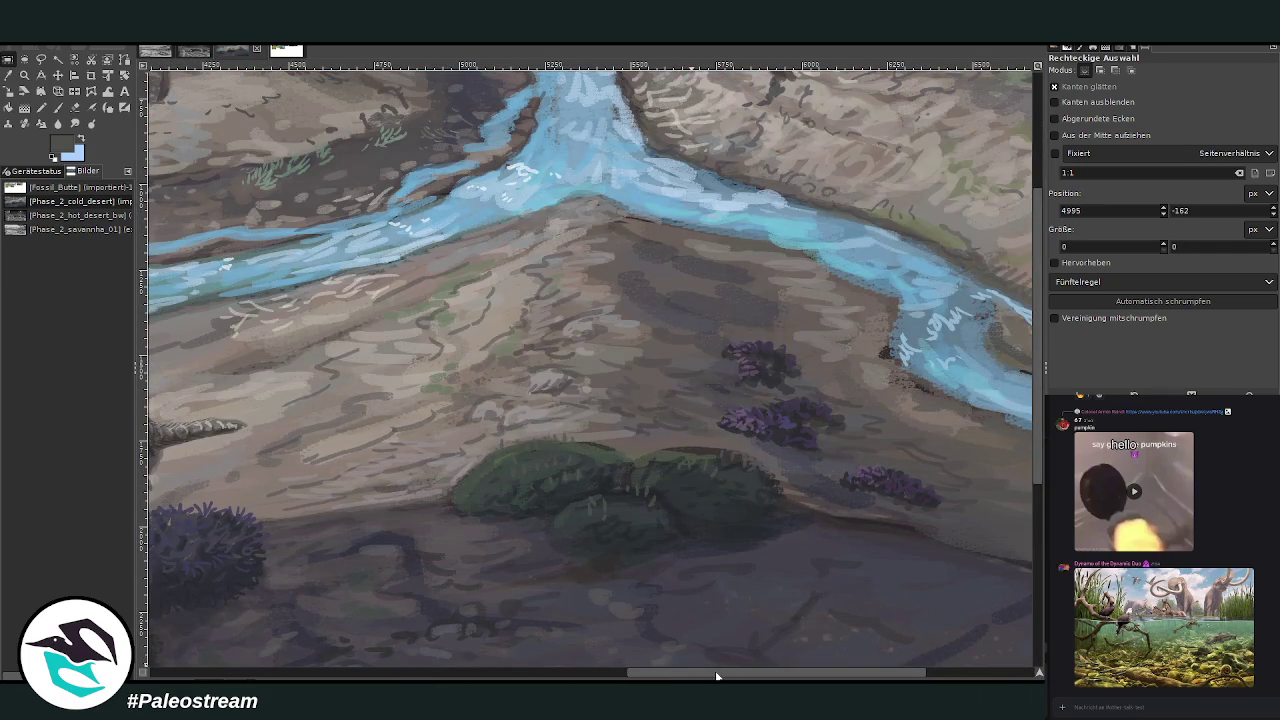
{"action": "left_click_drag", "start_coordinate": [716, 676], "coordinate": [476, 672]}
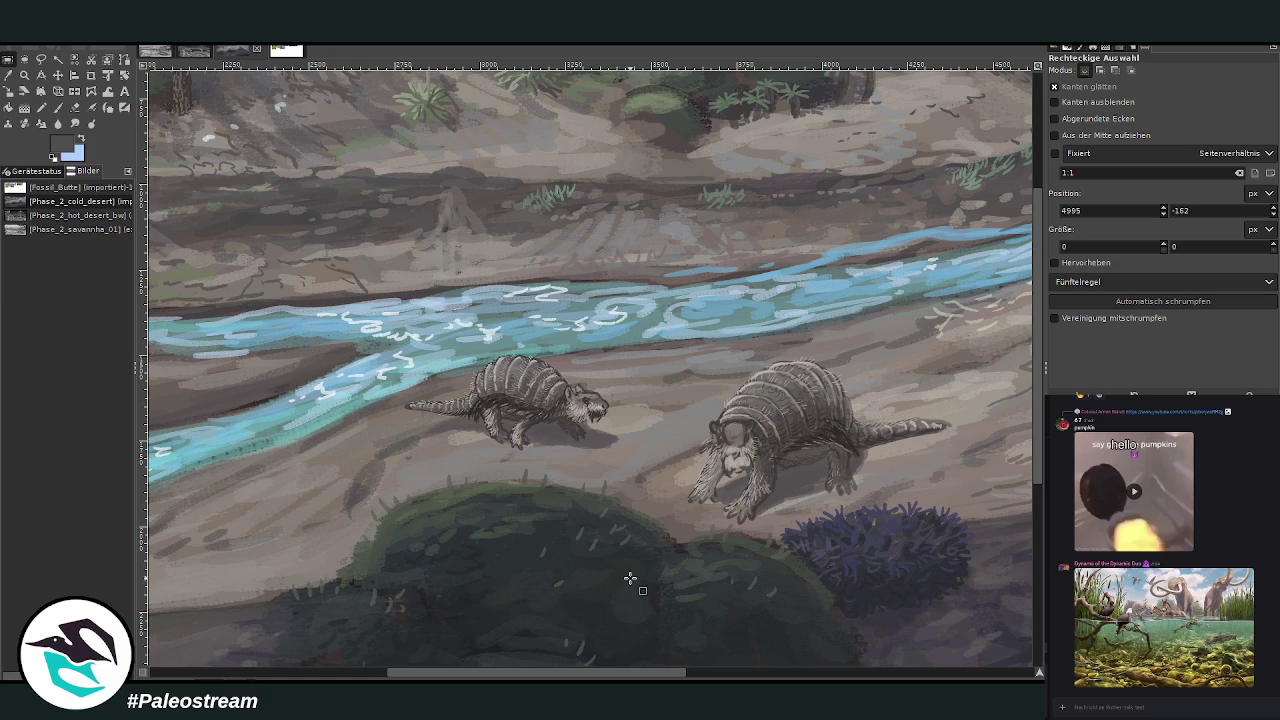
Trace a Free Select outline around both glyptodonts and the ground between them.
{"action": "left_click", "coordinate": [41, 60]}
{"action": "left_click", "coordinate": [911, 478]}
{"action": "left_click", "coordinate": [738, 522]}
{"action": "left_click", "coordinate": [677, 510]}
{"action": "left_click", "coordinate": [648, 470]}
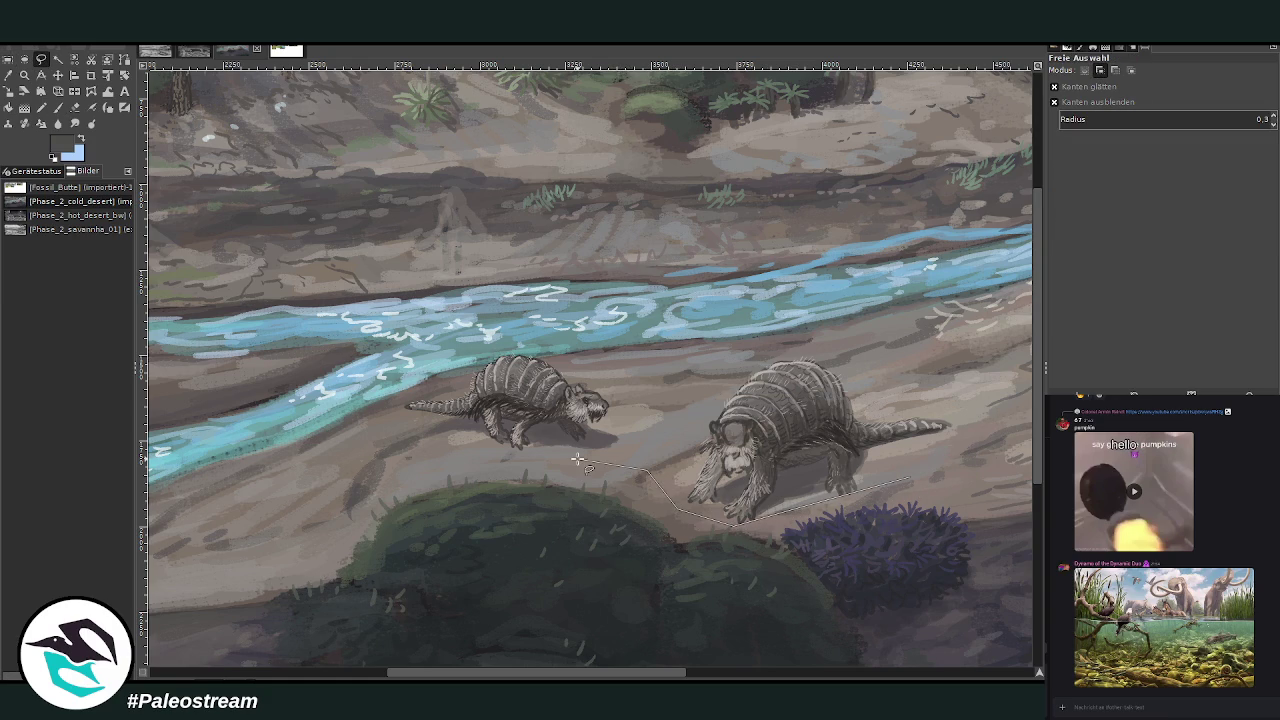
{"action": "left_click", "coordinate": [411, 438]}
{"action": "left_click", "coordinate": [401, 398]}
{"action": "left_click", "coordinate": [515, 339]}
{"action": "left_click", "coordinate": [668, 397]}
{"action": "left_click", "coordinate": [802, 341]}
{"action": "left_click", "coordinate": [991, 428]}
{"action": "left_click", "coordinate": [930, 470]}
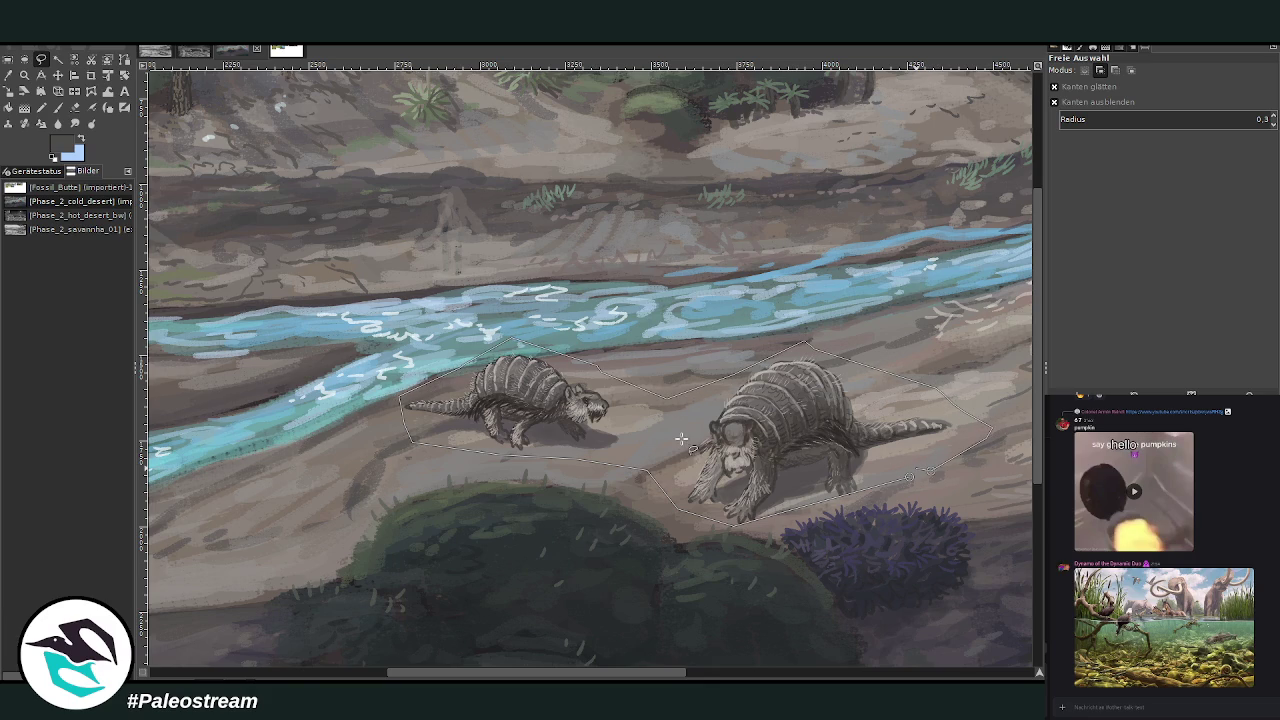
Turn the outline into a selection and paste the glyptodonts as a floating piece.
{"action": "left_click", "coordinate": [422, 425]}
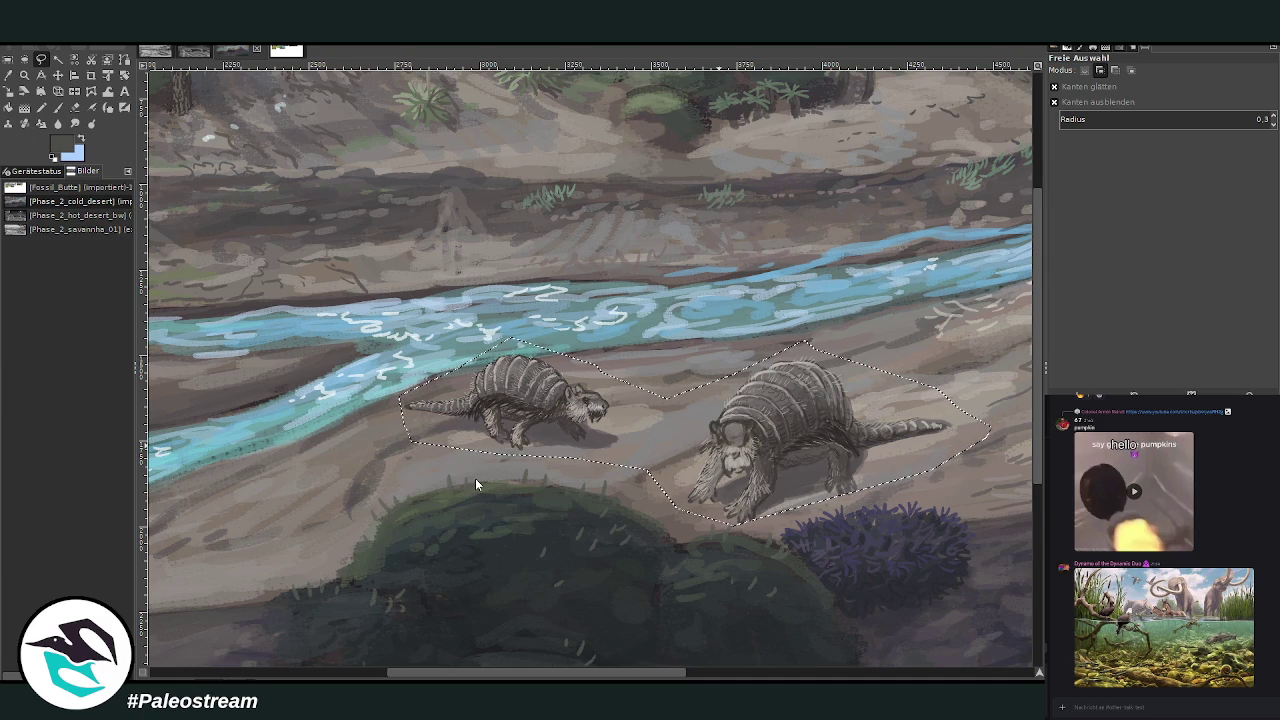
{"action": "key", "text": "ctrl+x"}
{"action": "key", "text": "ctrl+v"}
{"action": "left_click", "coordinate": [58, 75]}
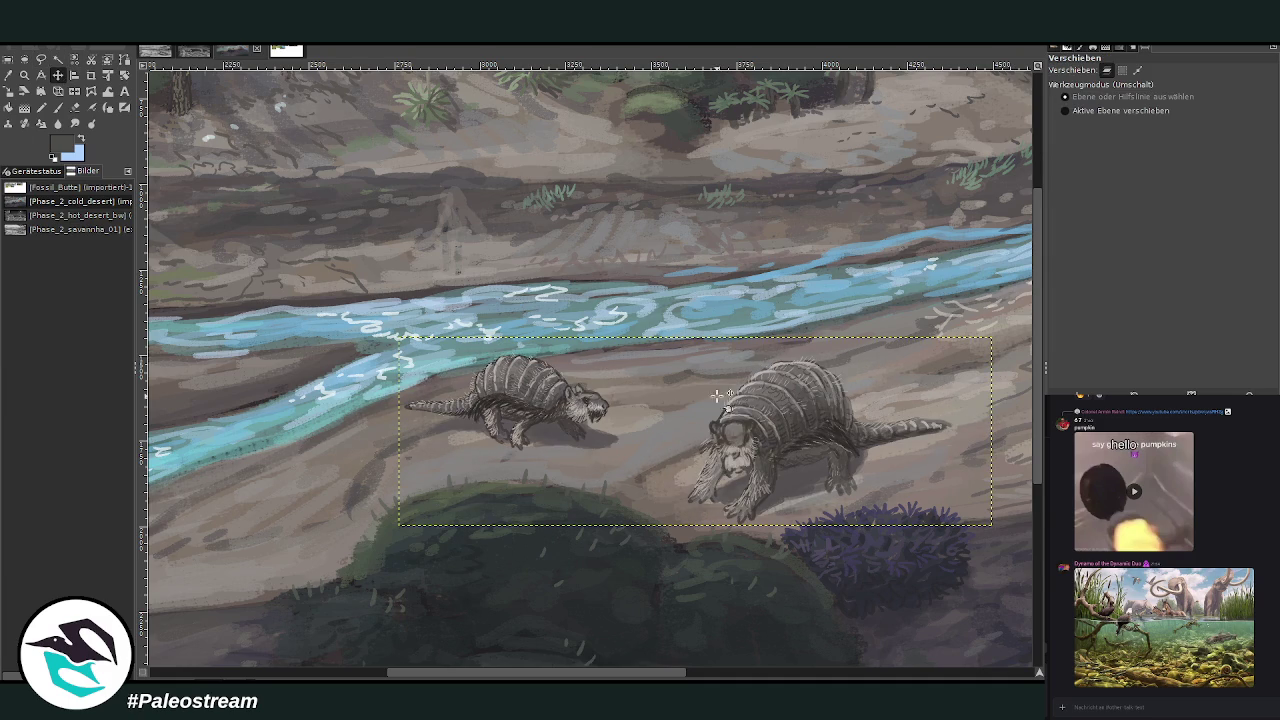
Move the glyptodont pair to the right, then bring up the labelled greyscale night landscape.
{"action": "left_click_drag", "start_coordinate": [780, 418], "coordinate": [886, 405]}
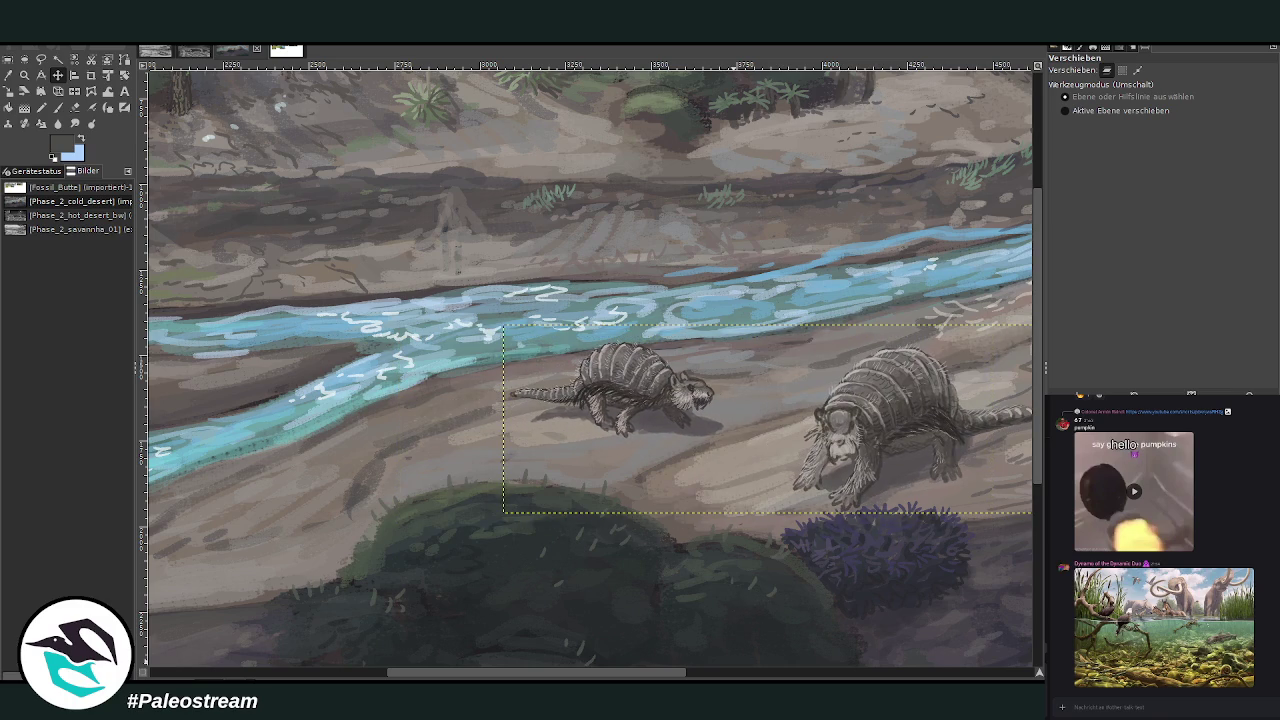
{"action": "scroll", "coordinate": [507, 381], "scroll_direction": "right", "scroll_amount": 5}
{"action": "mouse_move", "coordinate": [507, 385]}
{"action": "left_mouse_down"}
{"action": "mouse_move", "coordinate": [733, 378]}
{"action": "mouse_move", "coordinate": [719, 374]}
{"action": "left_mouse_up"}
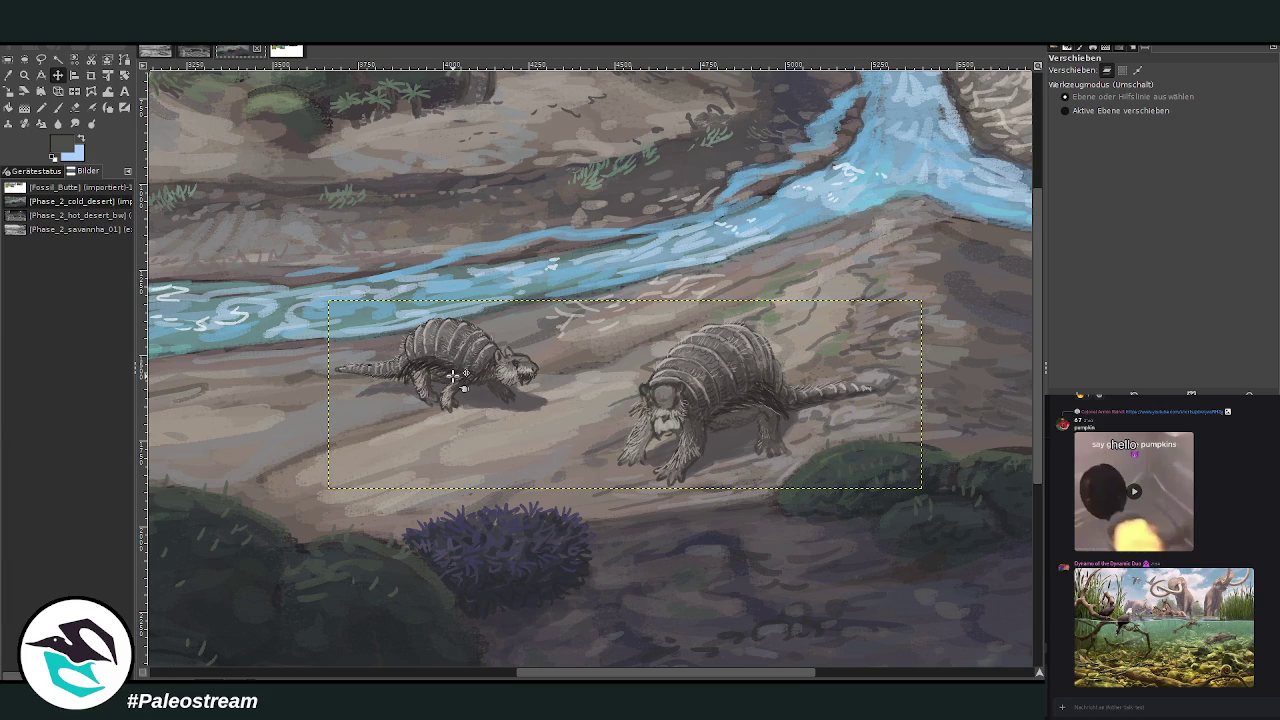
{"action": "left_click", "coordinate": [190, 57]}
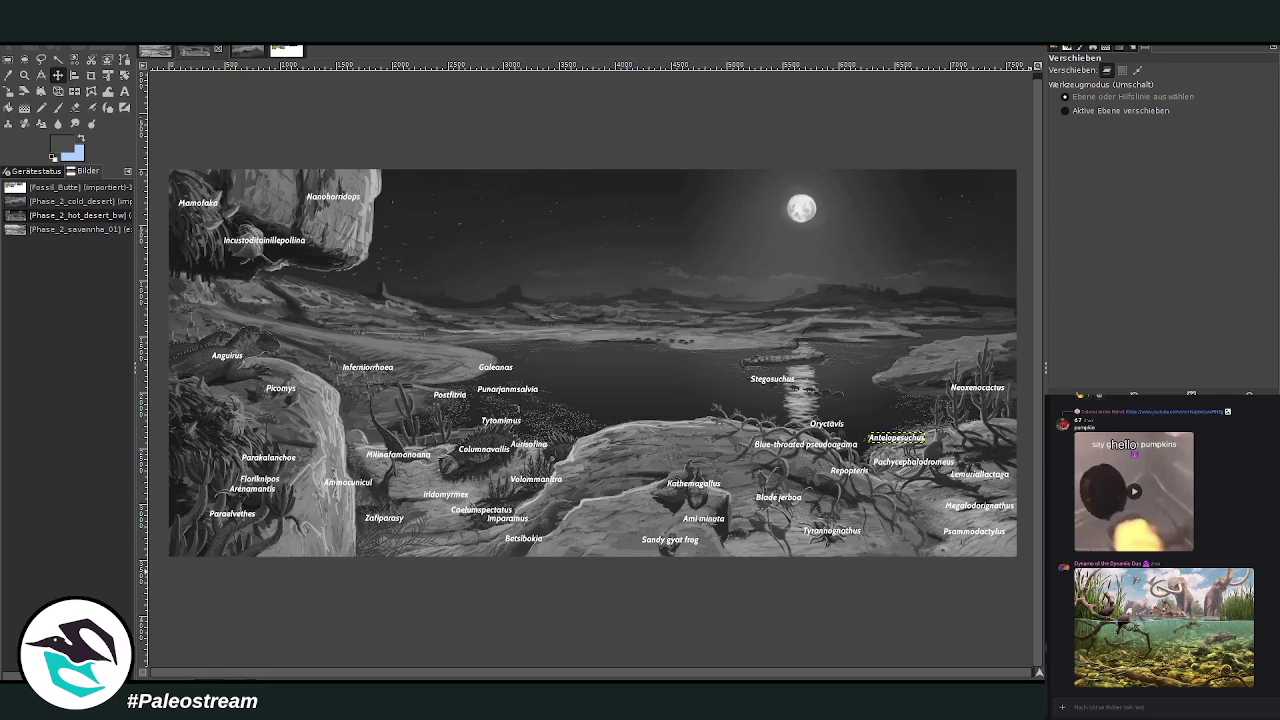
Nudge the night landscape layer a few pixels left and back right beneath its labels.
{"action": "key", "text": "Page_Down"}
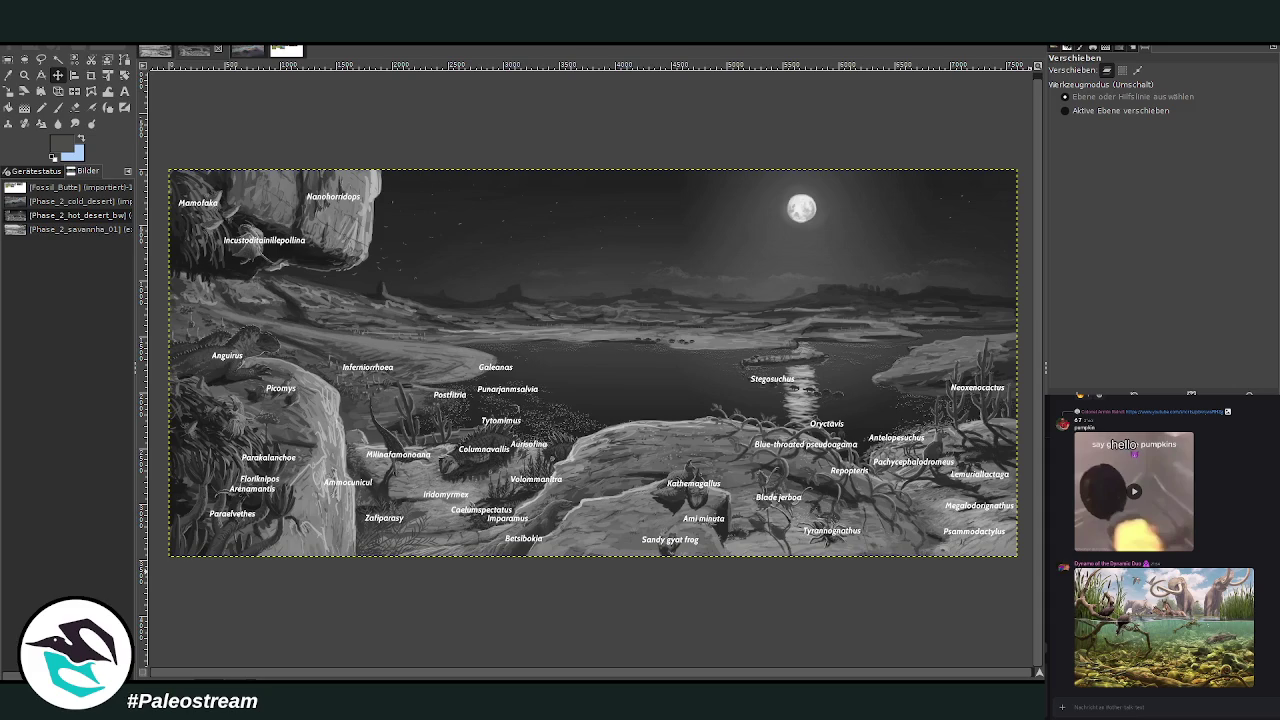
{"action": "key", "text": "shift+Left"}
{"action": "key", "text": "Right"}
{"action": "key", "text": "Right"}
{"action": "key", "text": "Right"}
{"action": "left_click", "coordinate": [245, 50]}
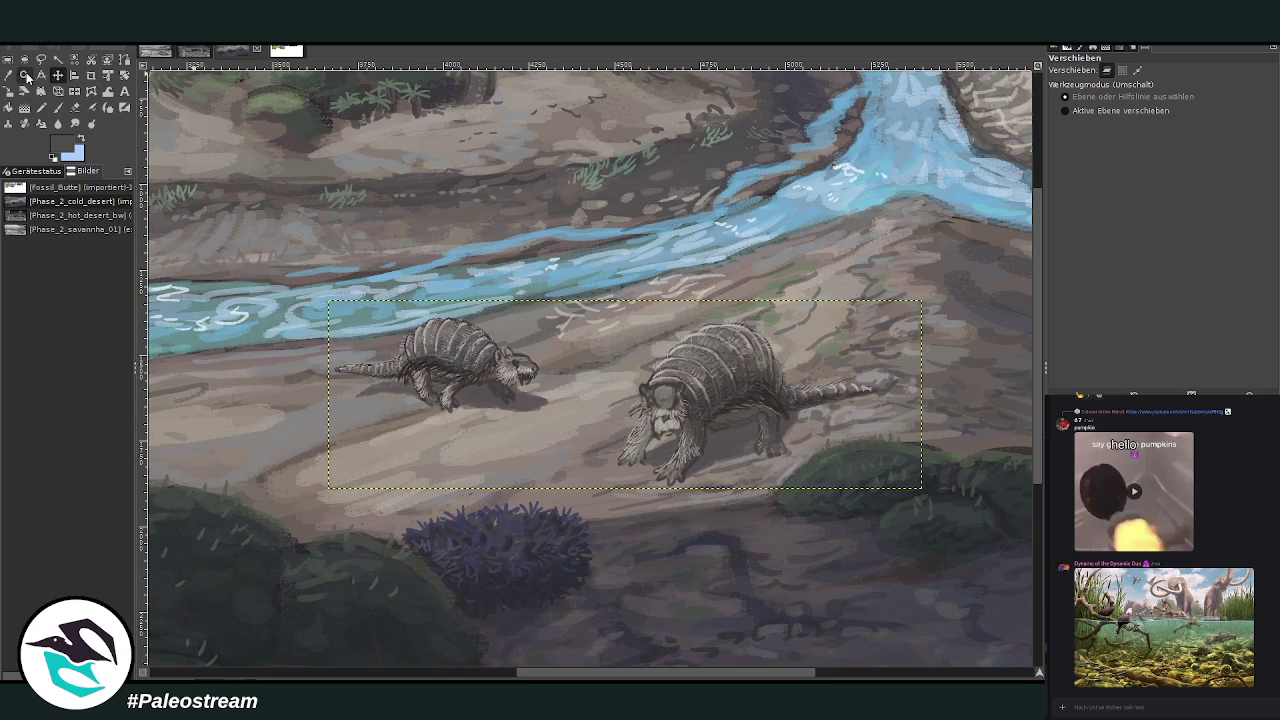
Zoom out and reframe the view to show the whole river valley painting.
{"action": "left_click", "coordinate": [41, 75]}
{"action": "left_click", "coordinate": [26, 76]}
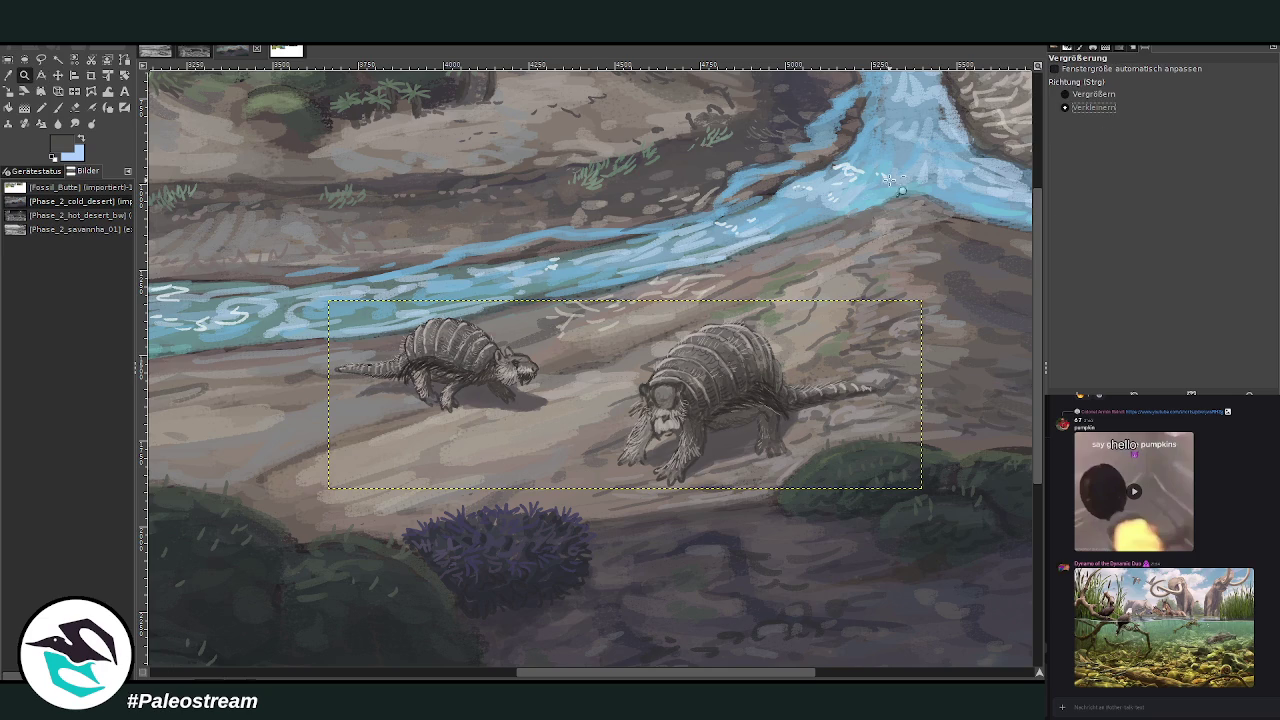
{"action": "left_click", "coordinate": [750, 230], "text": "ctrl"}
{"action": "left_click", "coordinate": [748, 224], "text": "ctrl"}
{"action": "left_click", "coordinate": [745, 218], "text": "ctrl"}
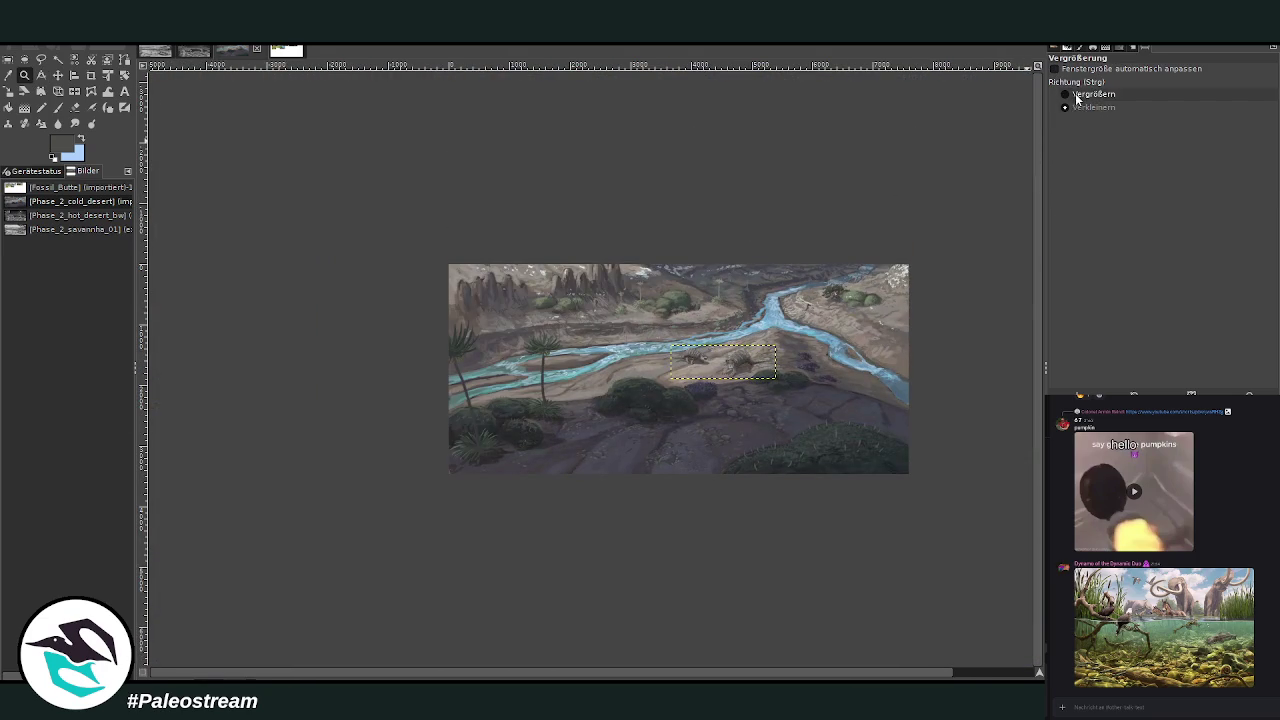
{"action": "left_click_drag", "start_coordinate": [409, 240], "coordinate": [641, 388]}
{"action": "left_click", "coordinate": [641, 388]}
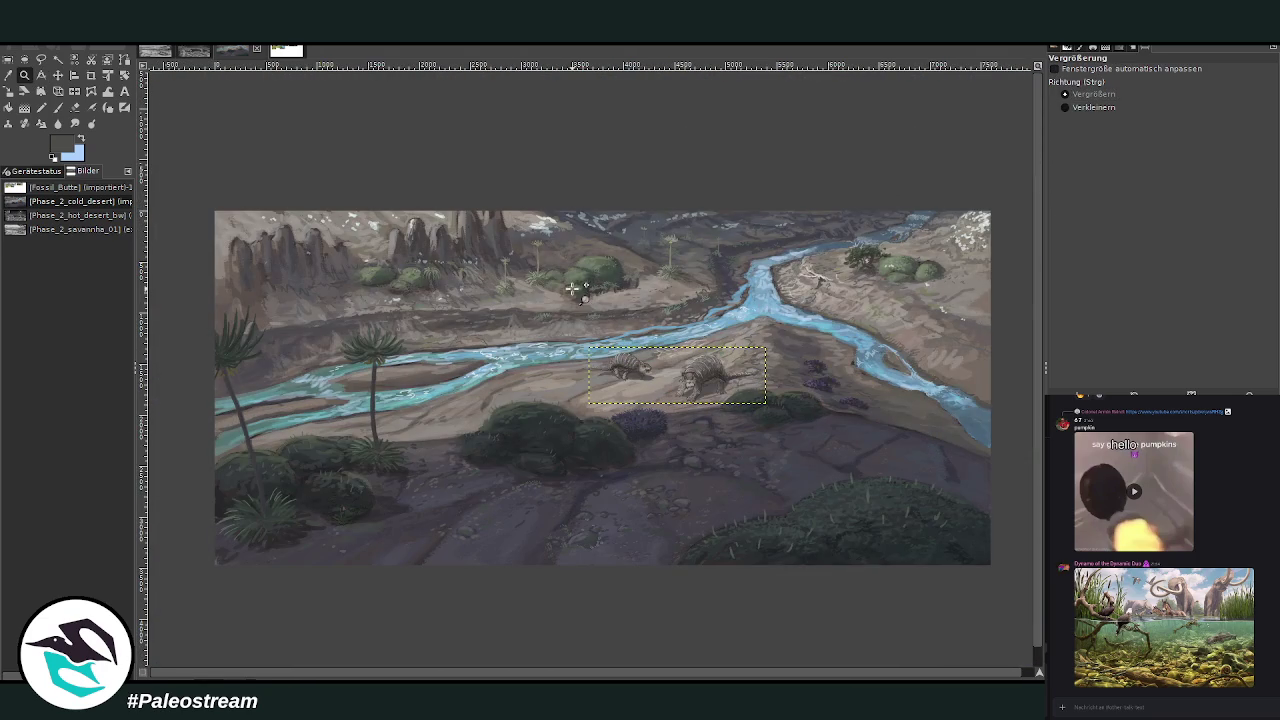
Check the composition with a thirds-guide rectangle over the painting, then clear it.
{"action": "left_click", "coordinate": [8, 59]}
{"action": "left_click_drag", "start_coordinate": [214, 207], "coordinate": [991, 566]}
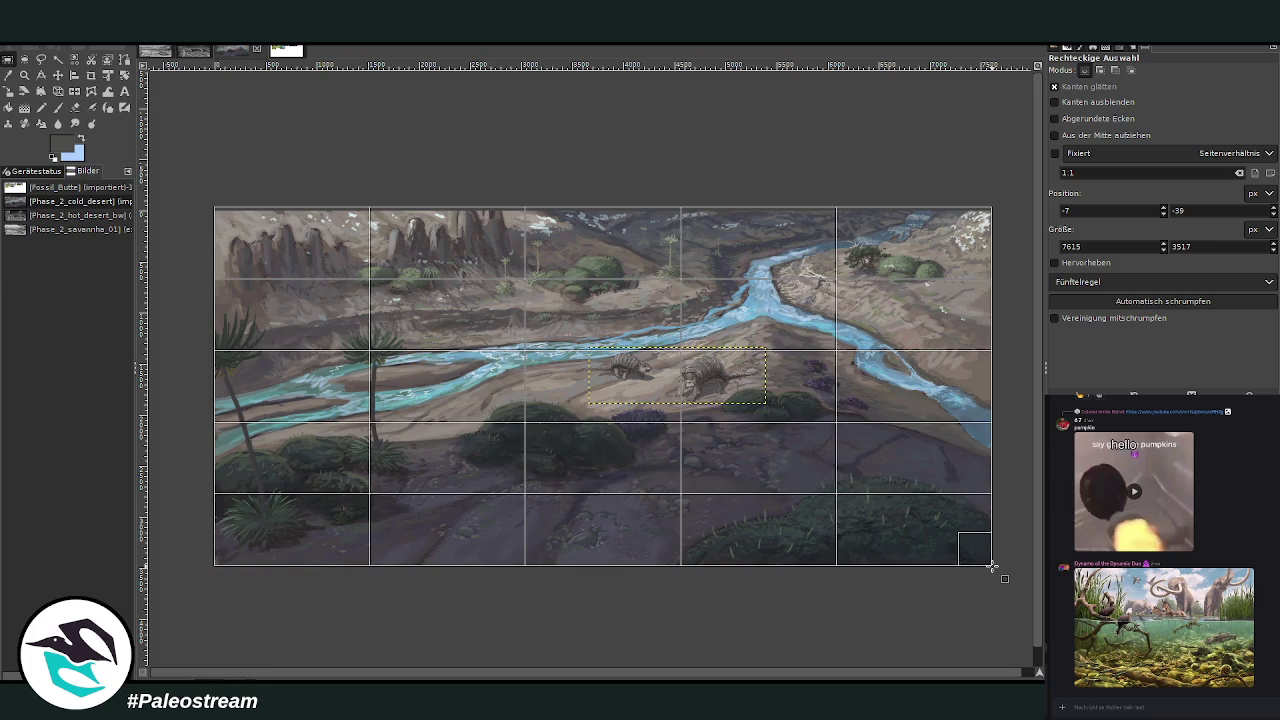
{"action": "left_click", "coordinate": [783, 638]}
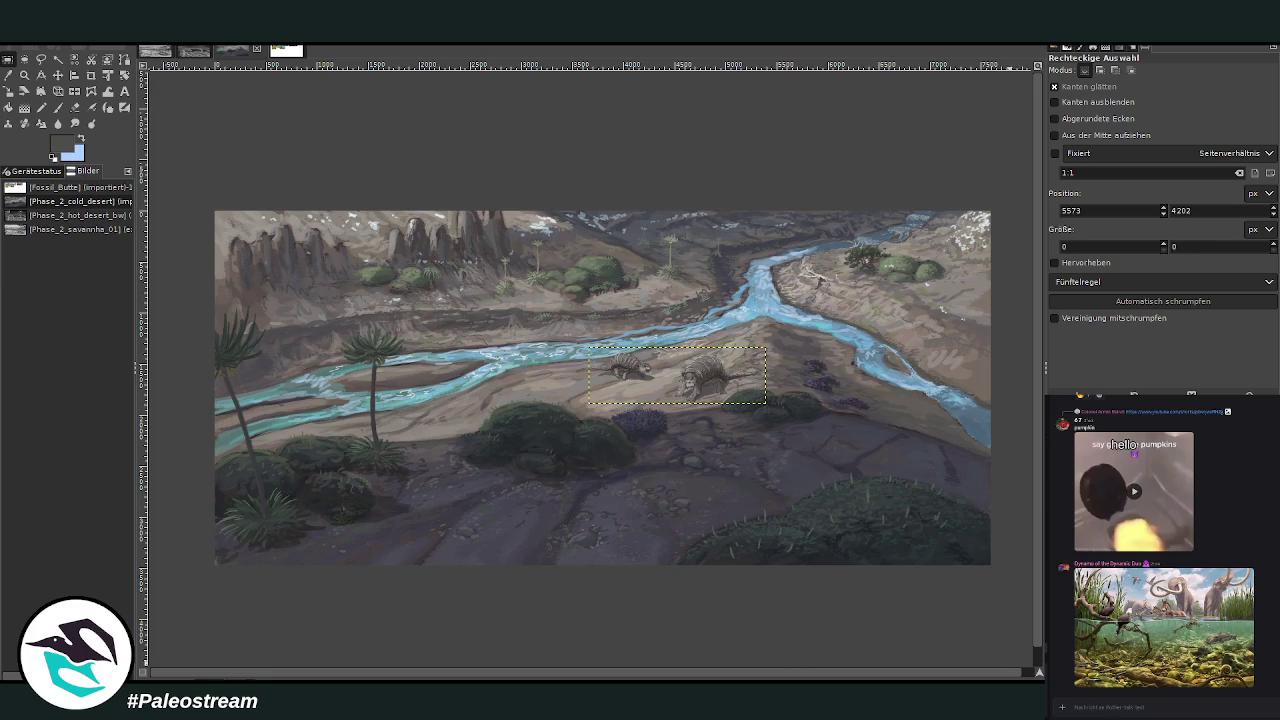
{"action": "key", "text": "ctrl+h"}
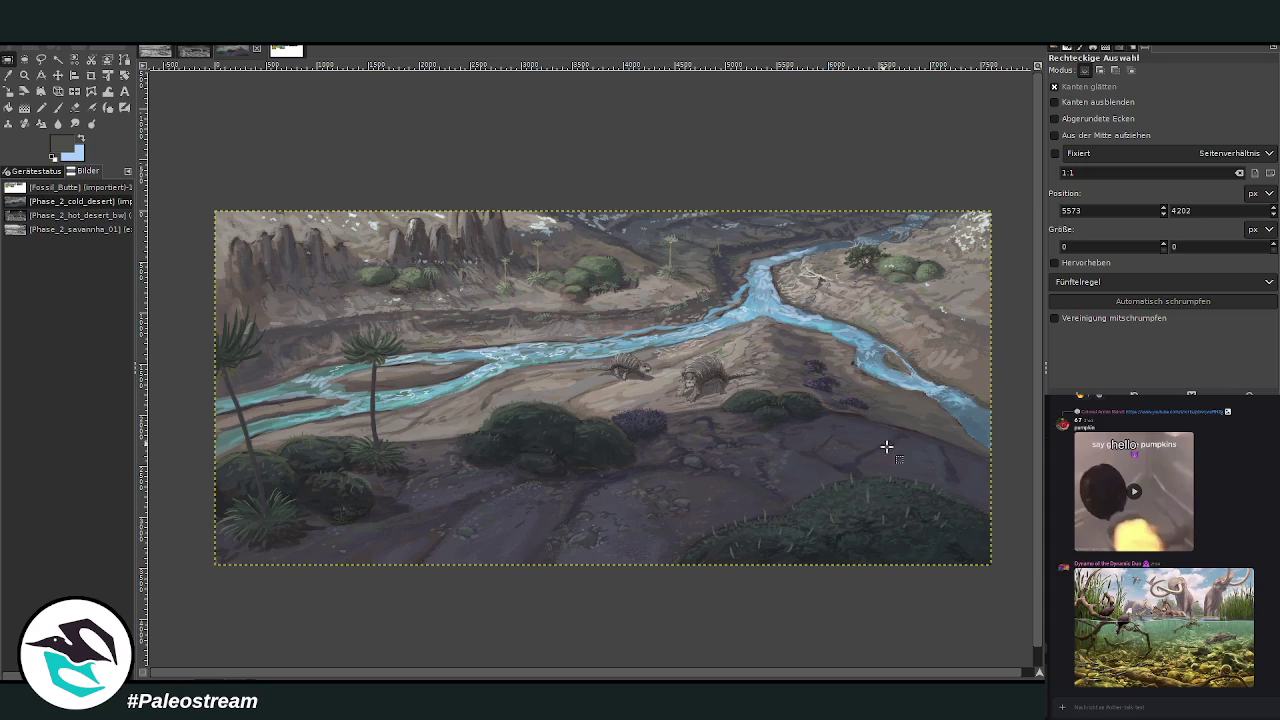
{"action": "left_click", "coordinate": [24, 75]}
{"action": "left_click_drag", "start_coordinate": [518, 298], "coordinate": [887, 504]}
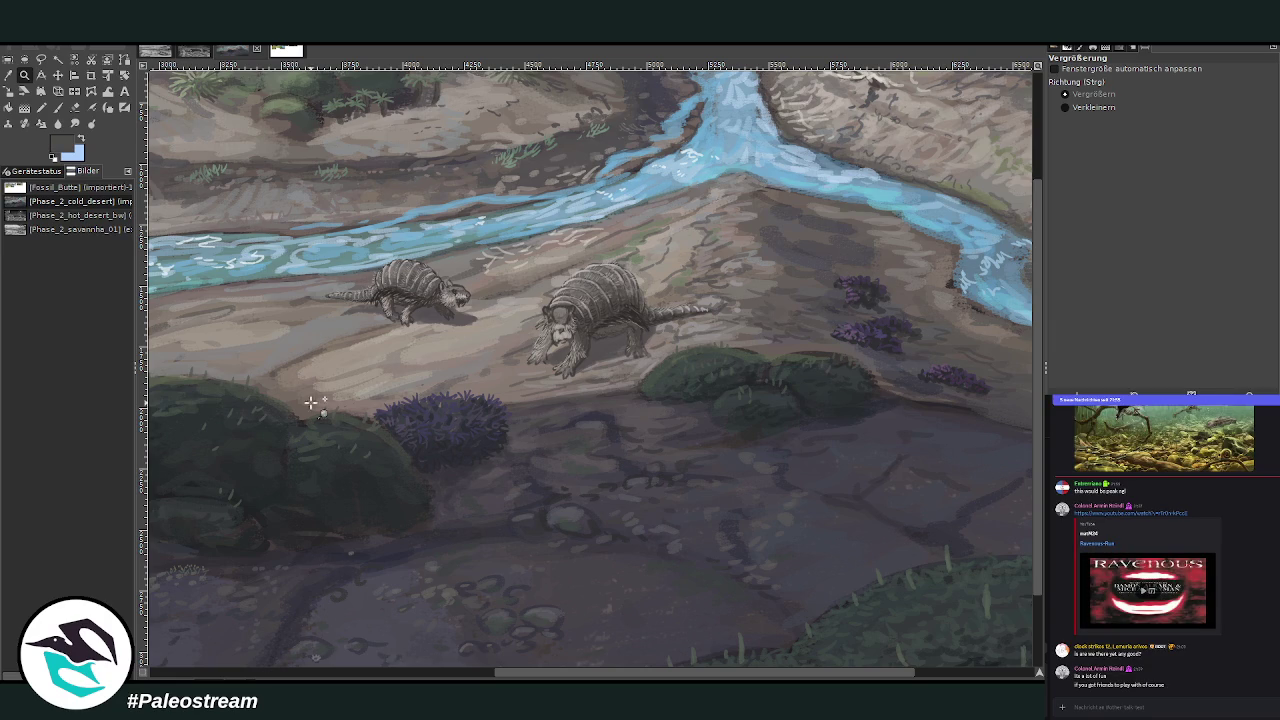
Shift the glyptodont layer slightly up and right.
{"action": "scroll", "coordinate": [408, 377], "scroll_direction": "up", "scroll_amount": 3}
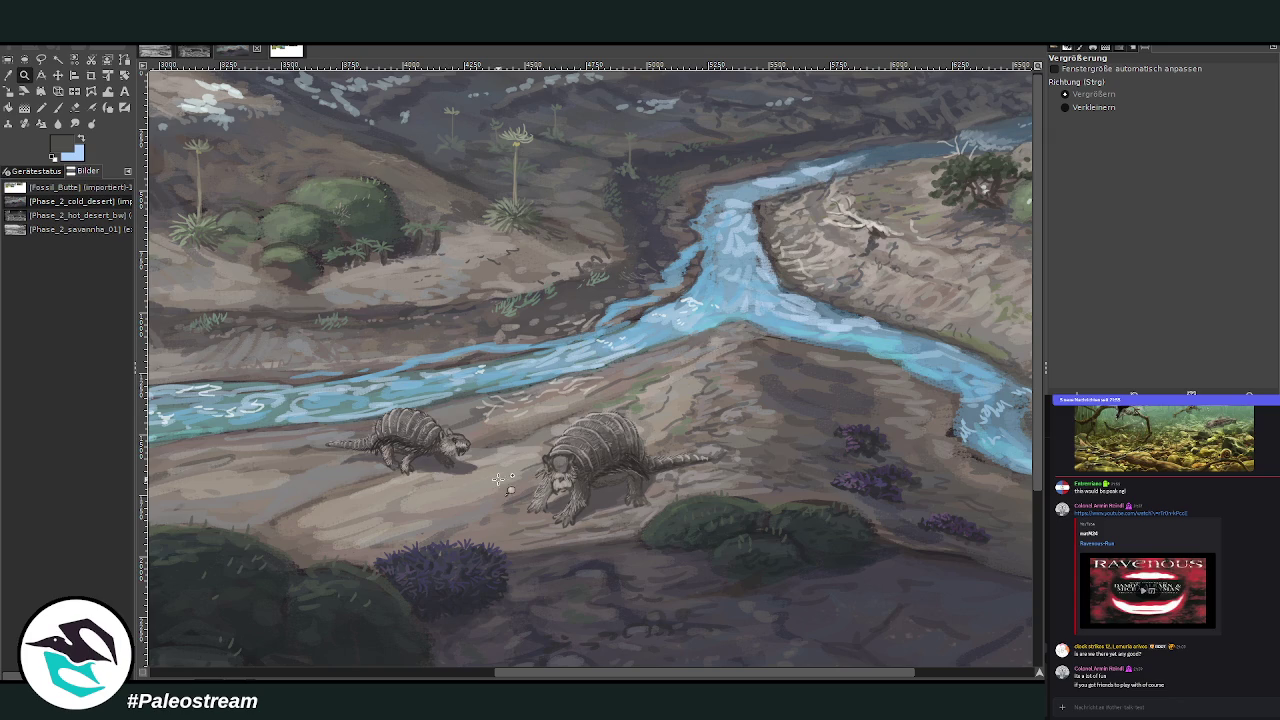
{"action": "left_click", "coordinate": [58, 75]}
{"action": "left_click_drag", "start_coordinate": [594, 447], "coordinate": [627, 451]}
{"action": "key", "text": "ctrl+h"}
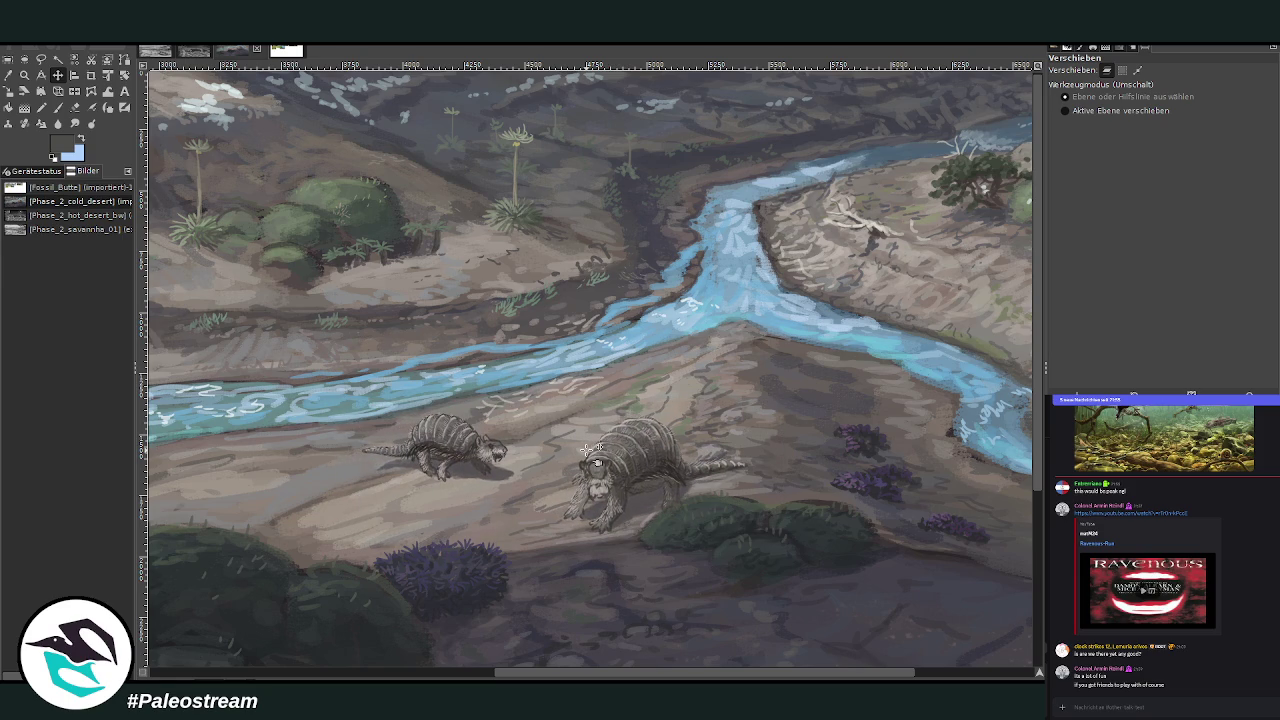
{"action": "left_click_drag", "start_coordinate": [620, 448], "coordinate": [620, 447]}
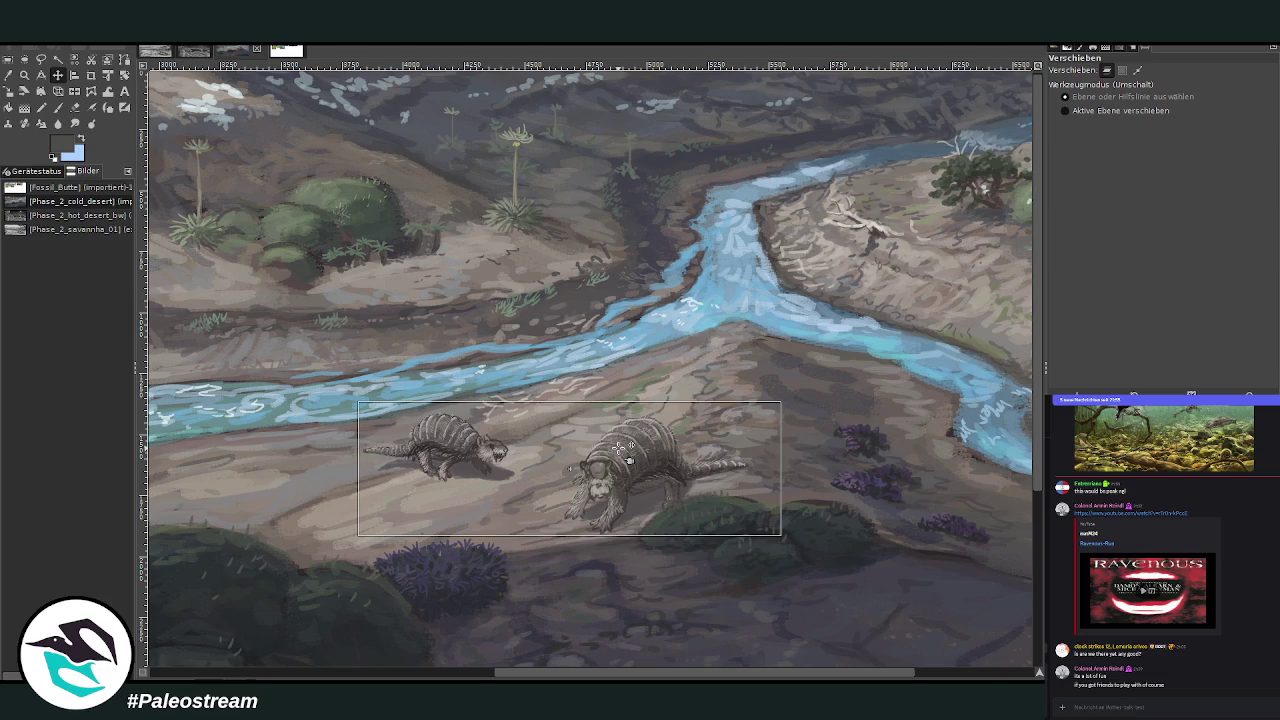
Zoom out, then reframe the view on the painting's central area.
{"action": "left_click", "coordinate": [23, 77]}
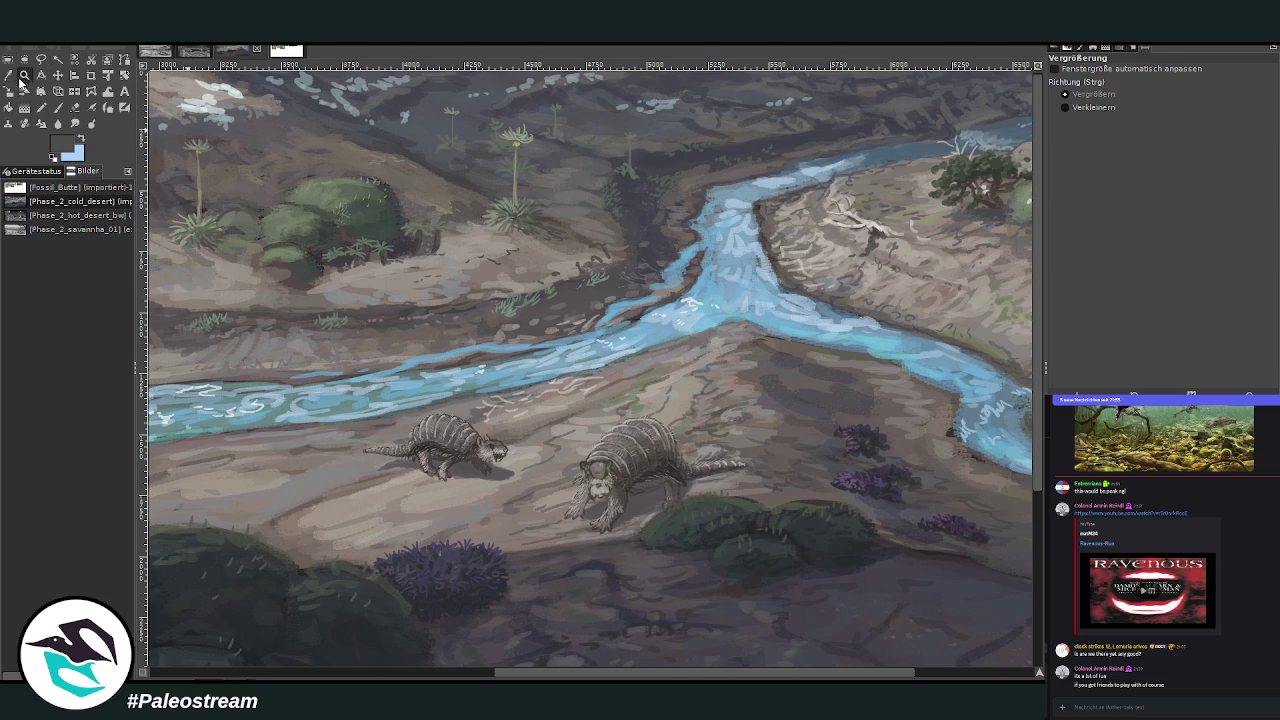
{"action": "left_click", "coordinate": [1064, 107]}
{"action": "left_click", "coordinate": [731, 320]}
{"action": "left_click", "coordinate": [731, 320]}
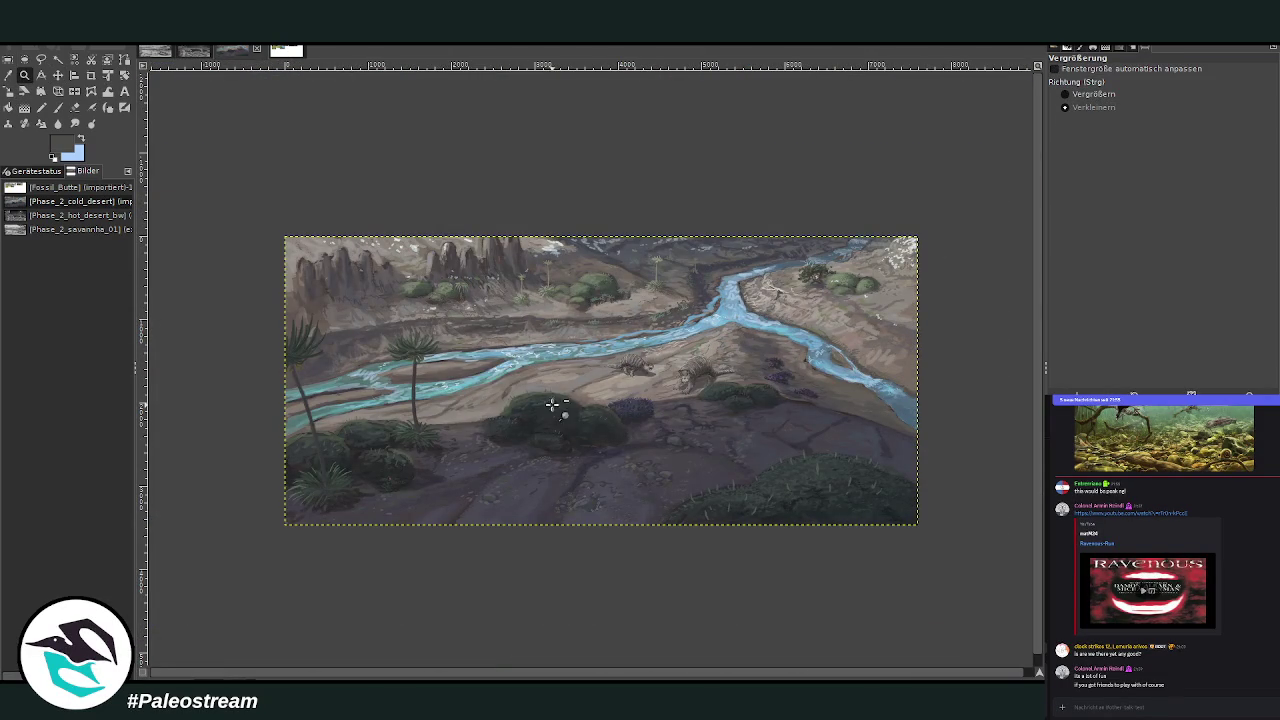
{"action": "left_click", "coordinate": [1064, 93]}
{"action": "left_click_drag", "start_coordinate": [313, 225], "coordinate": [903, 536]}
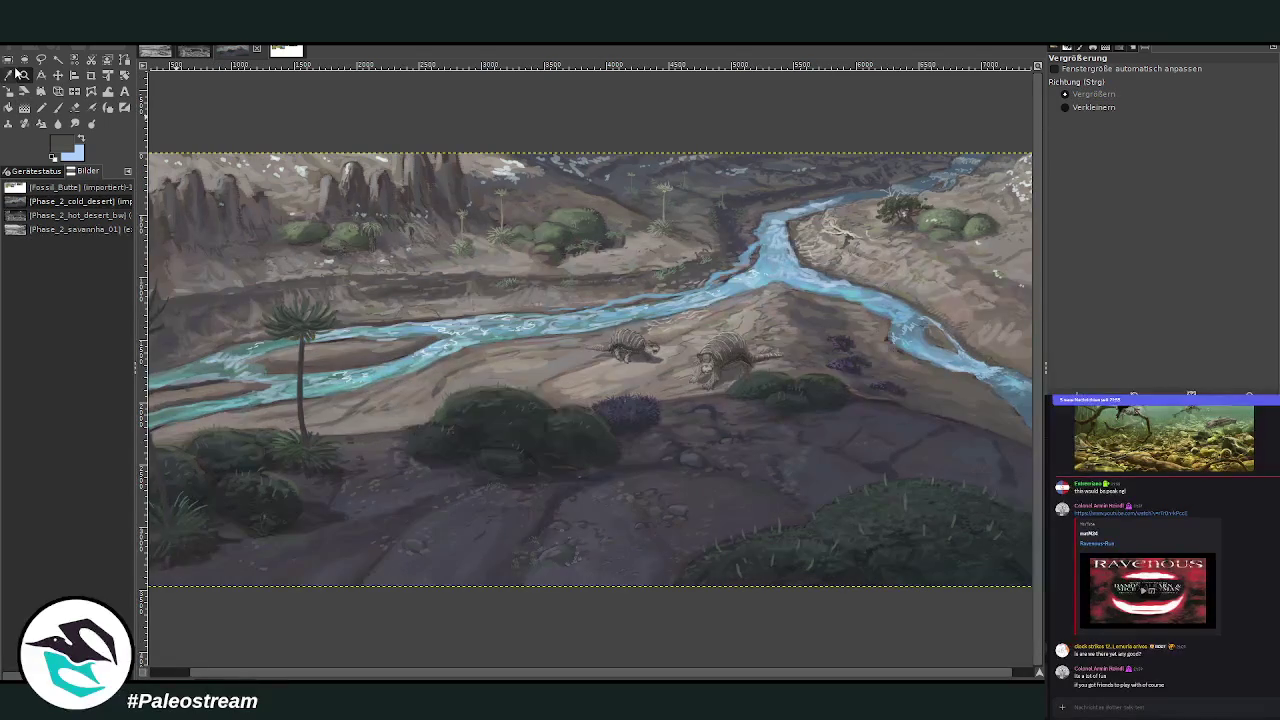
Move the glyptodont pair about 130 px left onto the sandbar and fine-tune its position.
{"action": "left_click", "coordinate": [57, 76]}
{"action": "left_click_drag", "start_coordinate": [626, 347], "coordinate": [463, 360]}
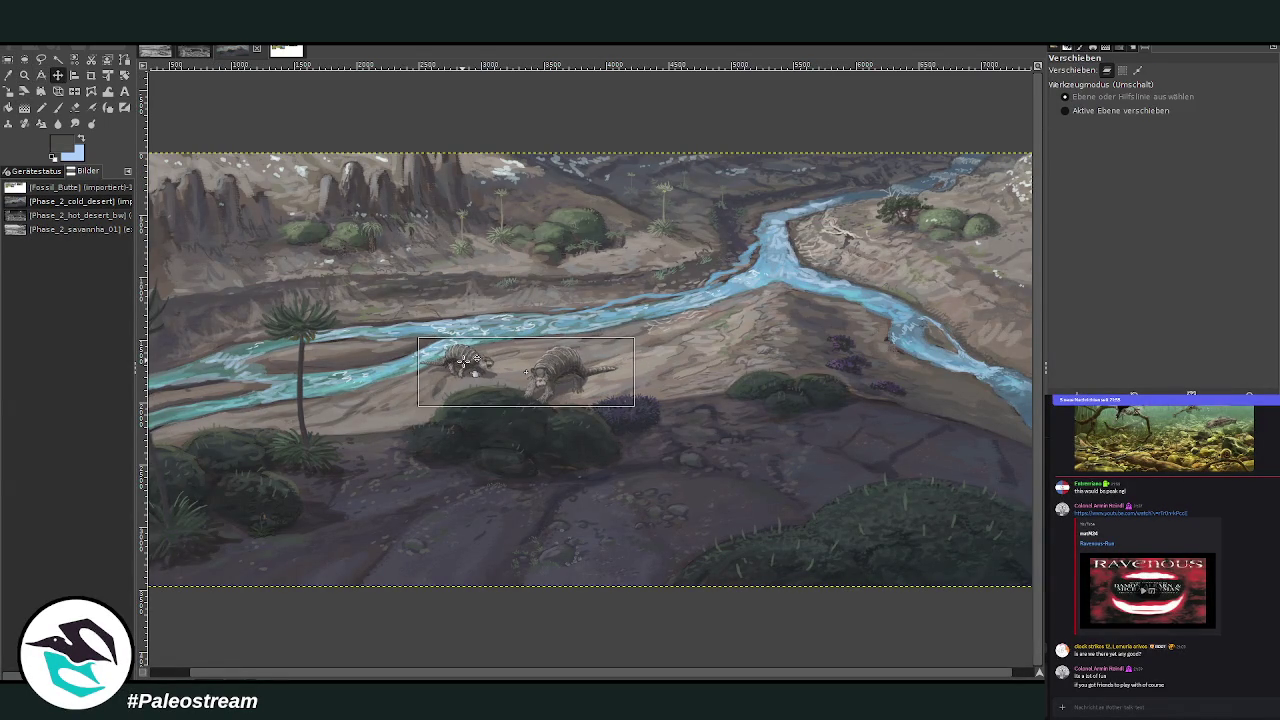
{"action": "left_click_drag", "start_coordinate": [463, 360], "coordinate": [510, 357]}
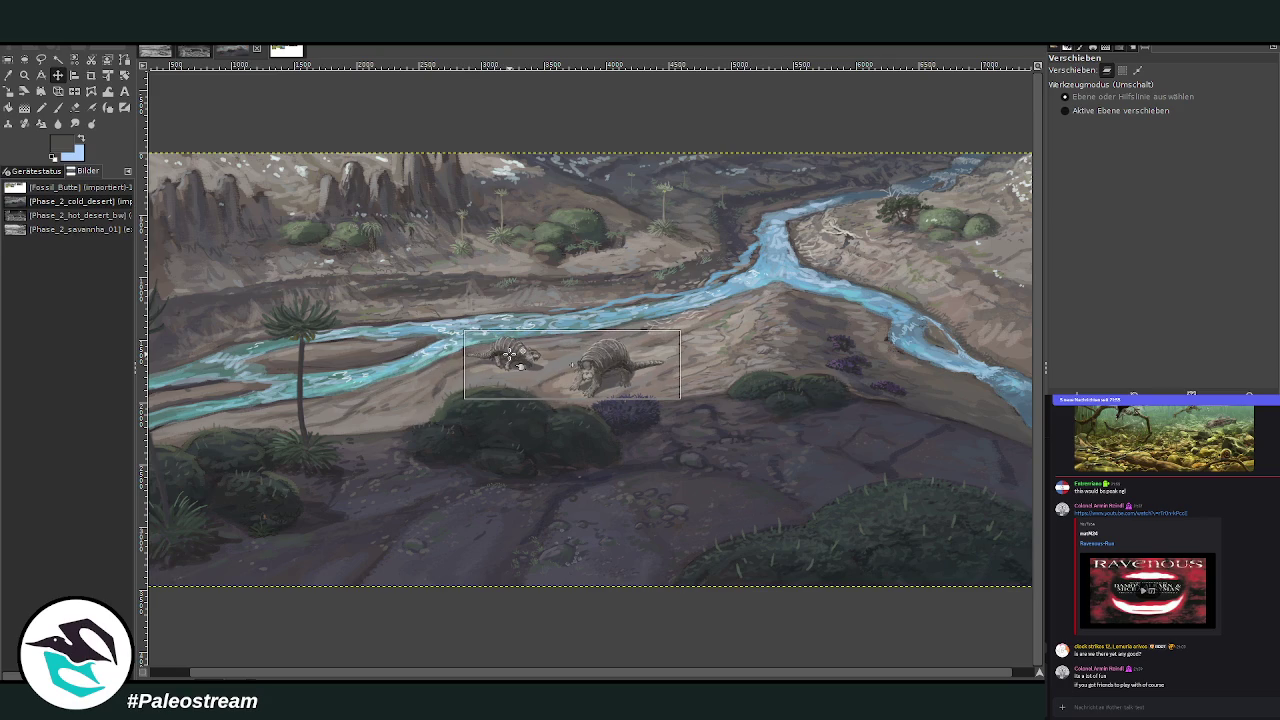
{"action": "left_click_drag", "start_coordinate": [510, 357], "coordinate": [500, 348]}
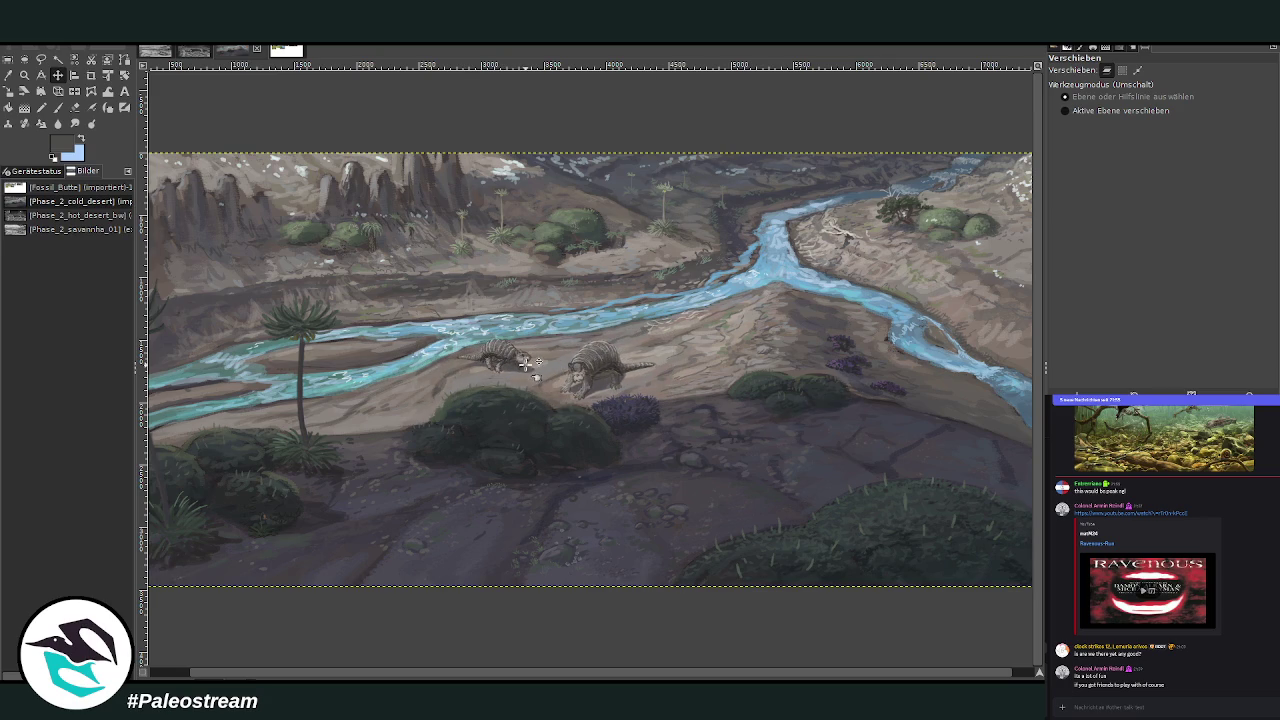
{"action": "left_click", "coordinate": [25, 76]}
{"action": "left_click", "coordinate": [1065, 107]}
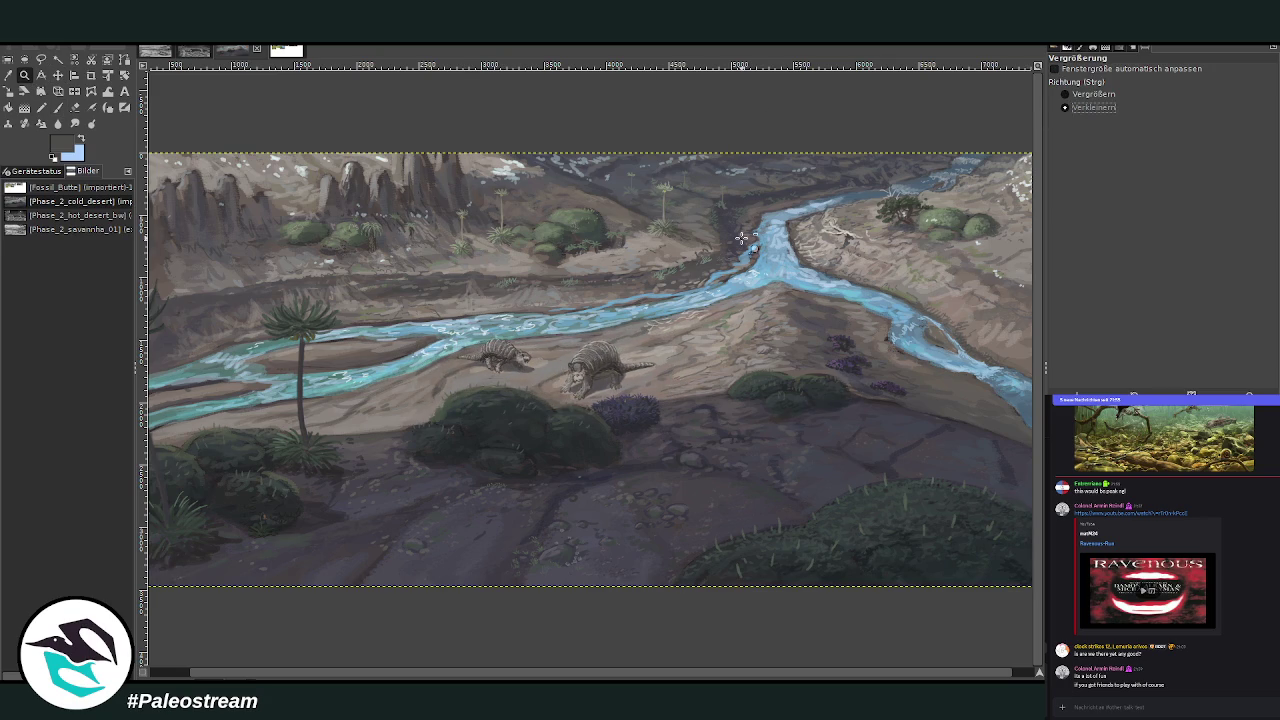
{"action": "left_click", "coordinate": [741, 241]}
{"action": "left_click", "coordinate": [1065, 94]}
{"action": "left_click_drag", "start_coordinate": [276, 214], "coordinate": [967, 505]}
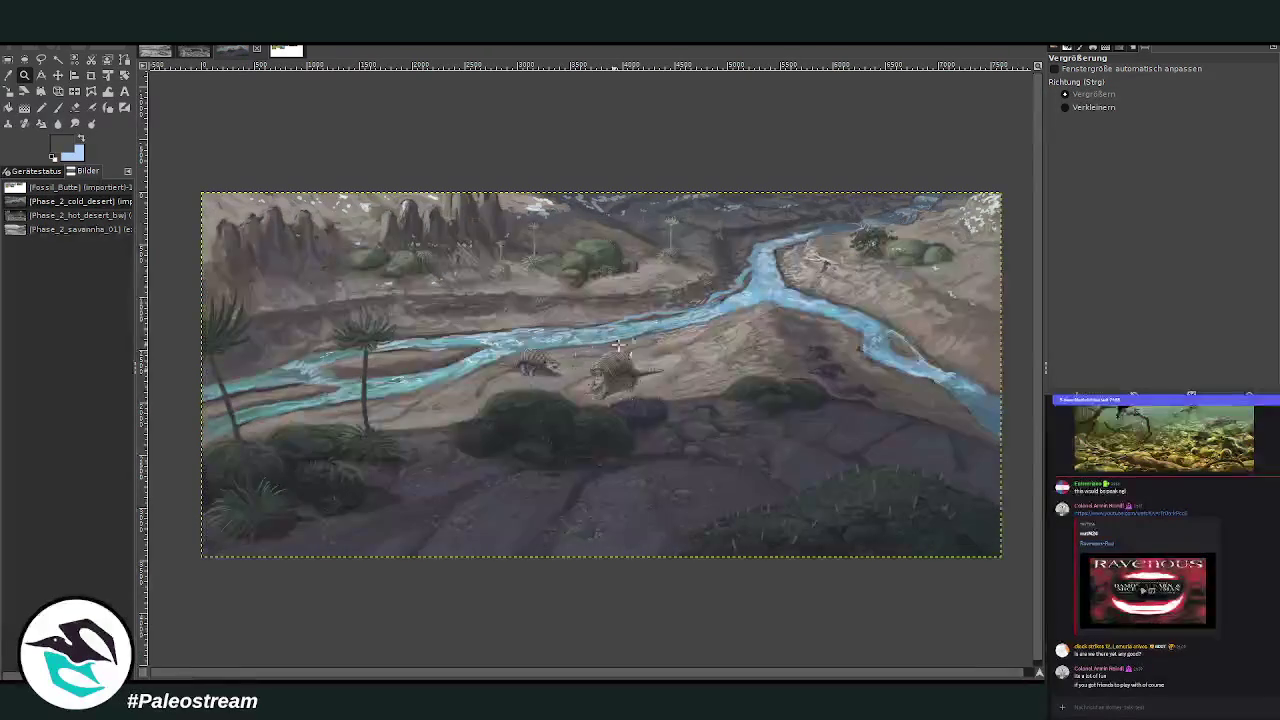
Recheck the composition grid over the whole painting, then zoom in close on the glyptodonts.
{"action": "left_click", "coordinate": [7, 60]}
{"action": "left_click_drag", "start_coordinate": [200, 191], "coordinate": [1000, 556]}
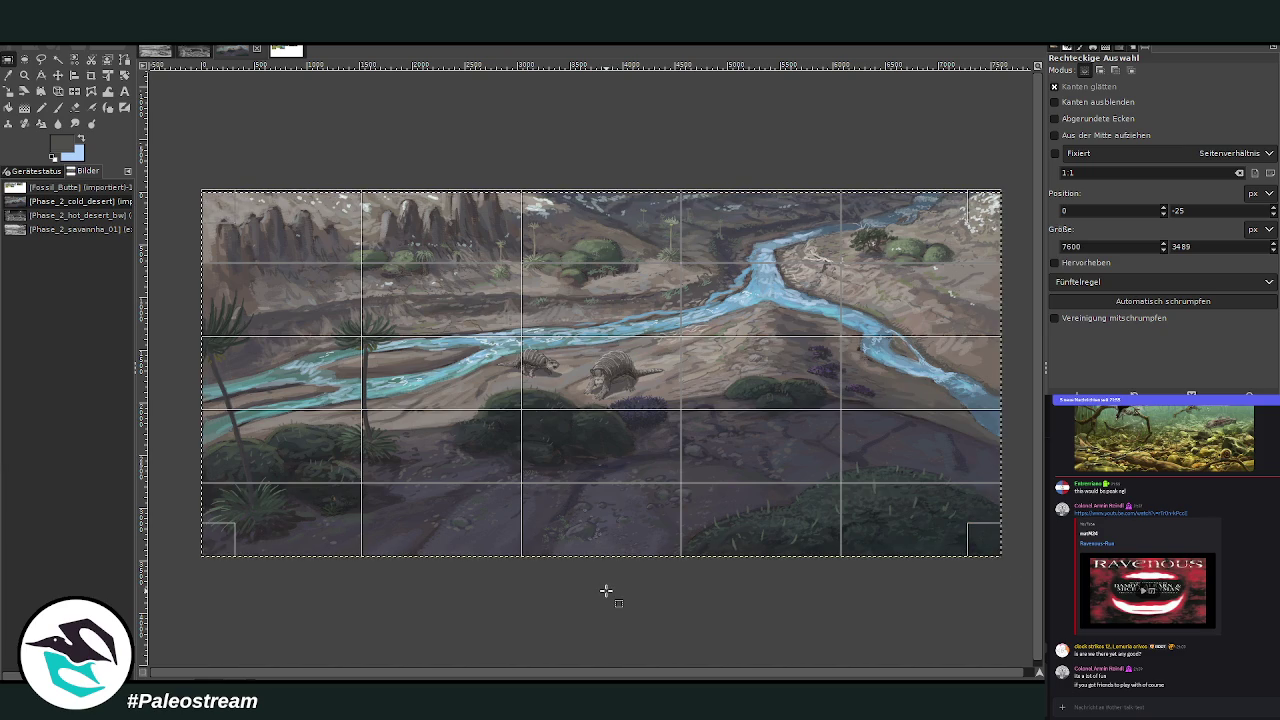
{"action": "left_click", "coordinate": [606, 591]}
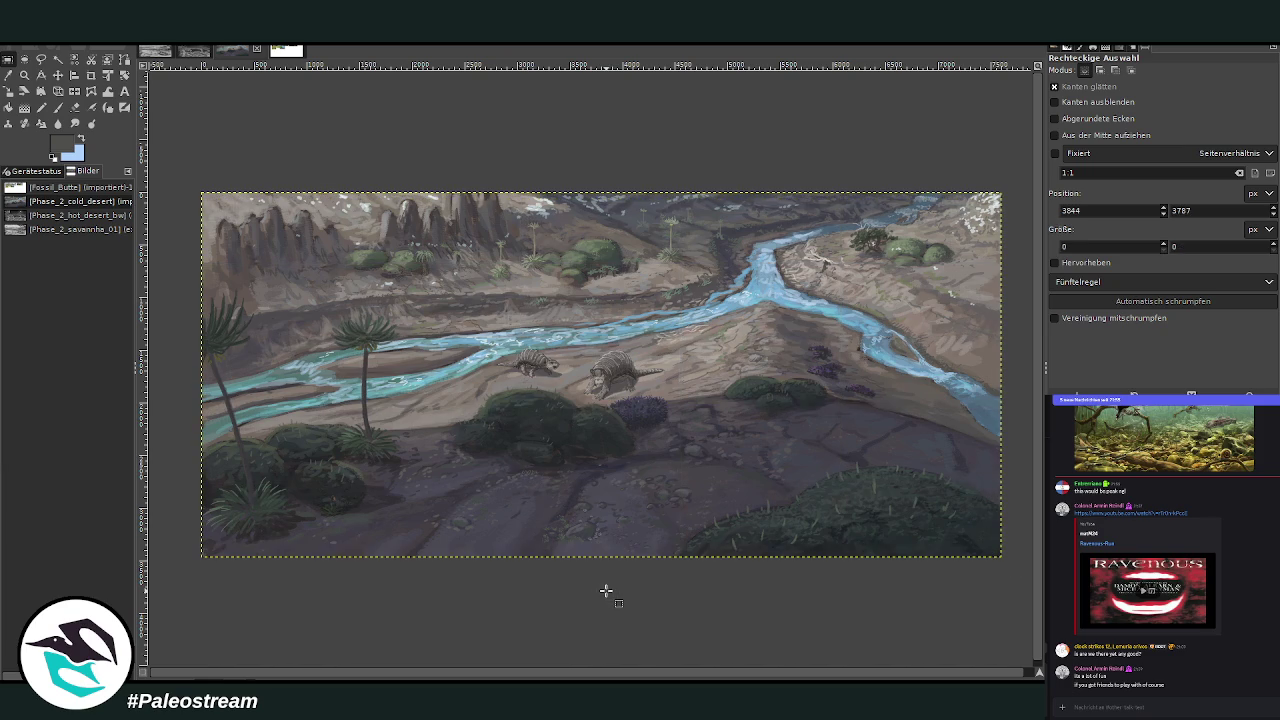
{"action": "left_click", "coordinate": [25, 74]}
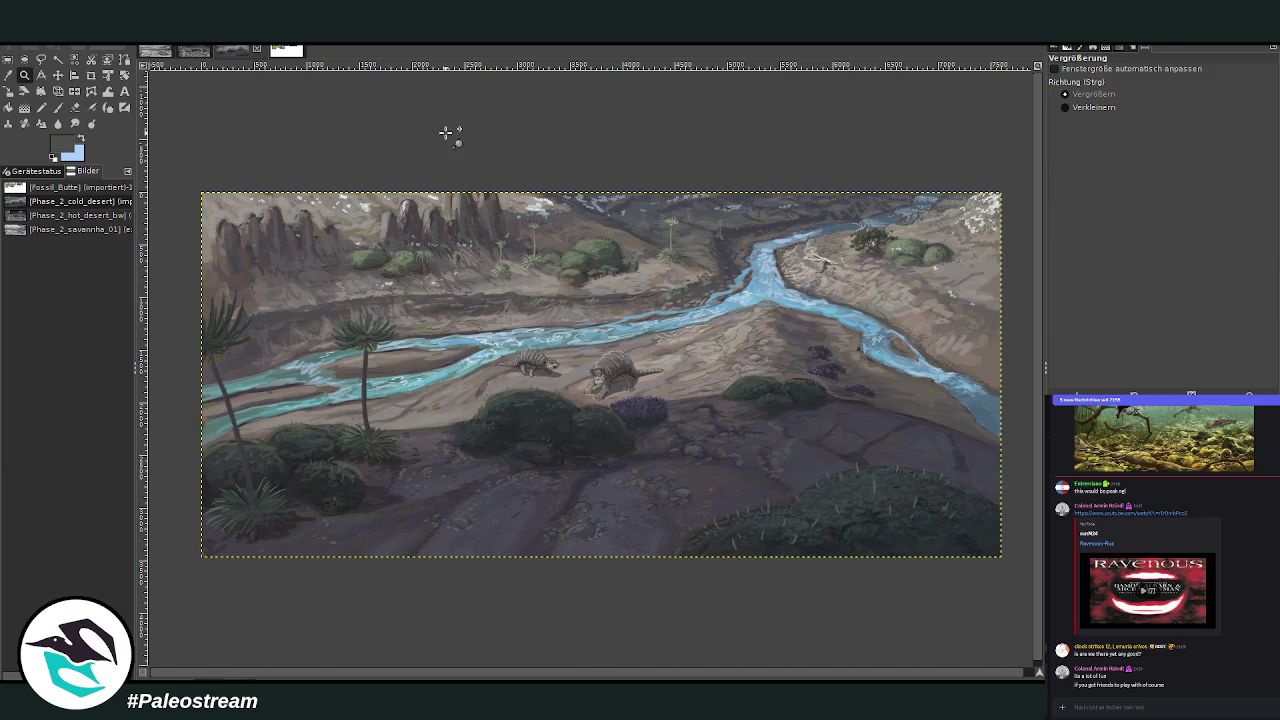
{"action": "left_click_drag", "start_coordinate": [452, 220], "coordinate": [832, 466]}
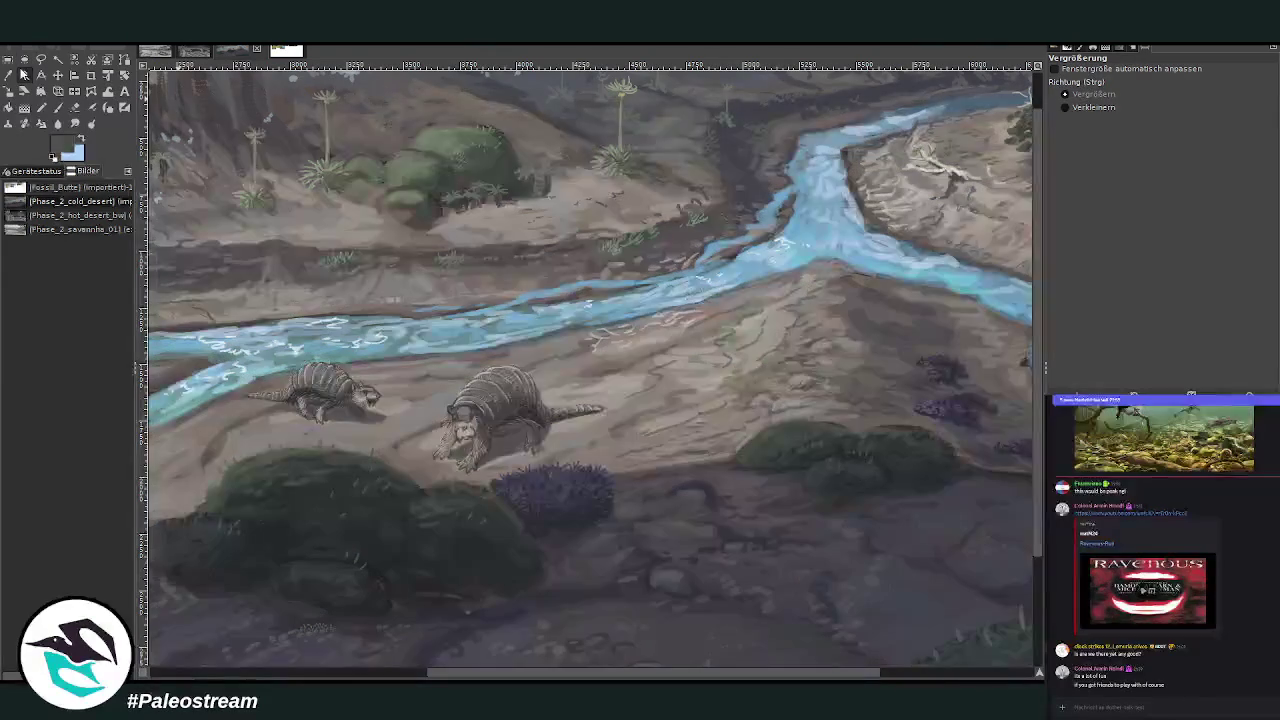
{"action": "left_click", "coordinate": [41, 60]}
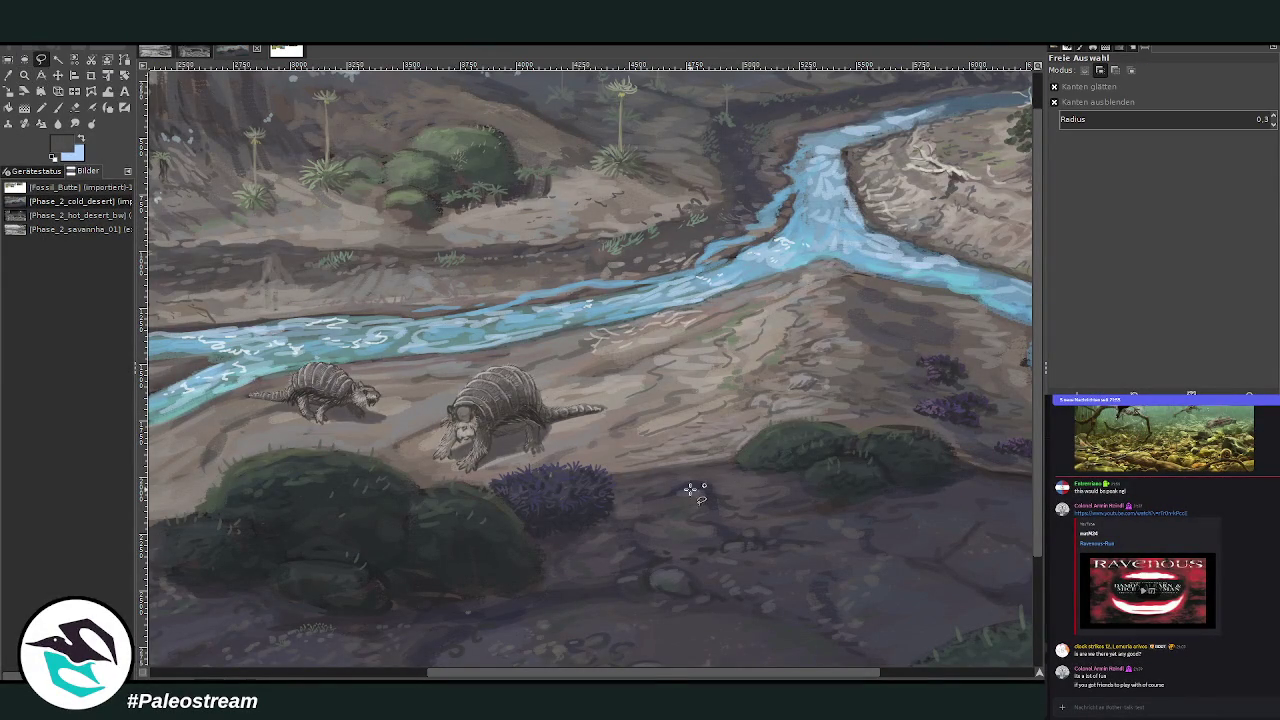
Lasso the larger glyptodont, cut it out and paste it as its own new layer.
{"action": "left_click", "coordinate": [410, 445]}
{"action": "left_click", "coordinate": [440, 368]}
{"action": "left_click_drag", "start_coordinate": [524, 352], "coordinate": [441, 495]}
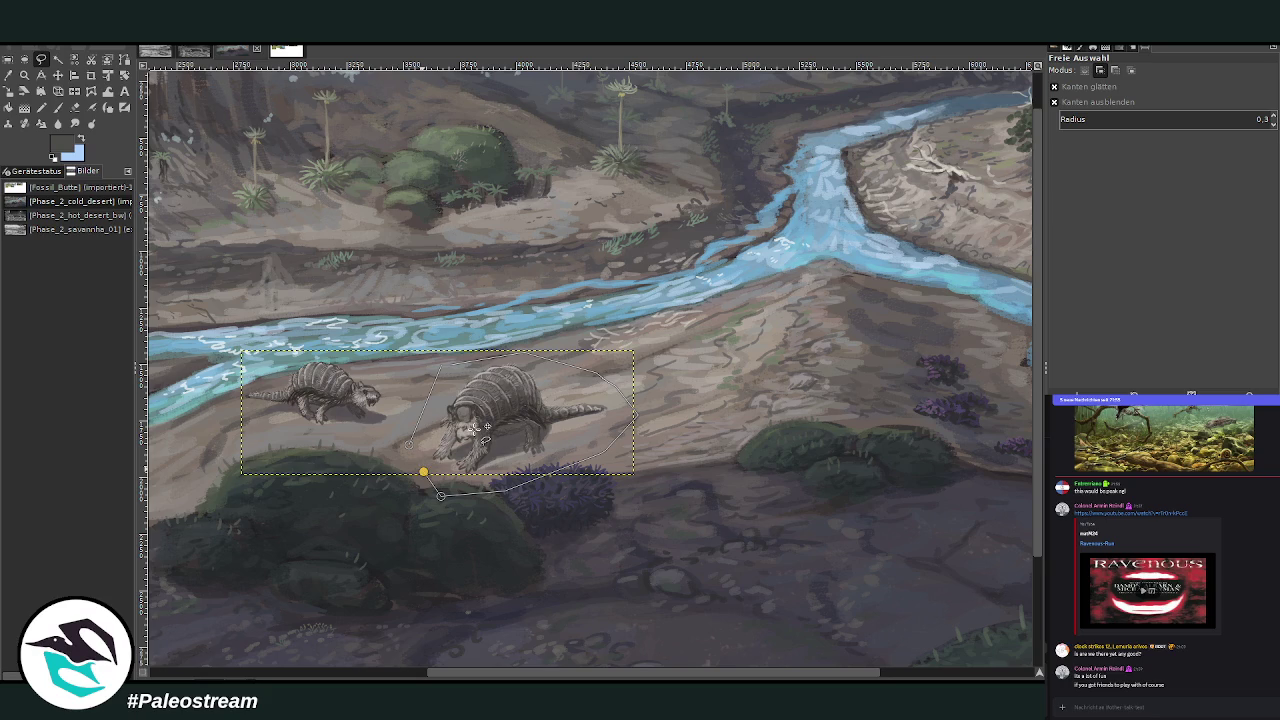
{"action": "key", "text": "Return"}
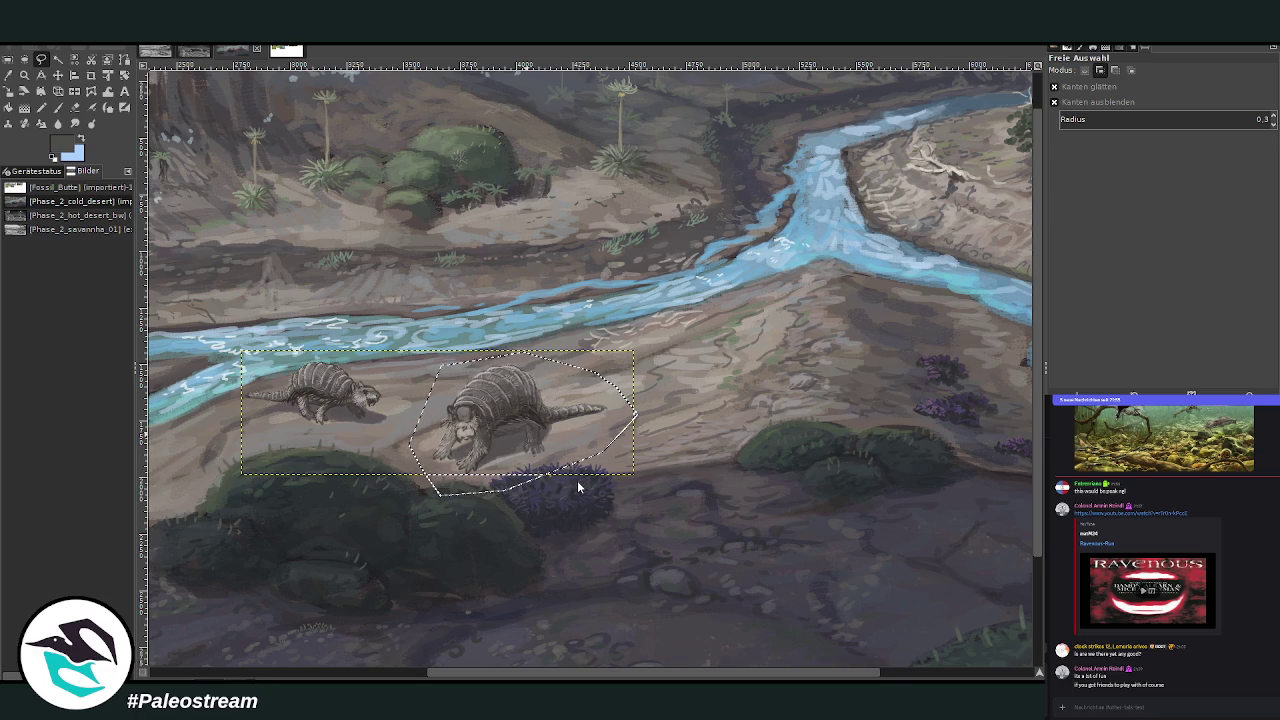
{"action": "key", "text": "ctrl+x"}
{"action": "key", "text": "ctrl+v"}
{"action": "key", "text": "shift+ctrl+n"}
Move the larger glyptodont up and right onto the river bank.
{"action": "left_click", "coordinate": [57, 74]}
{"action": "mouse_move", "coordinate": [518, 398]}
{"action": "left_mouse_down"}
{"action": "mouse_move", "coordinate": [760, 340]}
{"action": "mouse_move", "coordinate": [792, 345]}
{"action": "mouse_move", "coordinate": [782, 355]}
{"action": "left_mouse_up"}
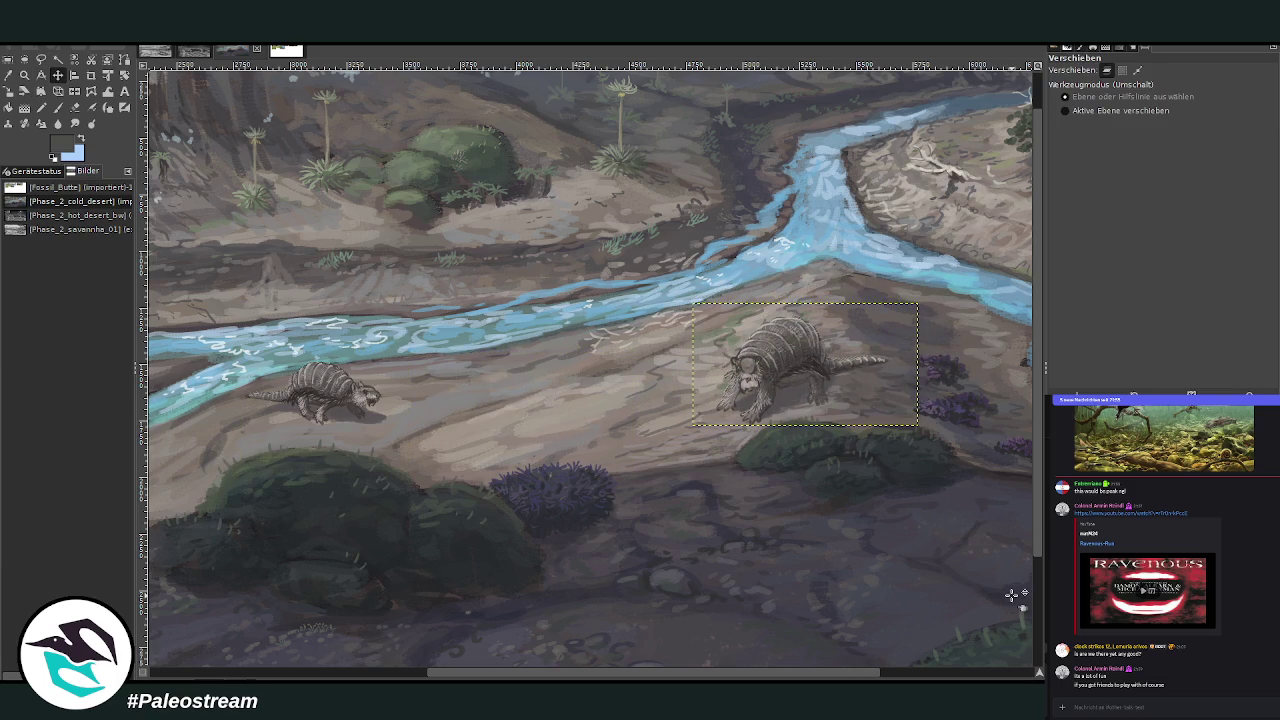
{"action": "left_click", "coordinate": [24, 74]}
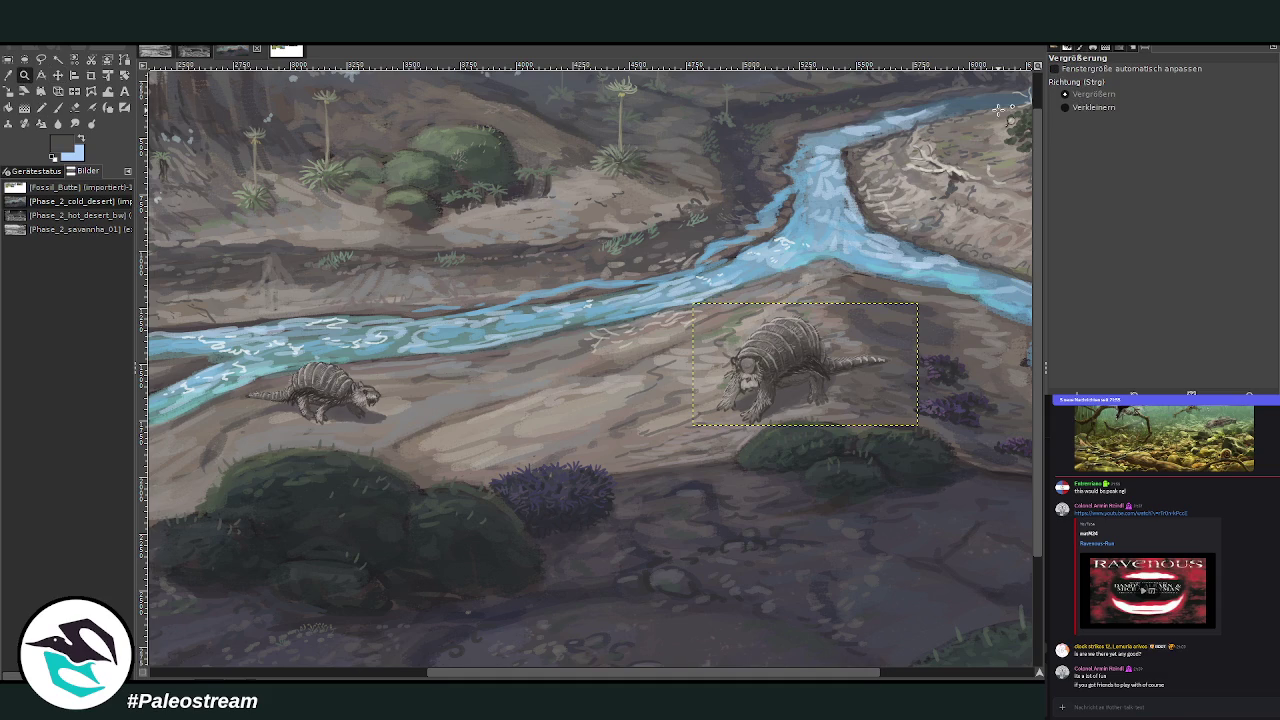
Fit the painting in view and check it twice against a rule-of-fifths grid.
{"action": "left_click", "coordinate": [611, 312]}
{"action": "left_click", "coordinate": [611, 312]}
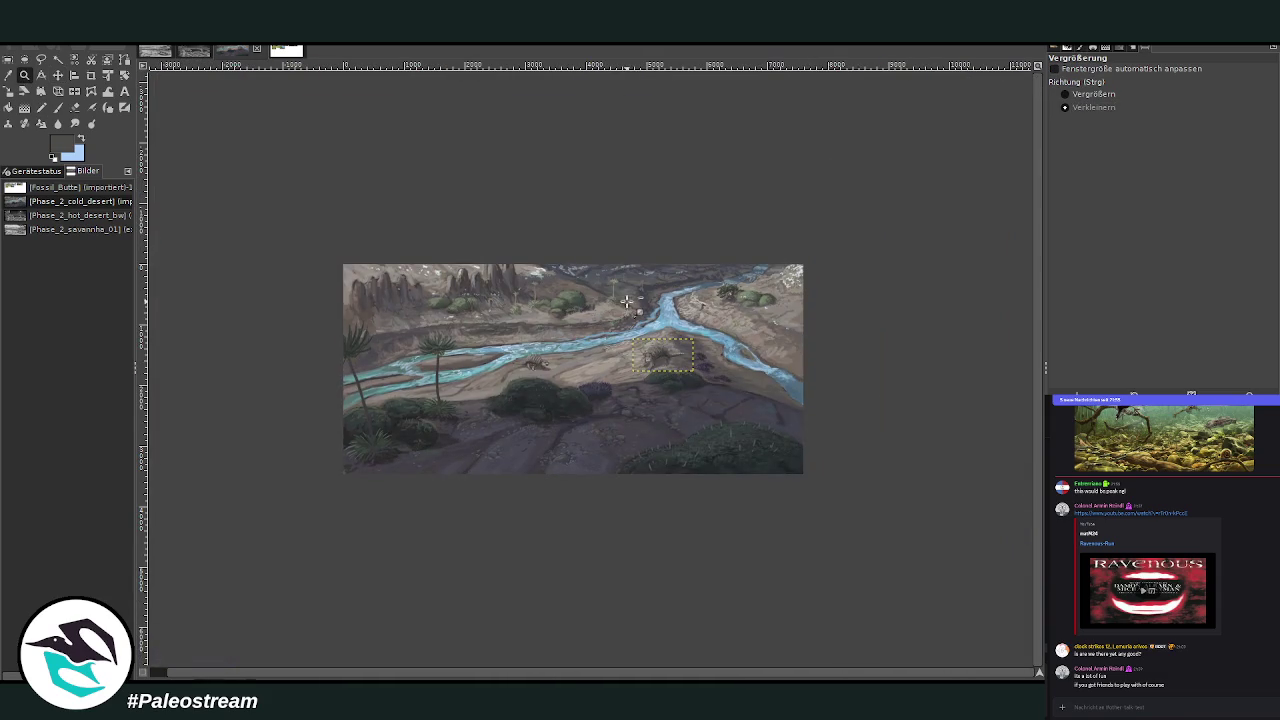
{"action": "left_click", "coordinate": [1065, 94]}
{"action": "left_click_drag", "start_coordinate": [323, 213], "coordinate": [832, 477]}
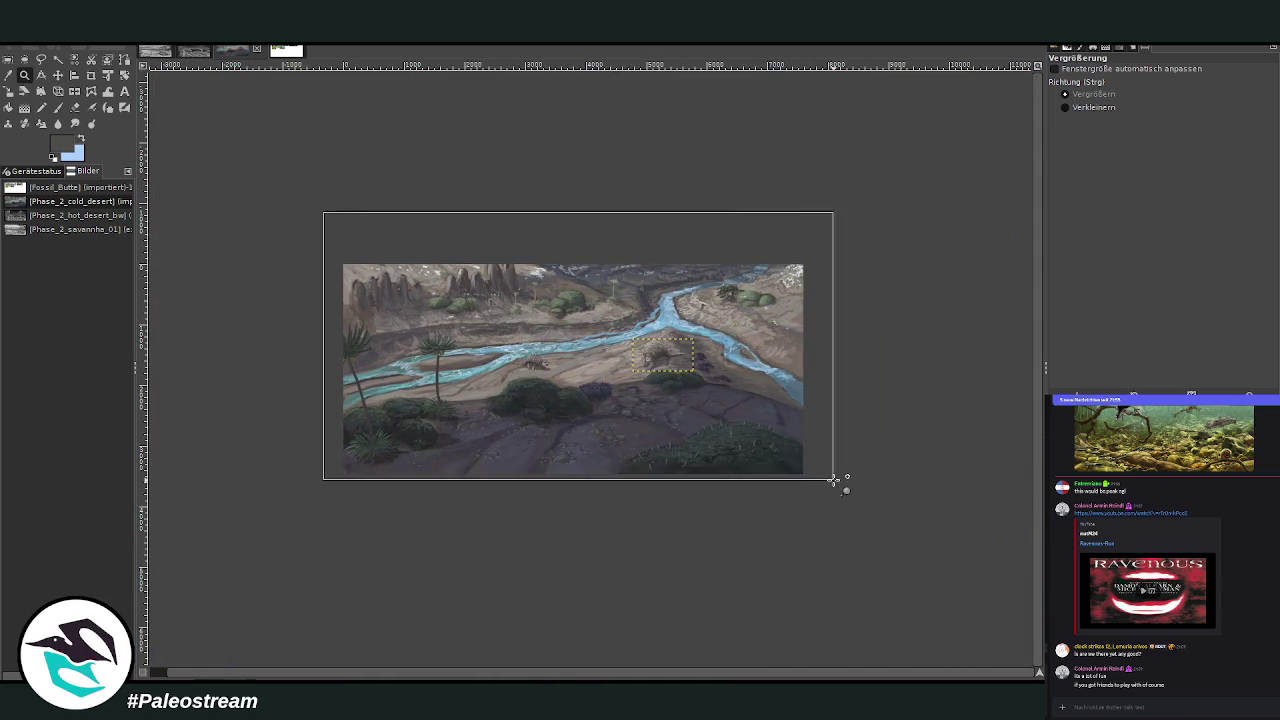
{"action": "left_click", "coordinate": [8, 59]}
{"action": "left_click_drag", "start_coordinate": [188, 191], "coordinate": [970, 545]}
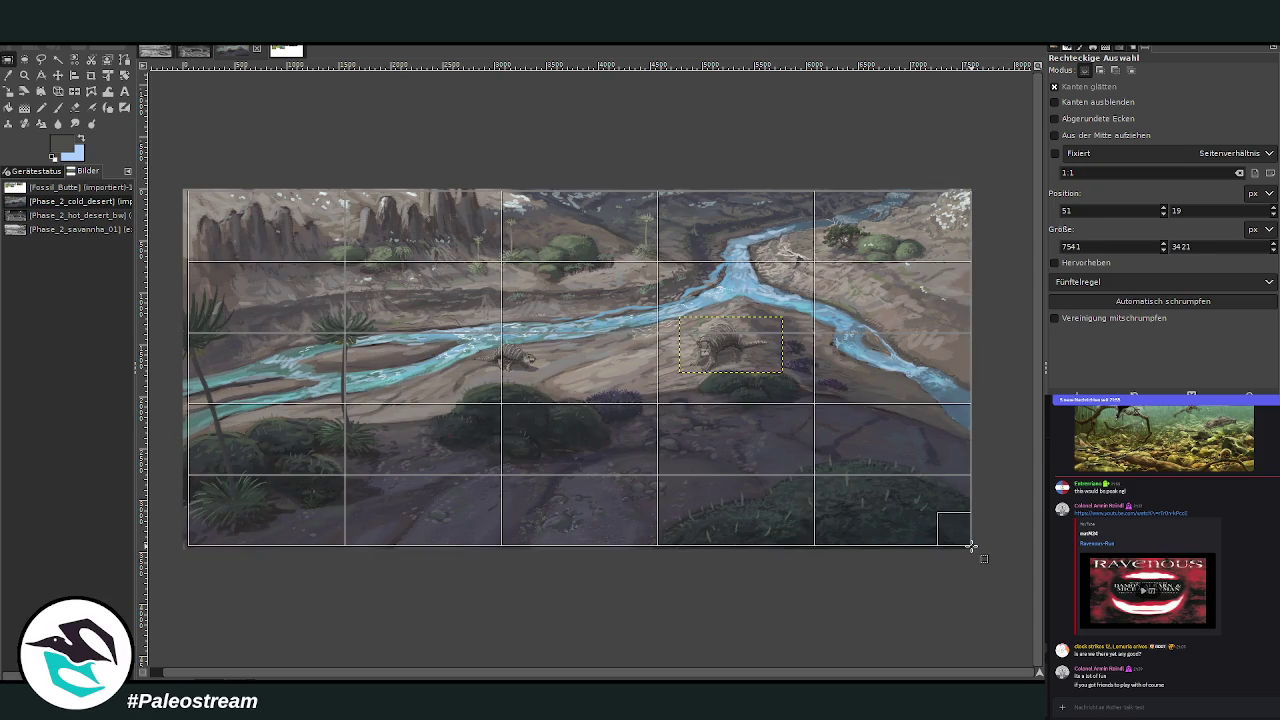
{"action": "left_click", "coordinate": [754, 581]}
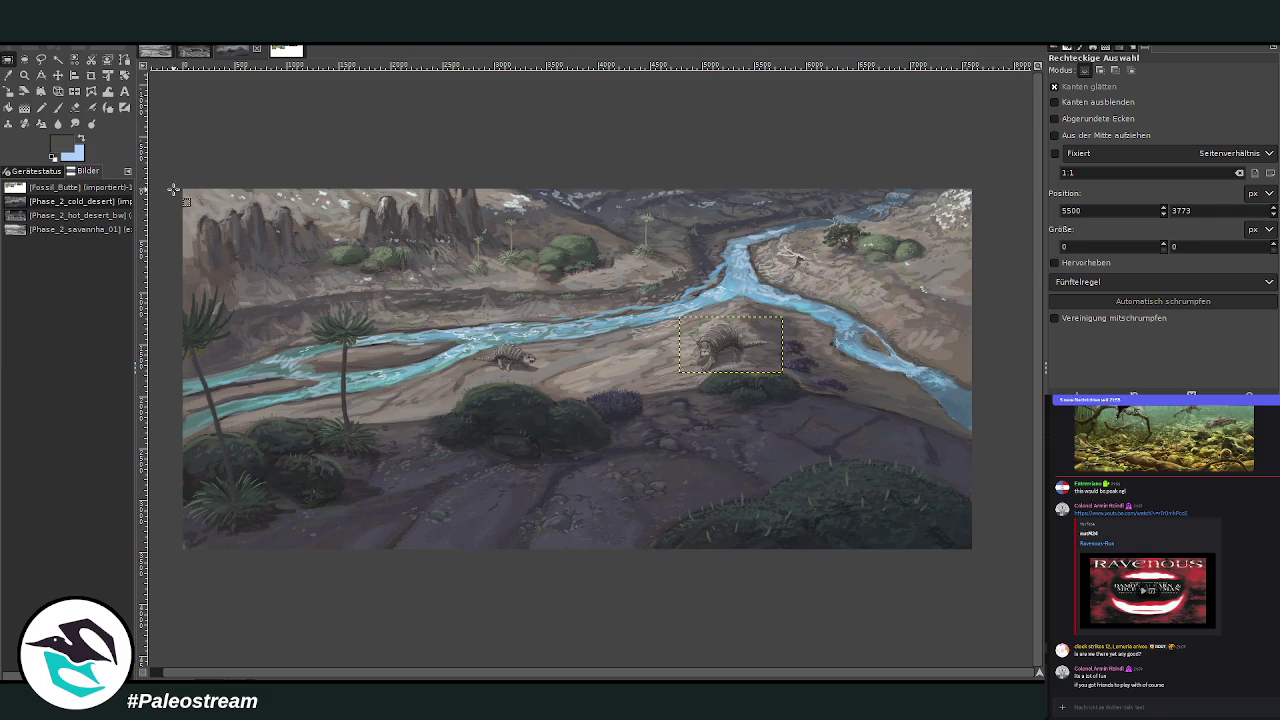
{"action": "left_click_drag", "start_coordinate": [184, 188], "coordinate": [975, 545]}
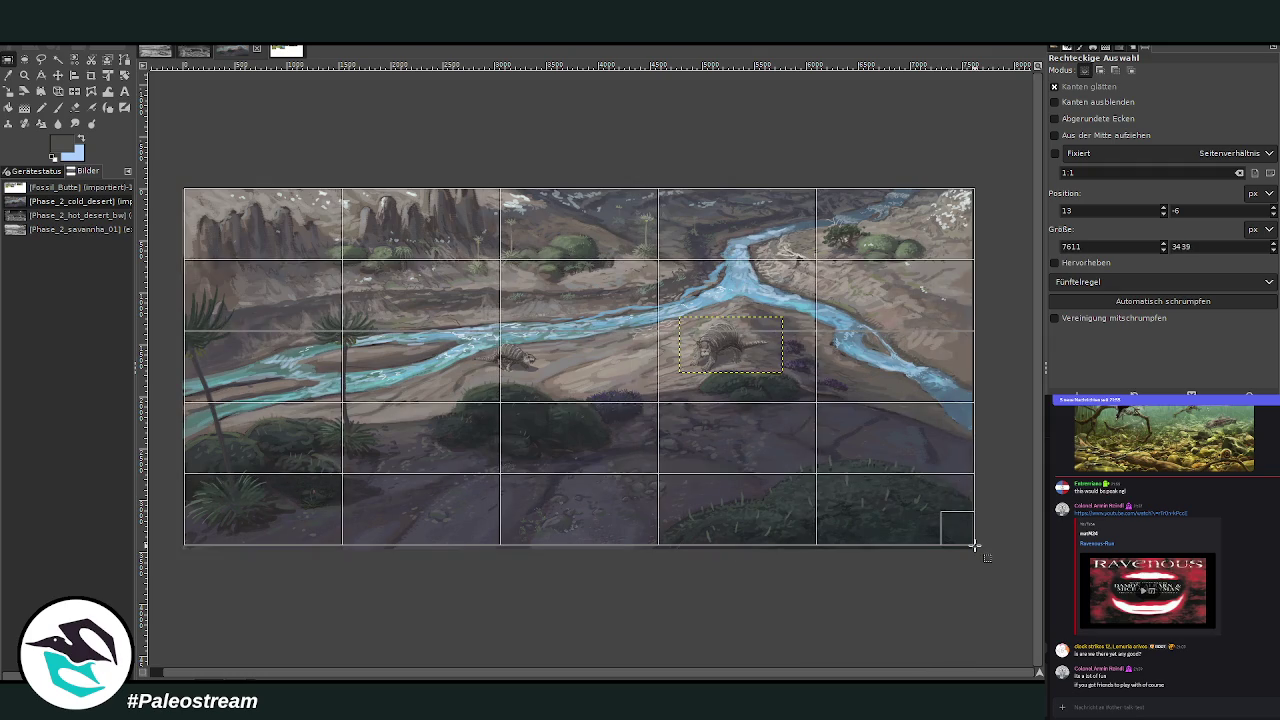
{"action": "left_click", "coordinate": [797, 586]}
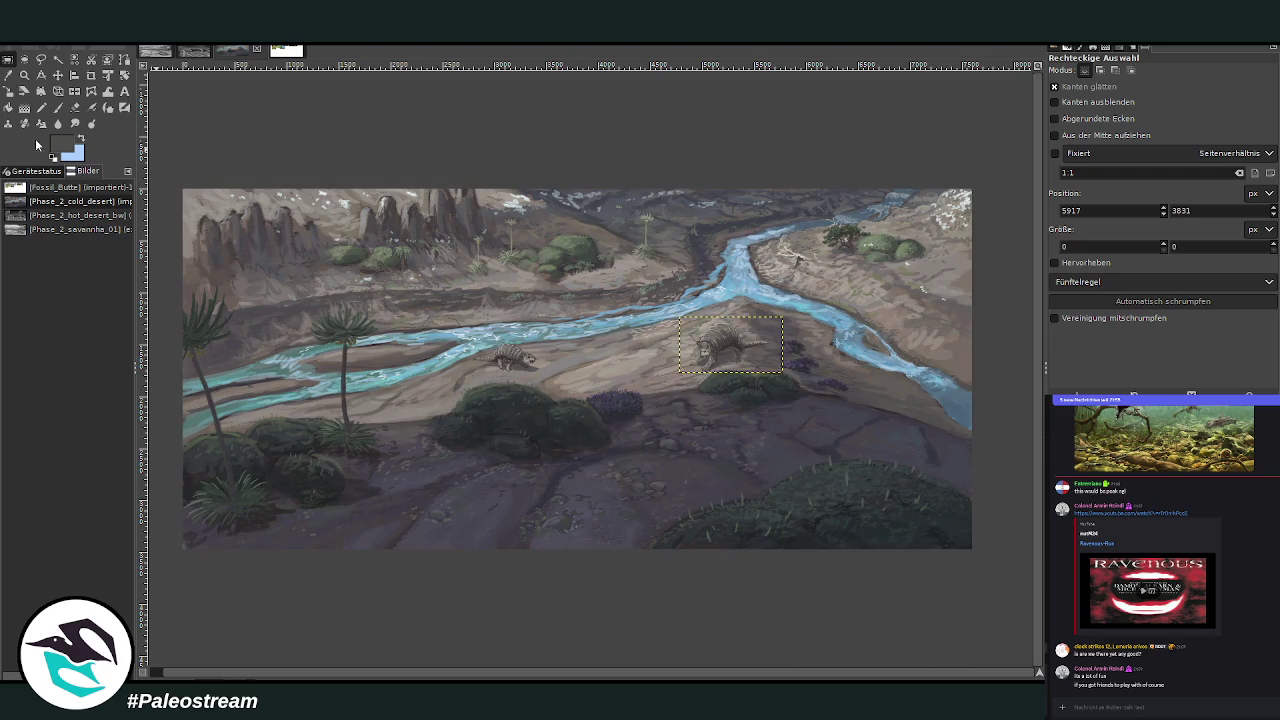
Shift the glyptodont about 70 px left, recheck the fifths grid, and zoom in on it.
{"action": "left_click", "coordinate": [57, 75]}
{"action": "left_click_drag", "start_coordinate": [735, 340], "coordinate": [665, 340]}
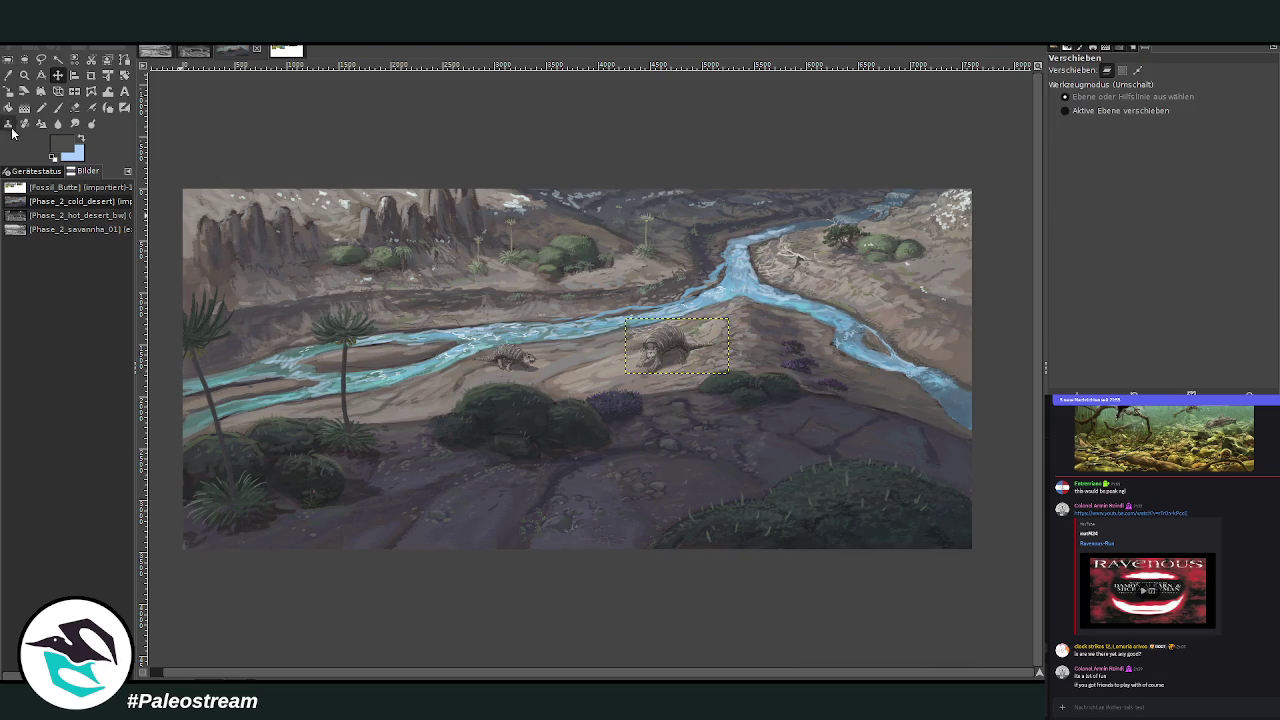
{"action": "left_click", "coordinate": [8, 59]}
{"action": "mouse_move", "coordinate": [181, 189]}
{"action": "left_mouse_down"}
{"action": "mouse_move", "coordinate": [500, 412]}
{"action": "mouse_move", "coordinate": [975, 548]}
{"action": "left_mouse_up"}
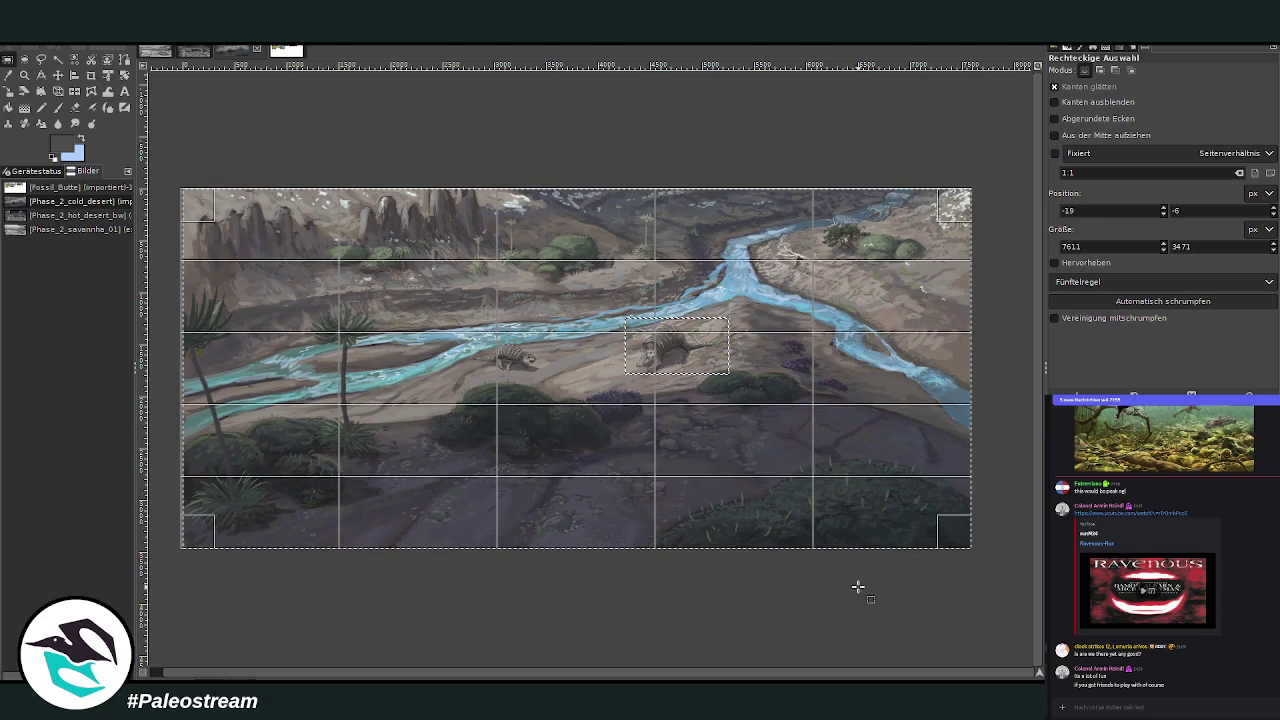
{"action": "left_click", "coordinate": [837, 614]}
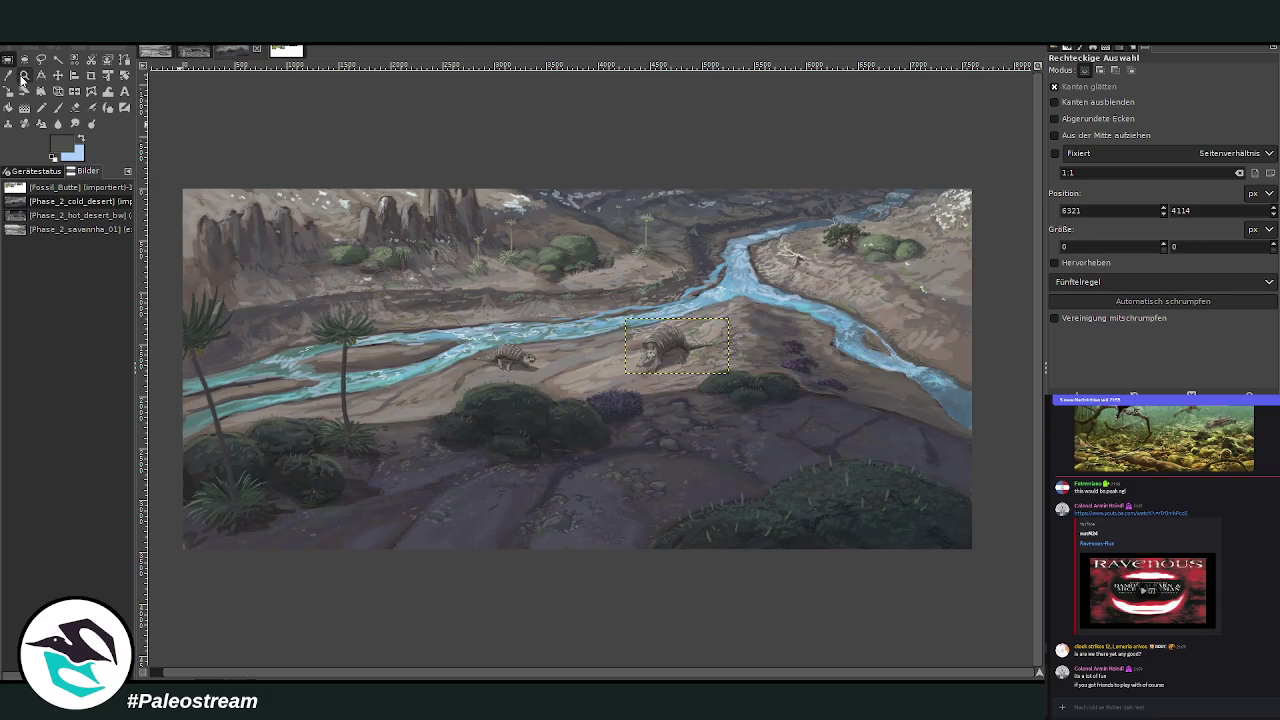
{"action": "left_click", "coordinate": [24, 76]}
{"action": "left_click_drag", "start_coordinate": [601, 296], "coordinate": [777, 400]}
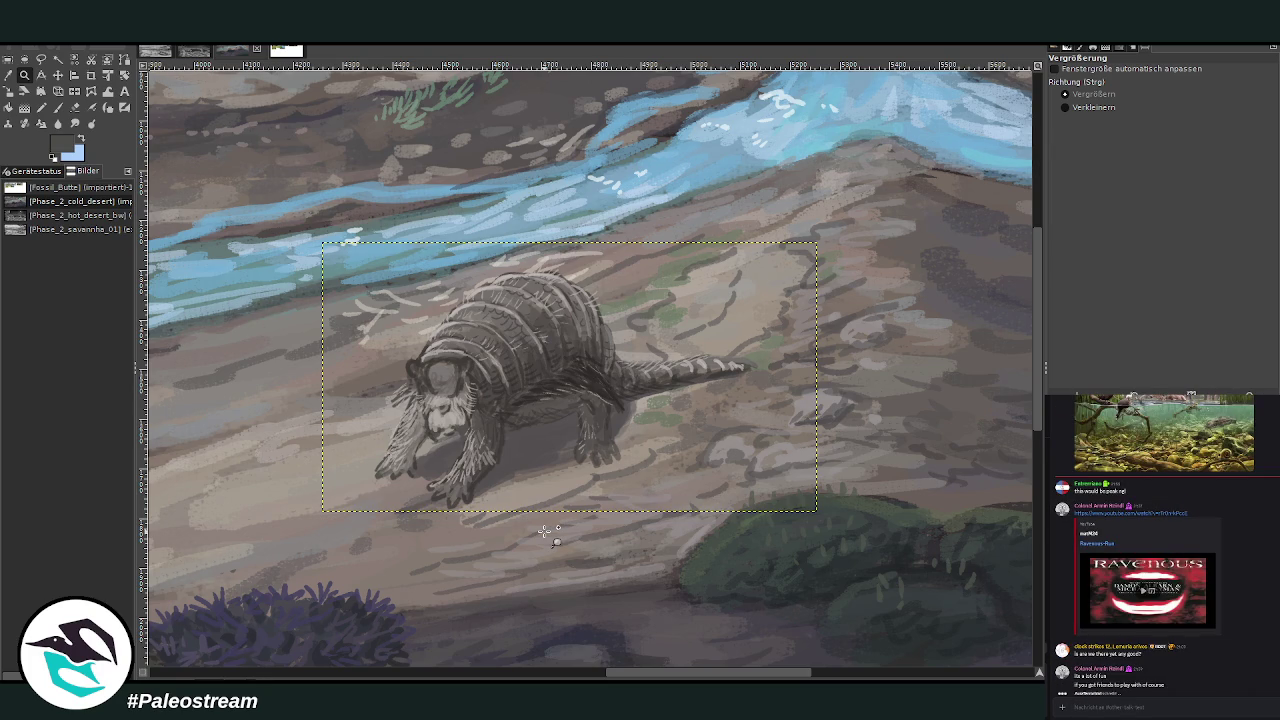
Zoom closer on the glyptodont and set the paintbrush to size 14, opacity 59.9.
{"action": "key", "text": "r"}
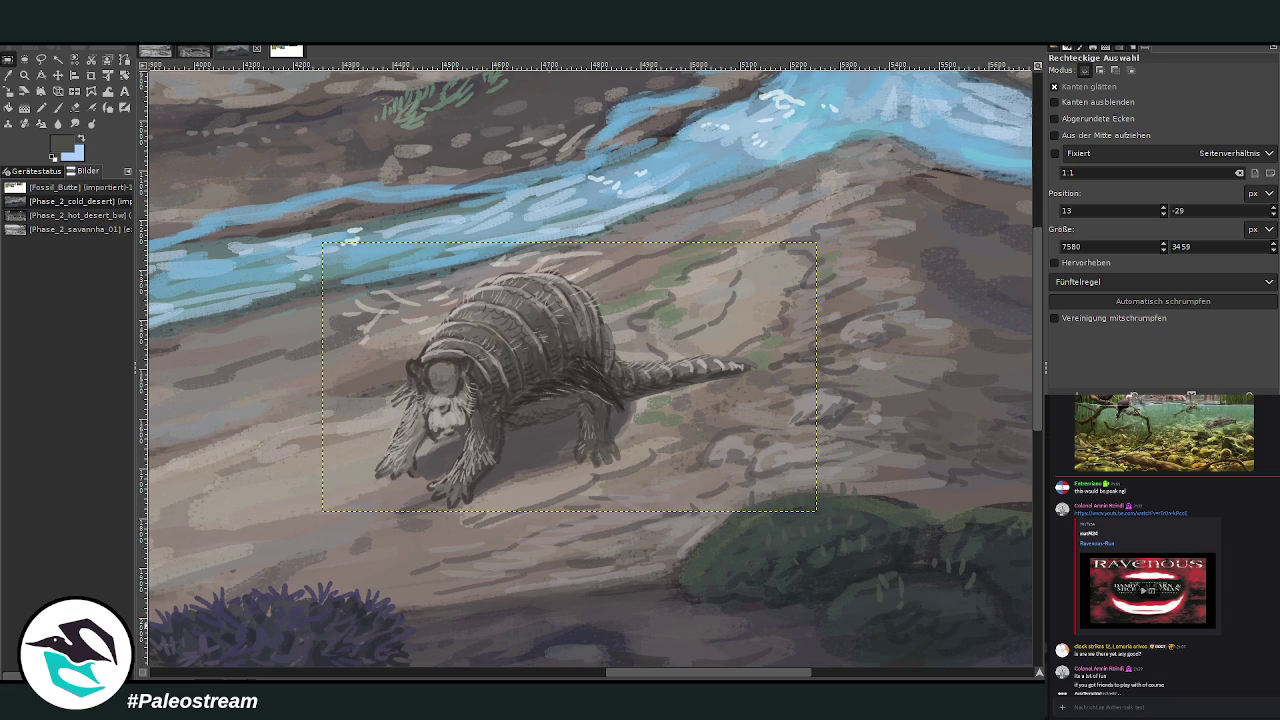
{"action": "left_click", "coordinate": [25, 75]}
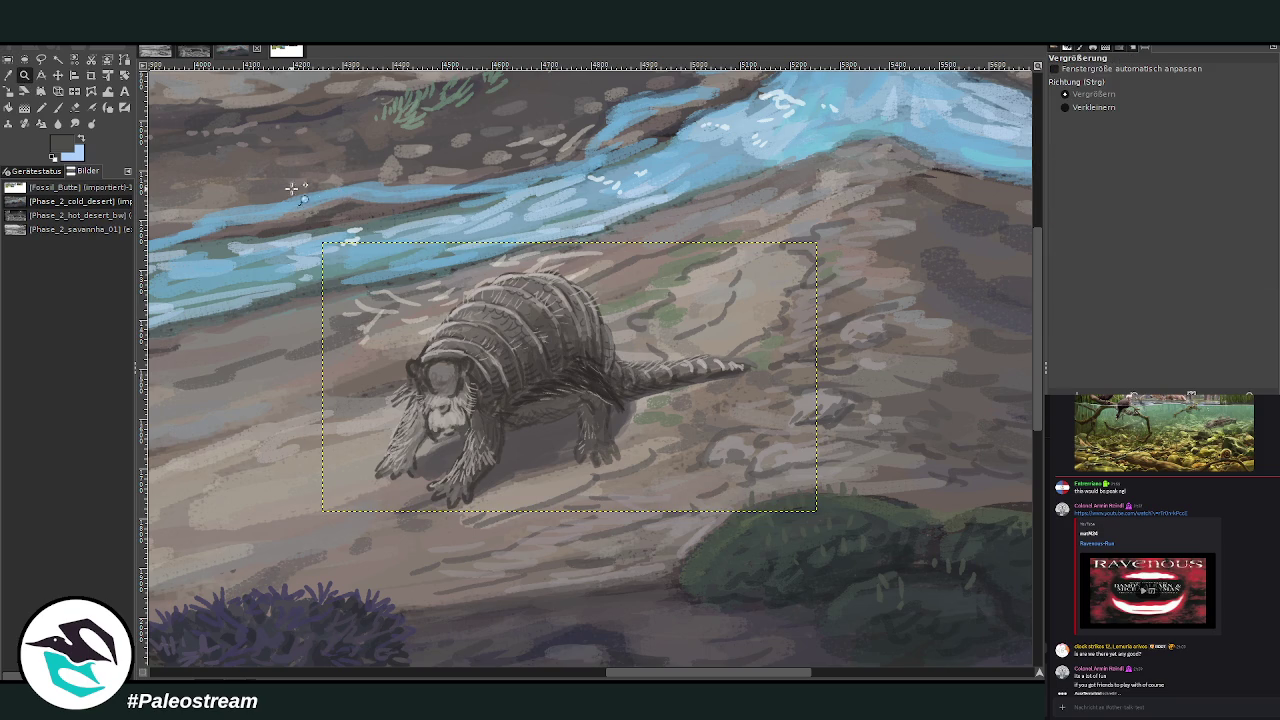
{"action": "left_click_drag", "start_coordinate": [344, 192], "coordinate": [736, 526]}
{"action": "key", "text": "p"}
{"action": "key", "text": "o"}
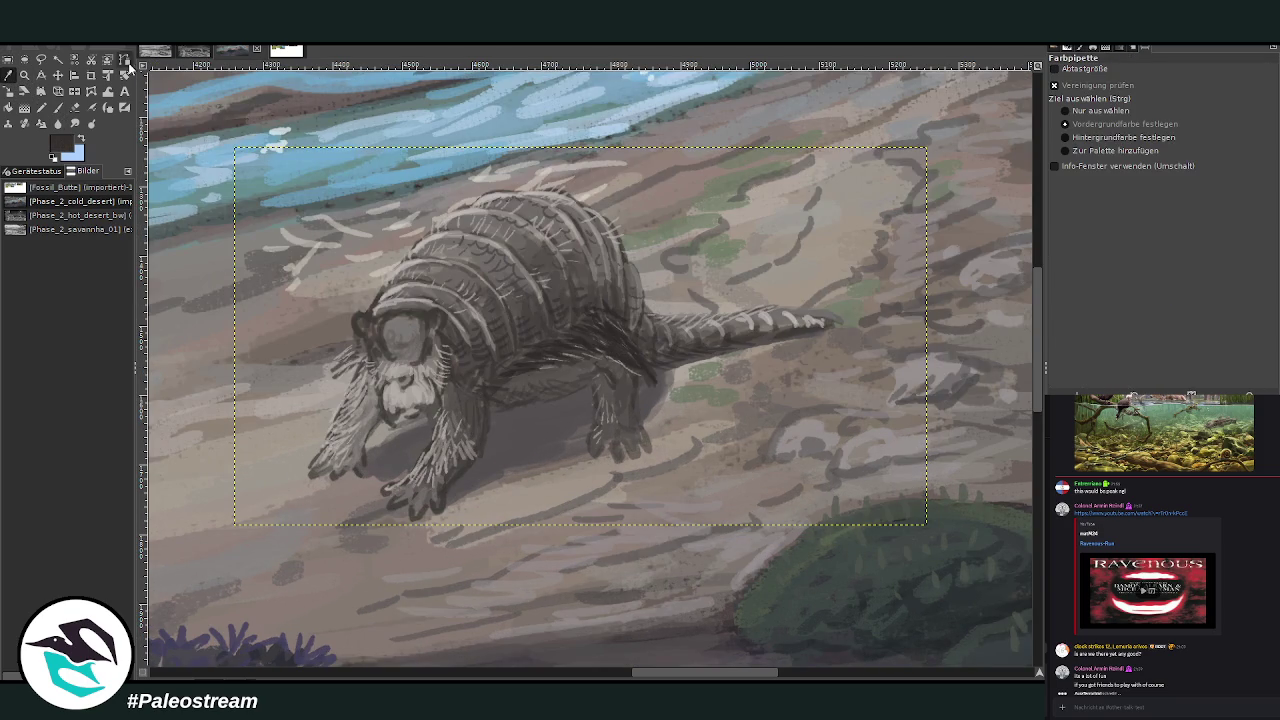
{"action": "key", "text": "p"}
{"action": "left_click_drag", "start_coordinate": [1190, 142], "coordinate": [1110, 142]}
{"action": "left_click", "coordinate": [1175, 92]}
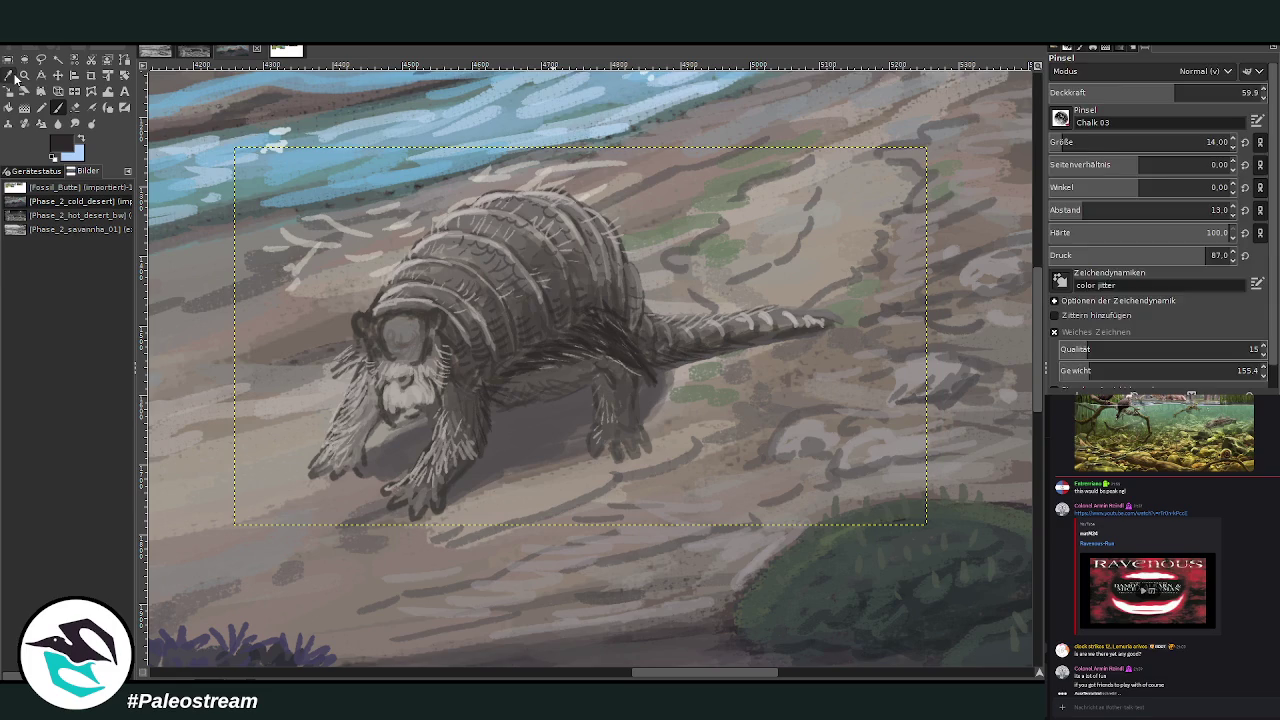
Pick a darker grey from the painting and raise the brush opacity to 70.3.
{"action": "key", "text": "o"}
{"action": "left_click", "coordinate": [58, 108]}
{"action": "left_click", "coordinate": [1008, 378], "text": "ctrl"}
{"action": "left_click", "coordinate": [1197, 92]}
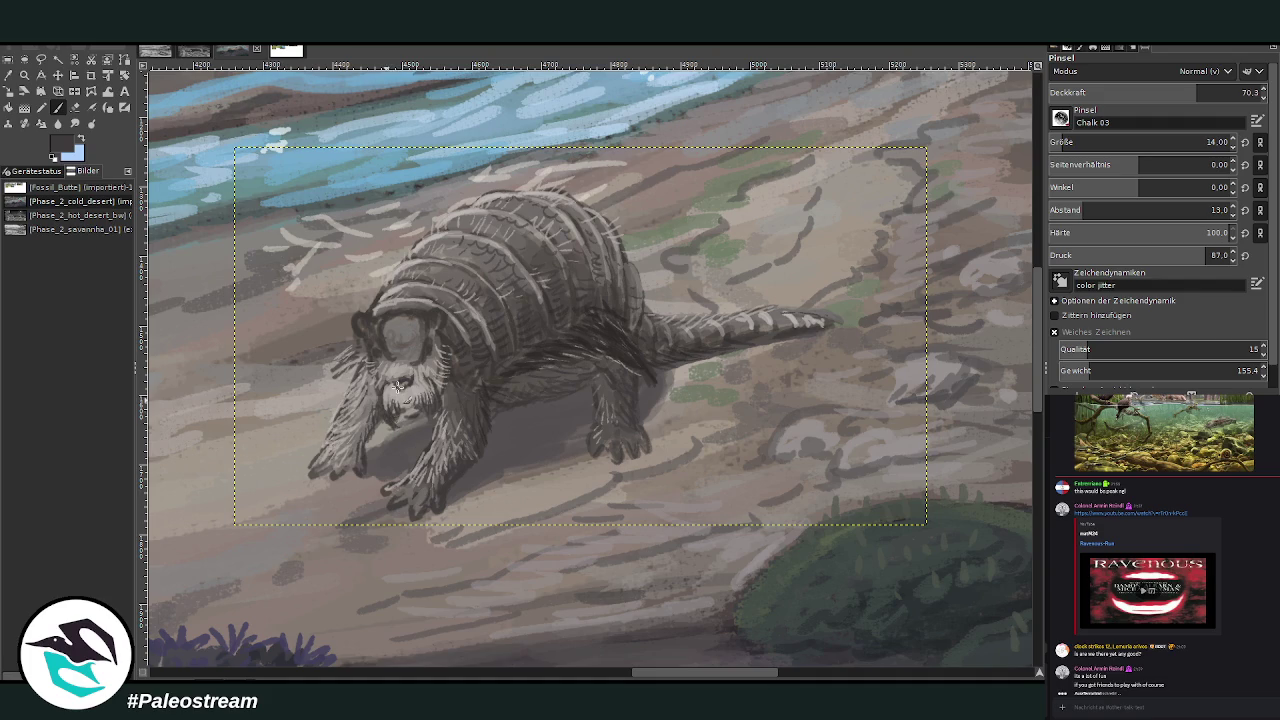
{"action": "scroll", "coordinate": [435, 396], "scroll_direction": "down", "scroll_amount": 1, "text": "ctrl"}
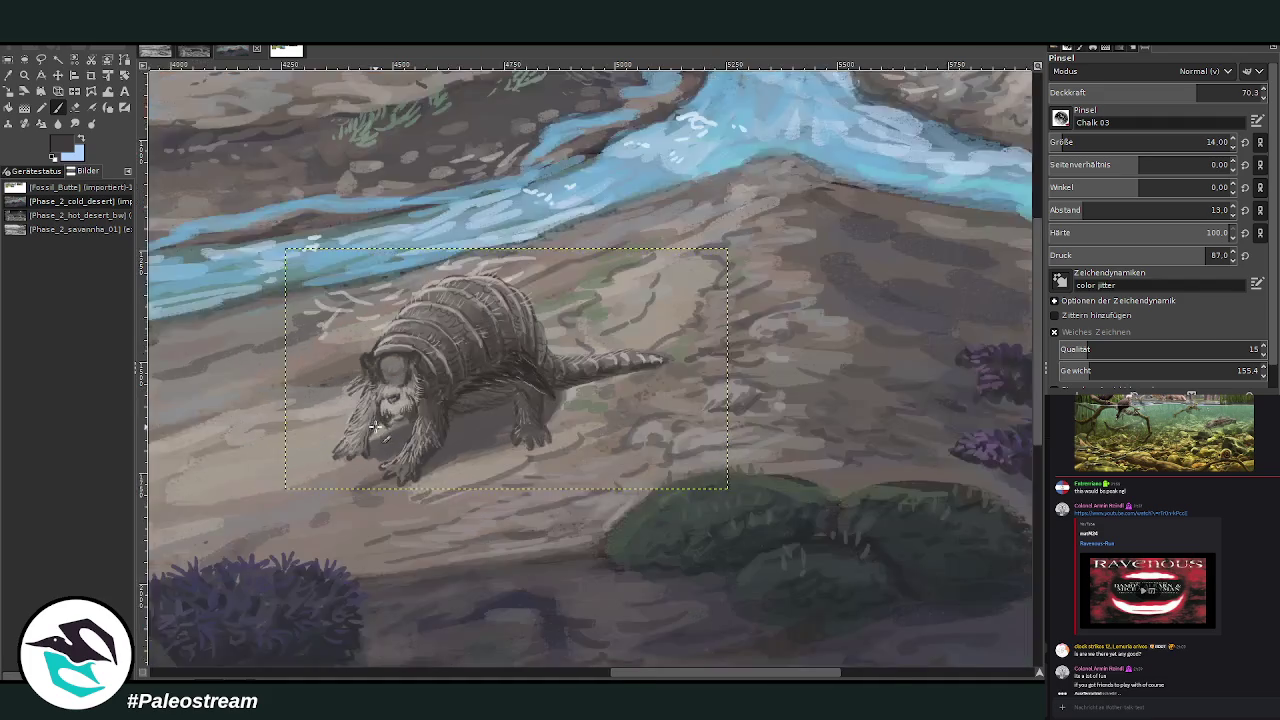
Zoom in on the glyptodont's head and paint a stroke of slightly lighter sampled grey across it.
{"action": "scroll", "coordinate": [376, 428], "scroll_direction": "down", "scroll_amount": 1, "text": "ctrl"}
{"action": "key", "text": "z"}
{"action": "left_click_drag", "start_coordinate": [297, 261], "coordinate": [559, 521]}
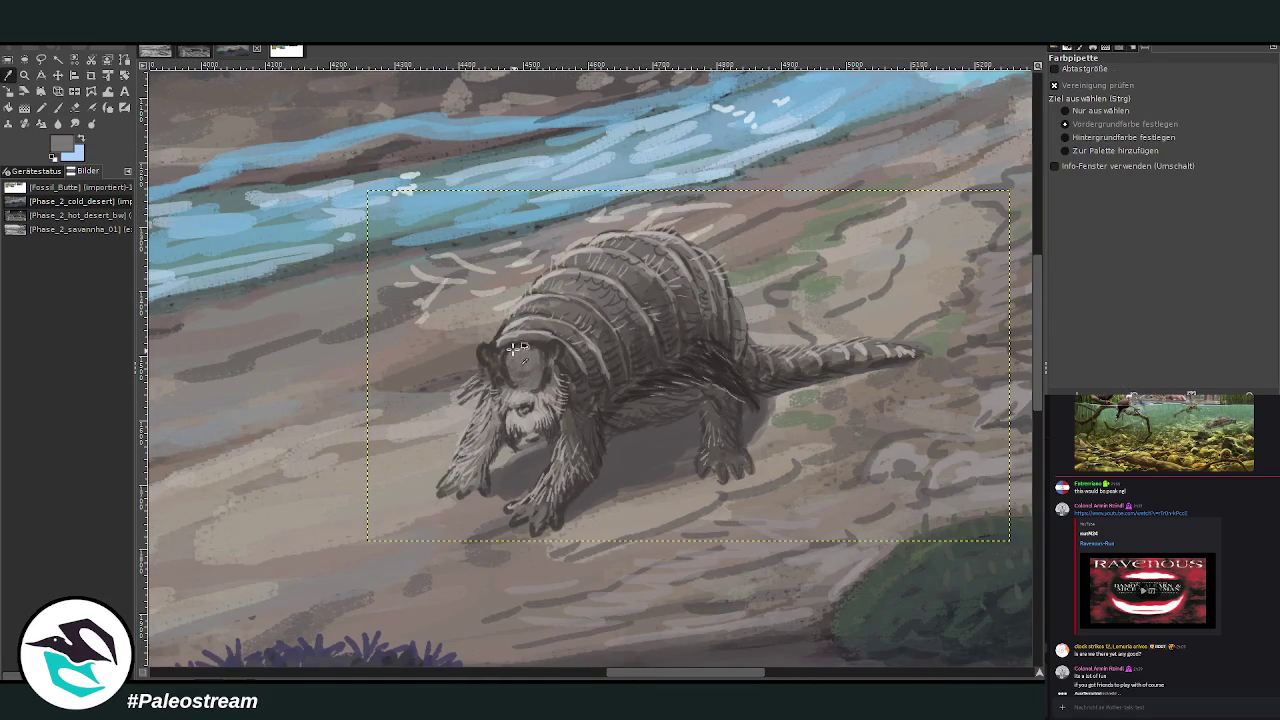
{"action": "left_click", "coordinate": [57, 107]}
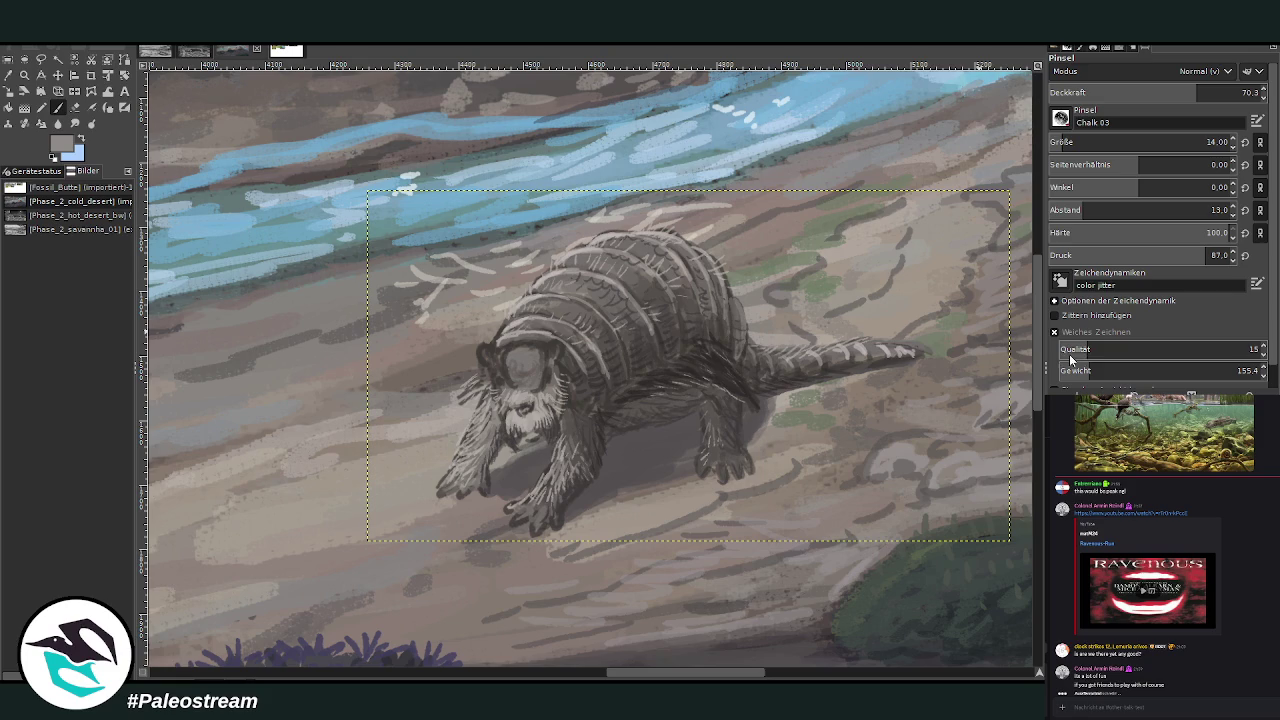
{"action": "left_click", "coordinate": [996, 353], "text": "ctrl"}
{"action": "mouse_move", "coordinate": [510, 374]}
{"action": "left_mouse_down"}
{"action": "mouse_move", "coordinate": [533, 373]}
{"action": "mouse_move", "coordinate": [520, 336]}
{"action": "mouse_move", "coordinate": [513, 361]}
{"action": "left_mouse_up"}
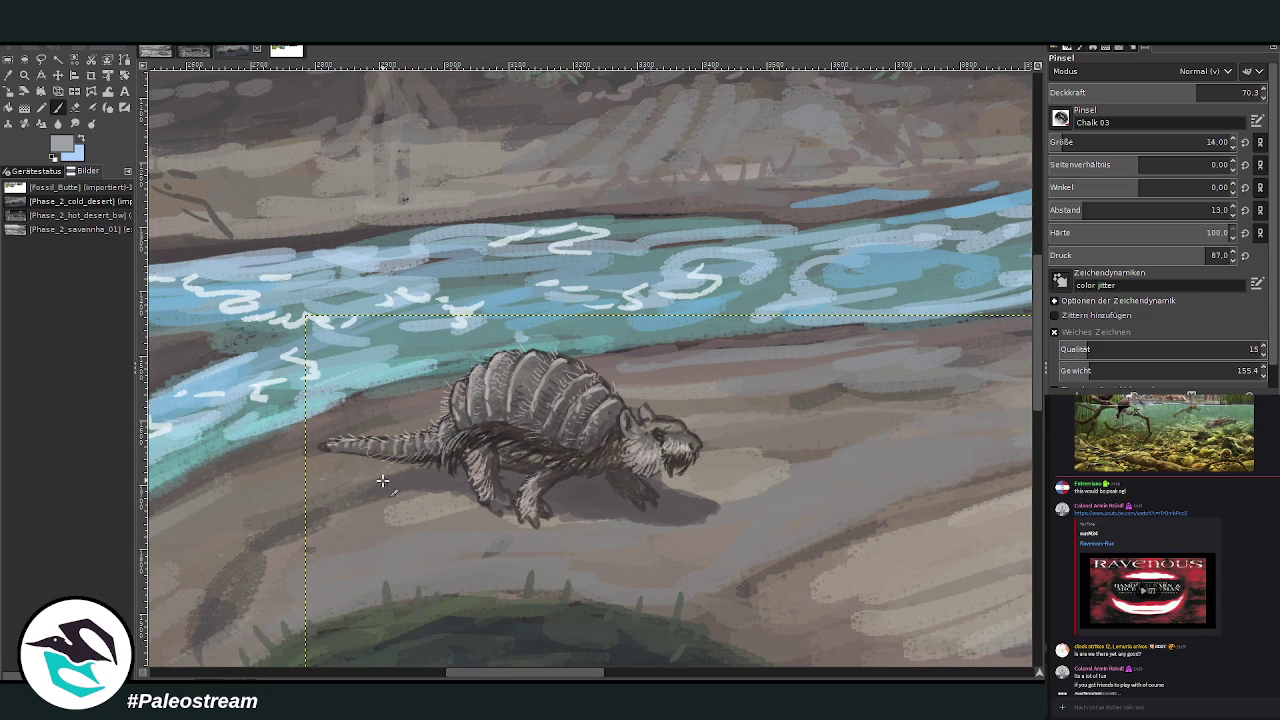
{"action": "scroll", "coordinate": [382, 481], "scroll_direction": "down", "scroll_amount": 4}
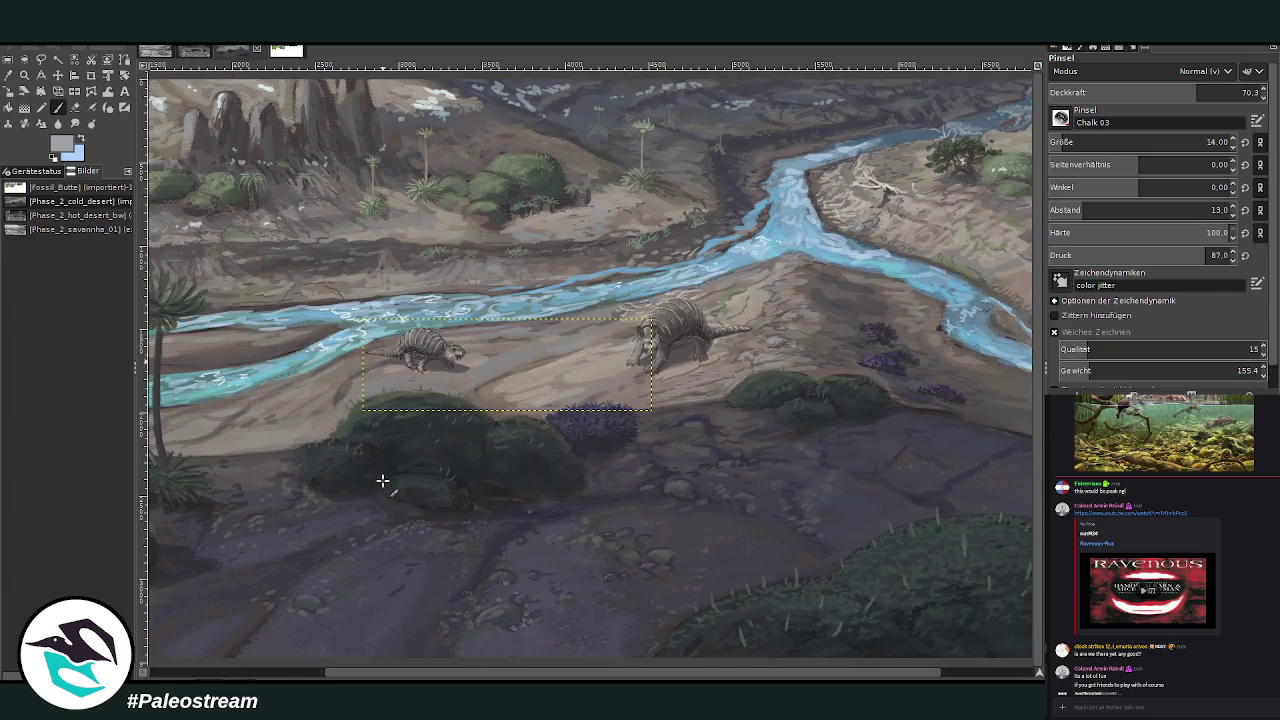
Select the entire canvas and zoom out to the whole painting.
{"action": "left_click_drag", "start_coordinate": [494, 675], "coordinate": [516, 677]}
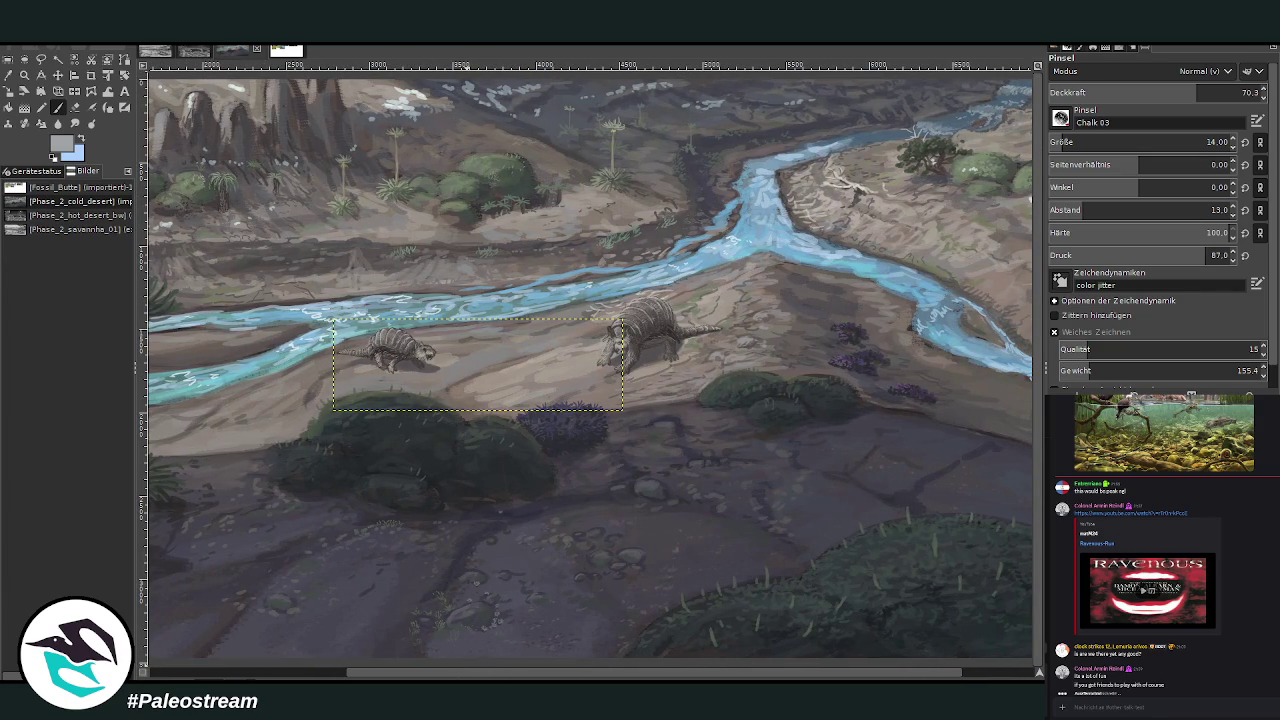
{"action": "key", "text": "minus"}
{"action": "key", "text": "minus"}
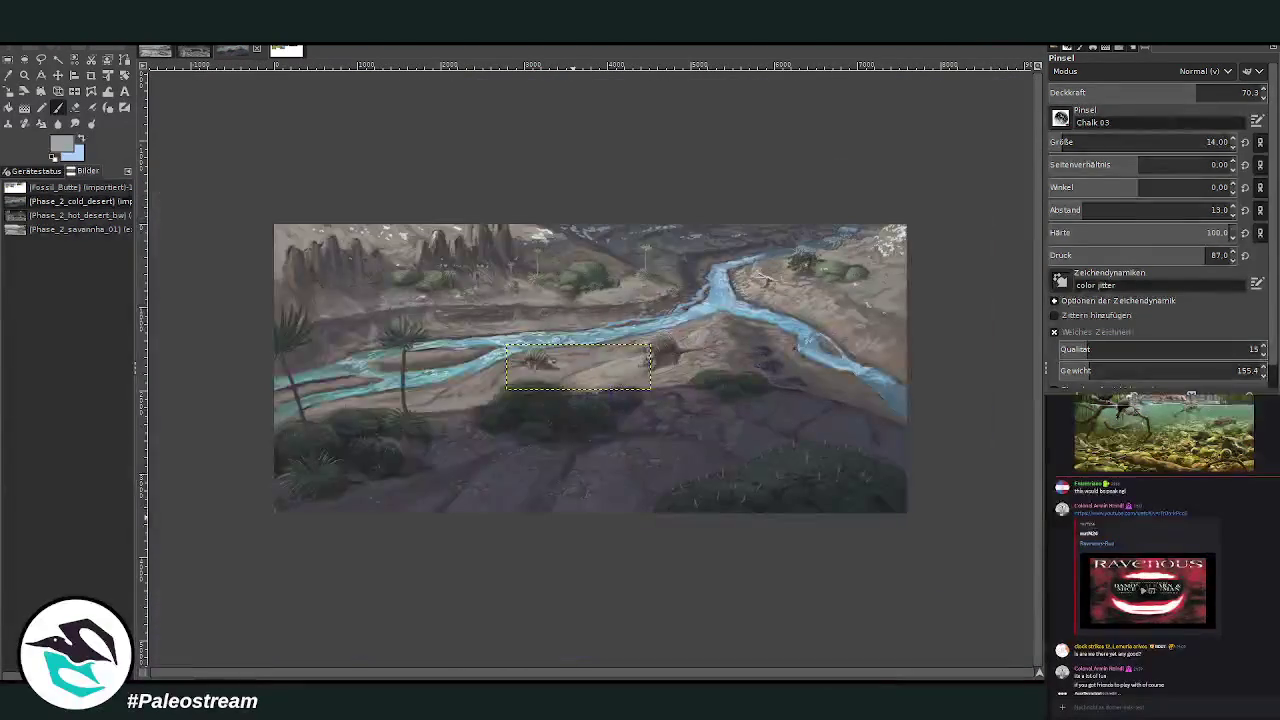
{"action": "key", "text": "z"}
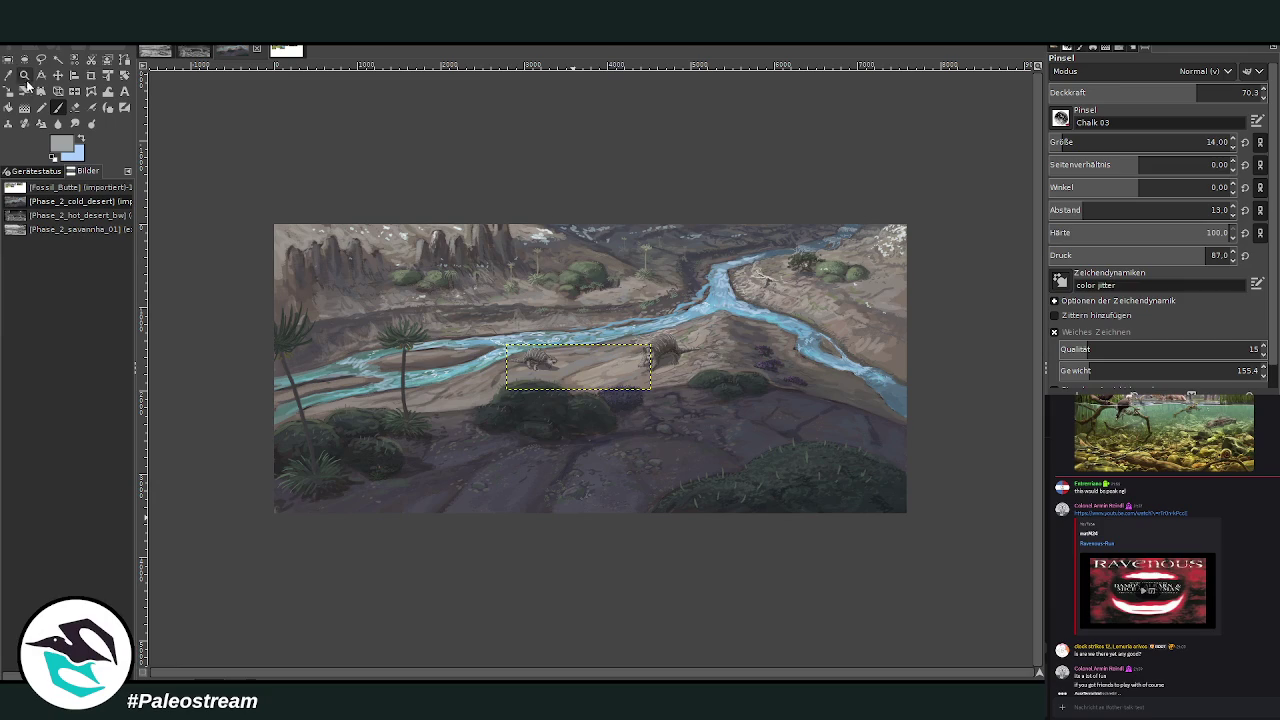
{"action": "left_click_drag", "start_coordinate": [271, 188], "coordinate": [608, 410]}
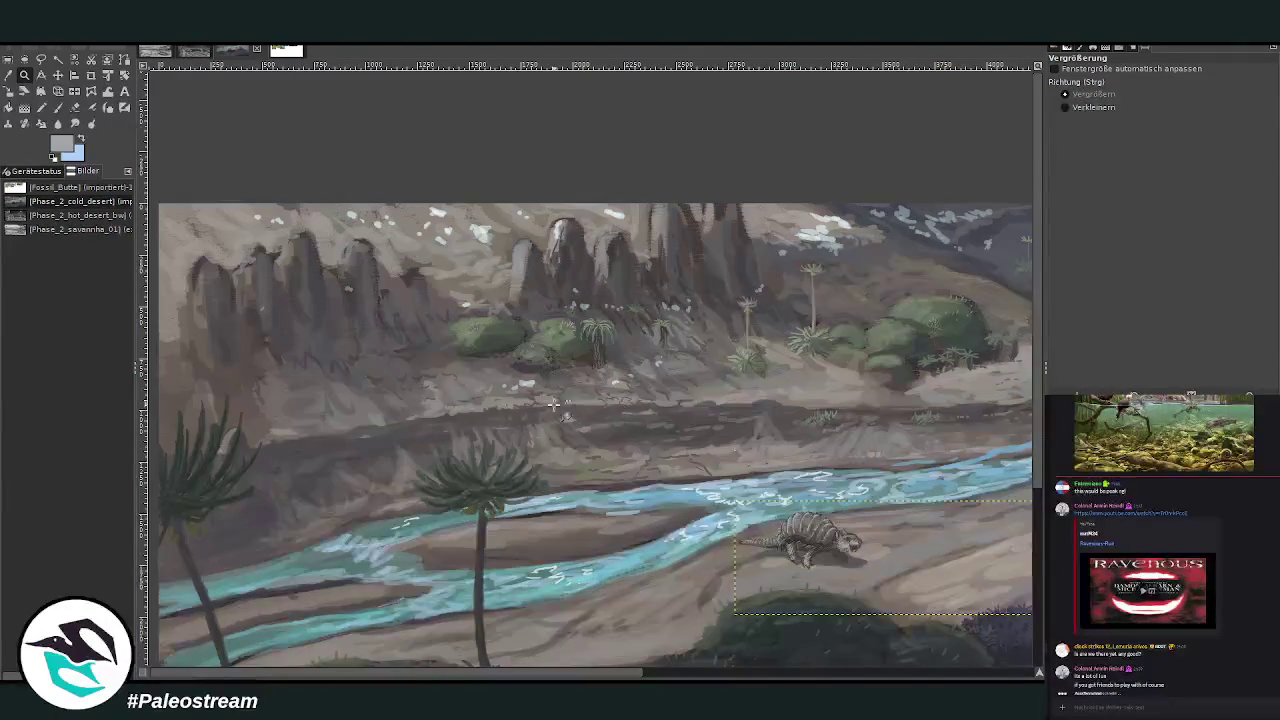
{"action": "key", "text": "ctrl+a"}
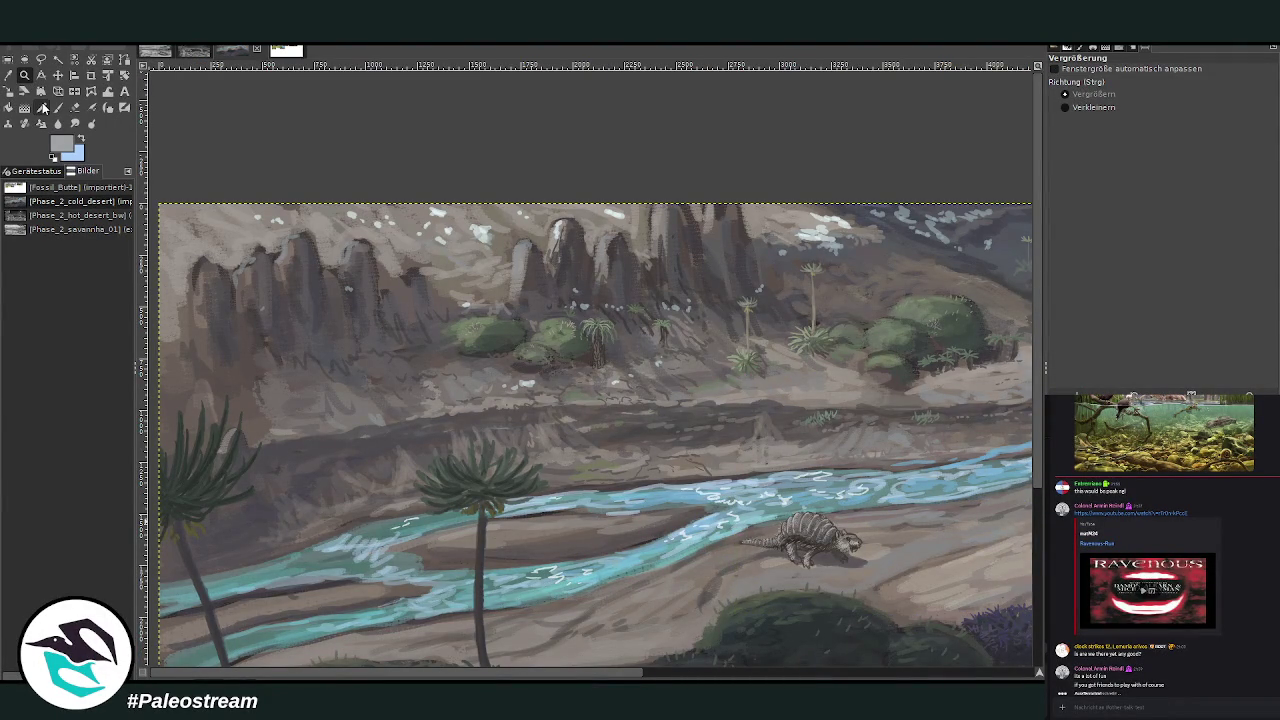
{"action": "key", "text": "minus"}
{"action": "key", "text": "minus"}
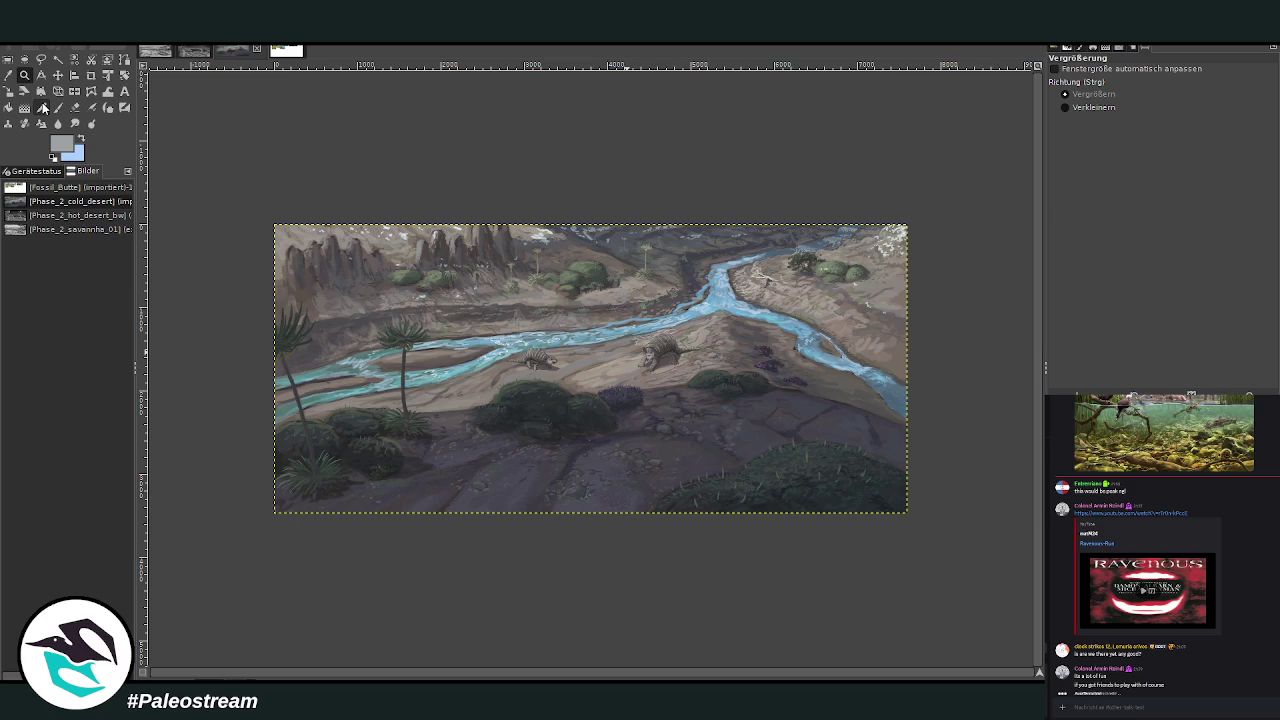
Zoom into the upper-left valley, toggle the palm layer's visibility, and begin a freehand outline of the palm.
{"action": "left_click_drag", "start_coordinate": [434, 189], "coordinate": [874, 552]}
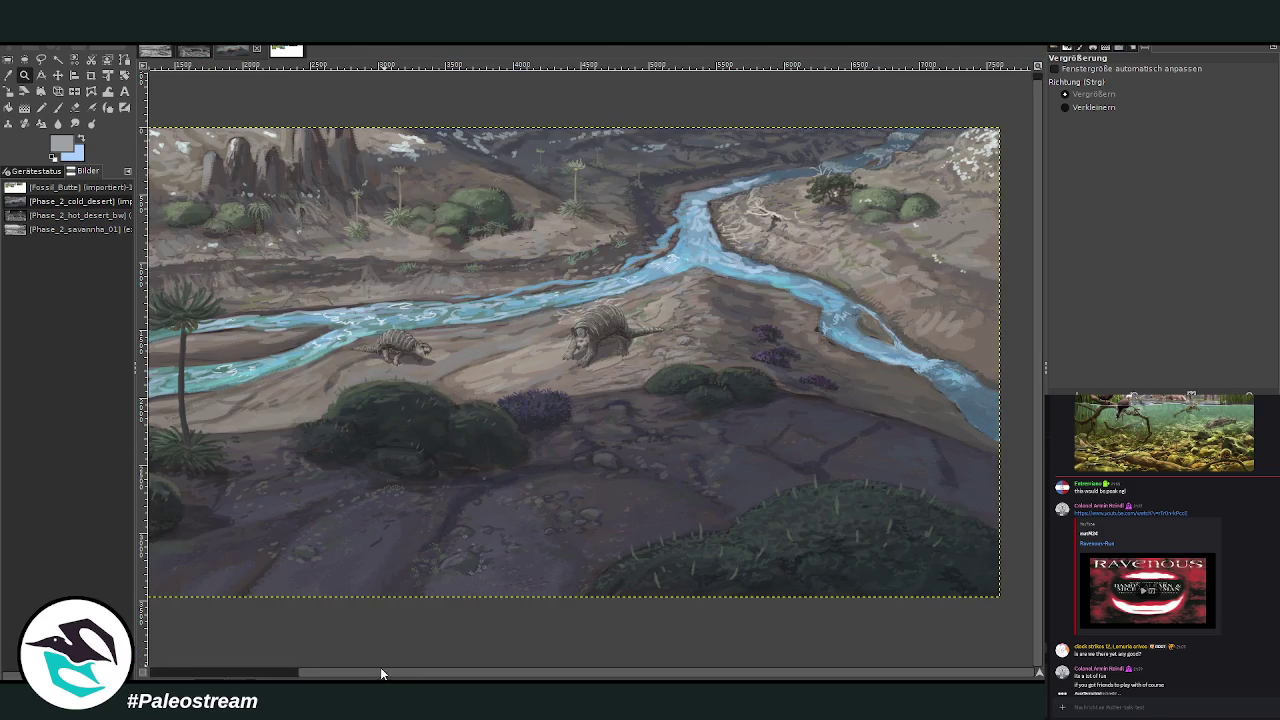
{"action": "left_click_drag", "start_coordinate": [385, 675], "coordinate": [265, 678]}
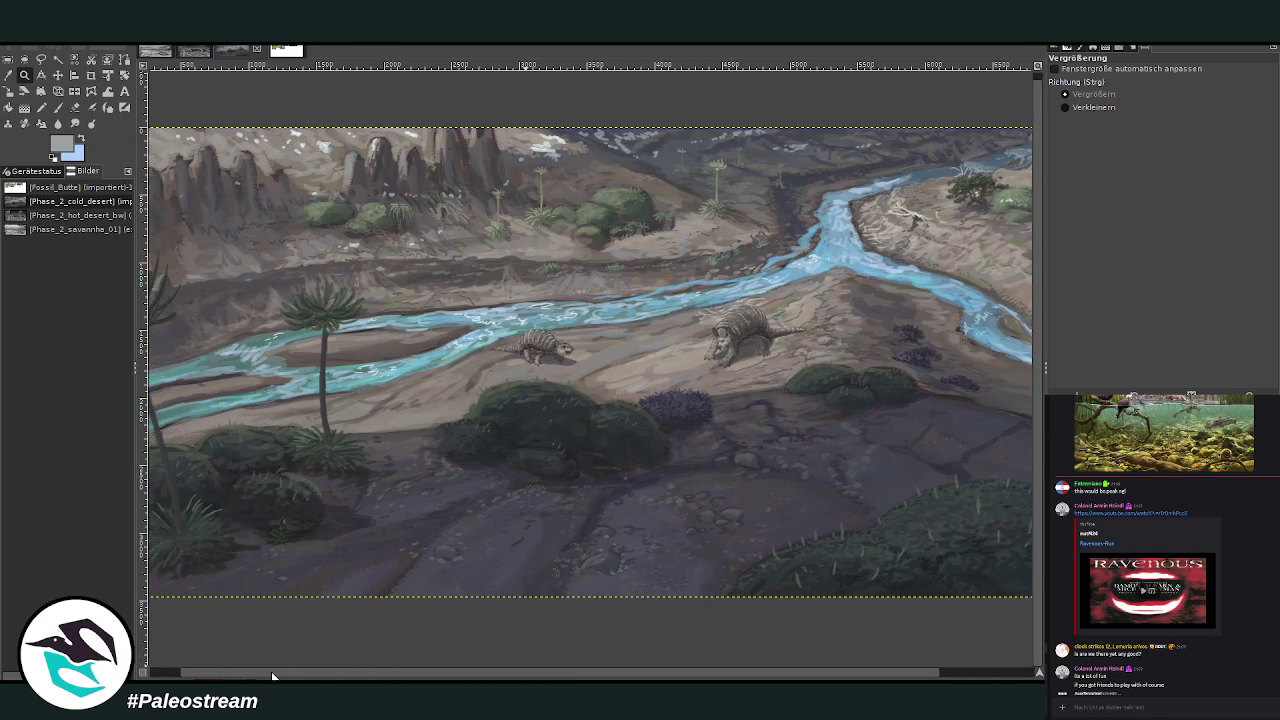
{"action": "key", "text": "ctrl+z"}
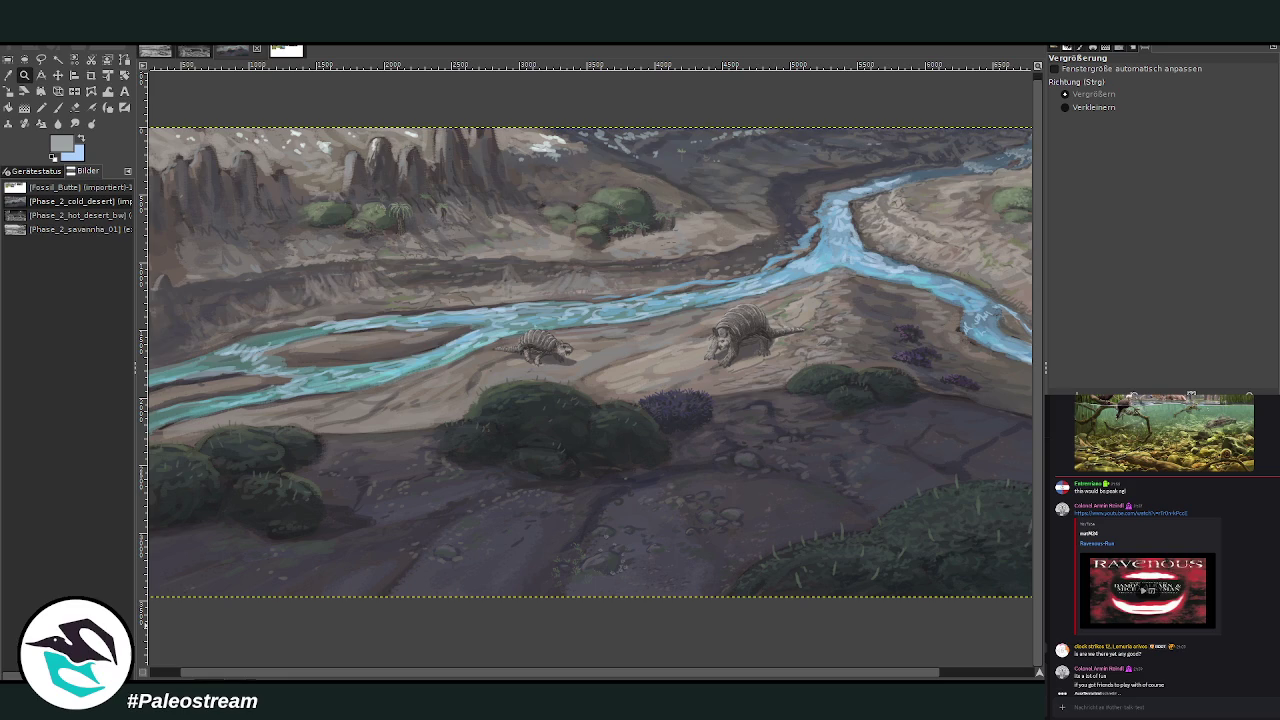
{"action": "key", "text": "ctrl+y"}
{"action": "left_click", "coordinate": [41, 60]}
{"action": "mouse_move", "coordinate": [352, 426]}
{"action": "left_mouse_down"}
{"action": "mouse_move", "coordinate": [278, 466]}
{"action": "mouse_move", "coordinate": [280, 322]}
{"action": "mouse_move", "coordinate": [374, 292]}
{"action": "mouse_move", "coordinate": [355, 410]}
{"action": "left_mouse_up"}
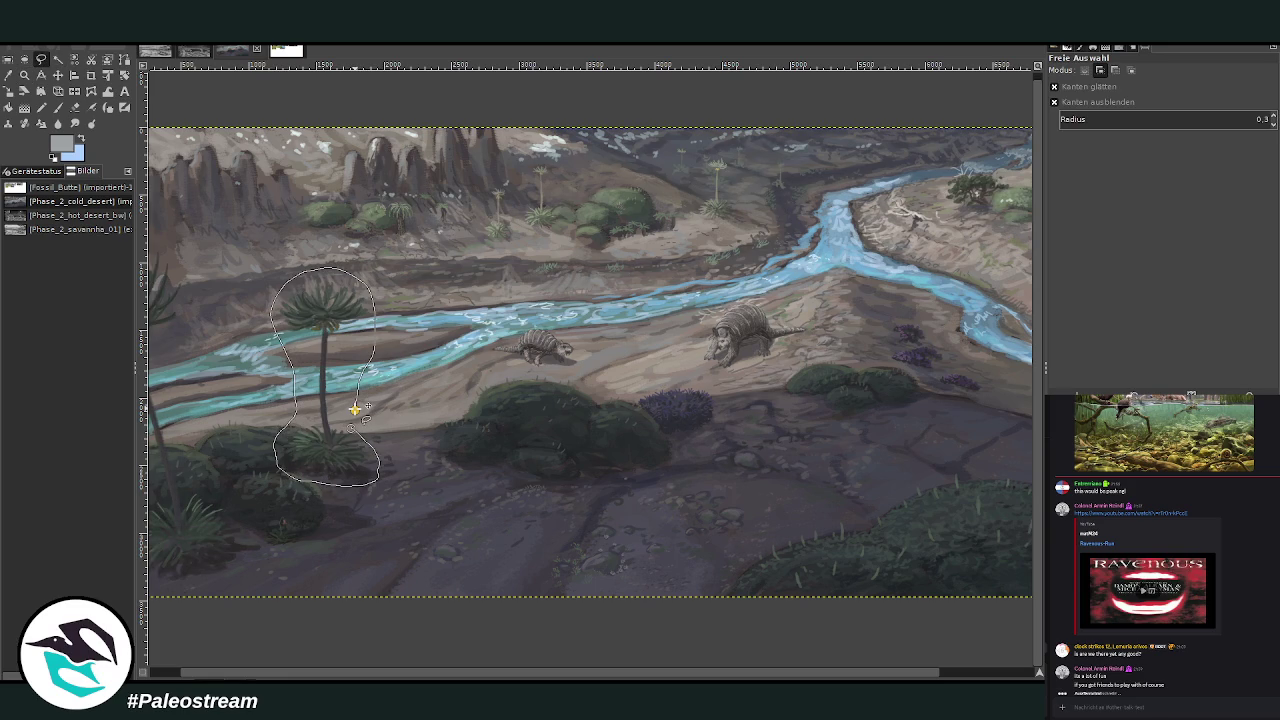
Close the palm outline, then copy and paste the palm as a new layer.
{"action": "key", "text": "Return"}
{"action": "key", "text": "ctrl+c"}
{"action": "key", "text": "ctrl+v"}
{"action": "key", "text": "ctrl+shift+n"}
Perspective-warp the palm copy by pulling its top corners outward, then move it right-centre.
{"action": "left_click", "coordinate": [24, 75]}
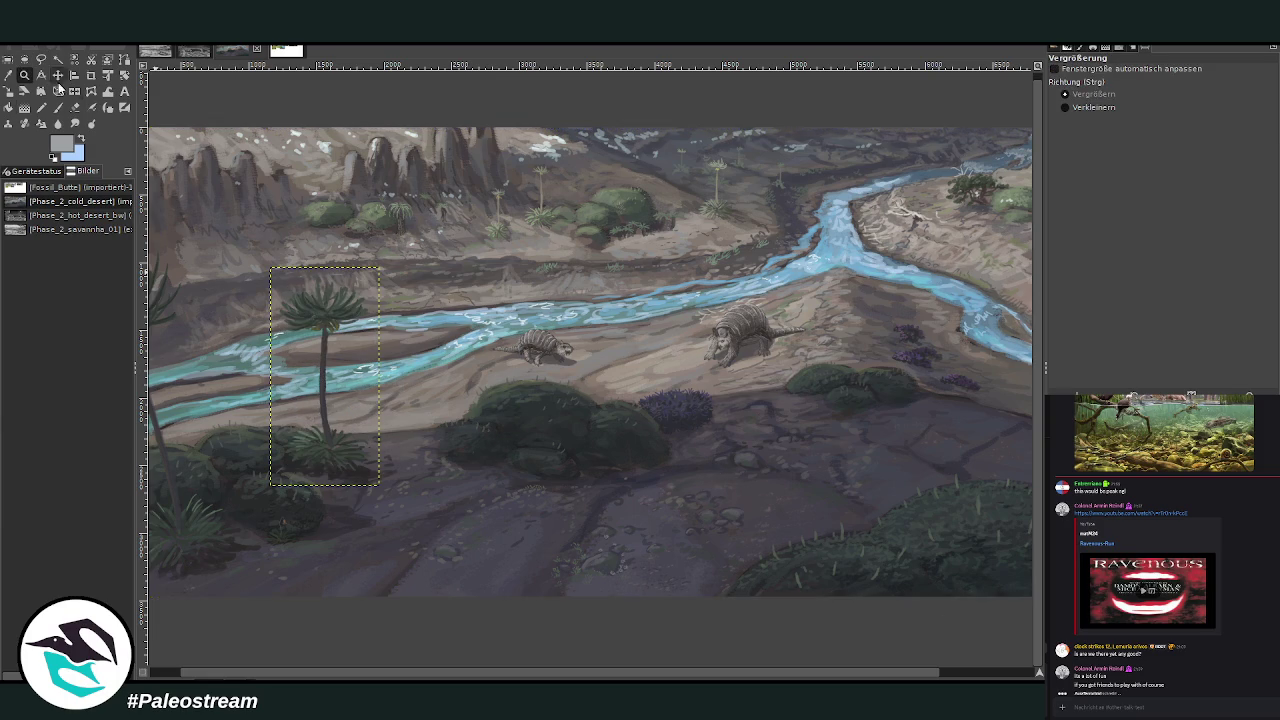
{"action": "left_click", "coordinate": [74, 91]}
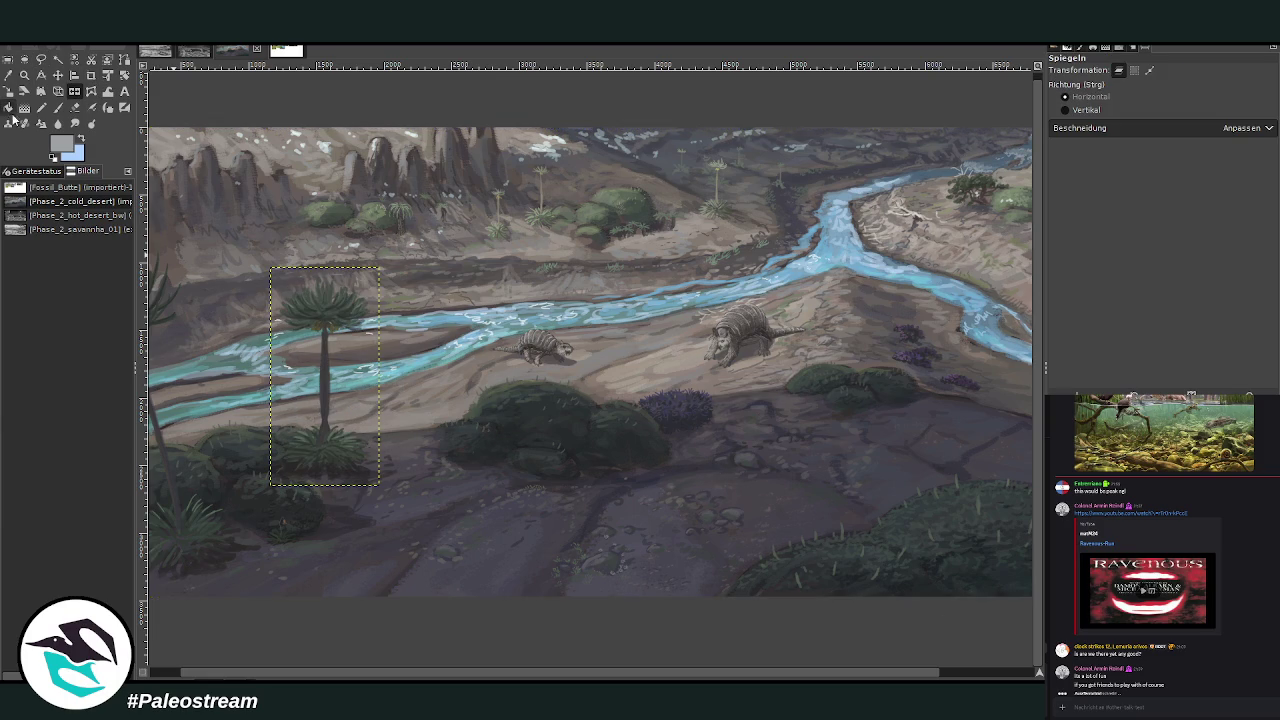
{"action": "left_click", "coordinate": [58, 91]}
{"action": "left_click", "coordinate": [284, 314]}
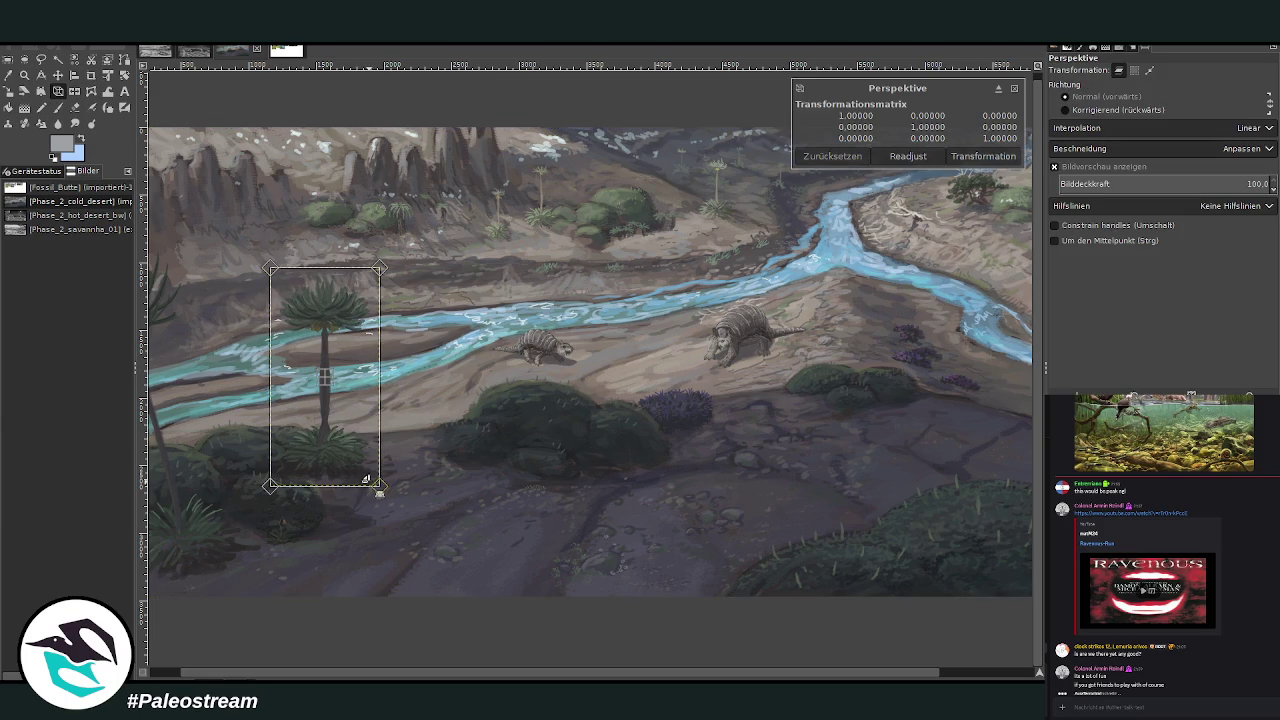
{"action": "left_click_drag", "start_coordinate": [270, 268], "coordinate": [262, 280]}
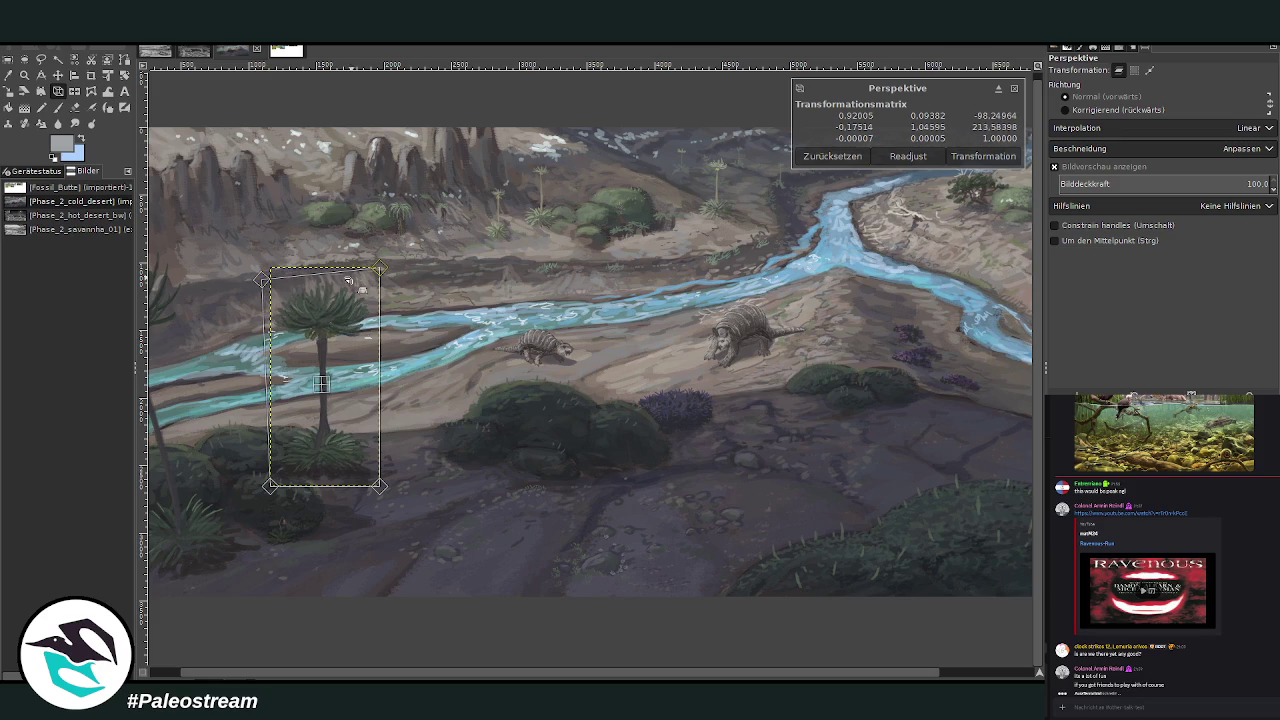
{"action": "left_click_drag", "start_coordinate": [394, 285], "coordinate": [400, 293]}
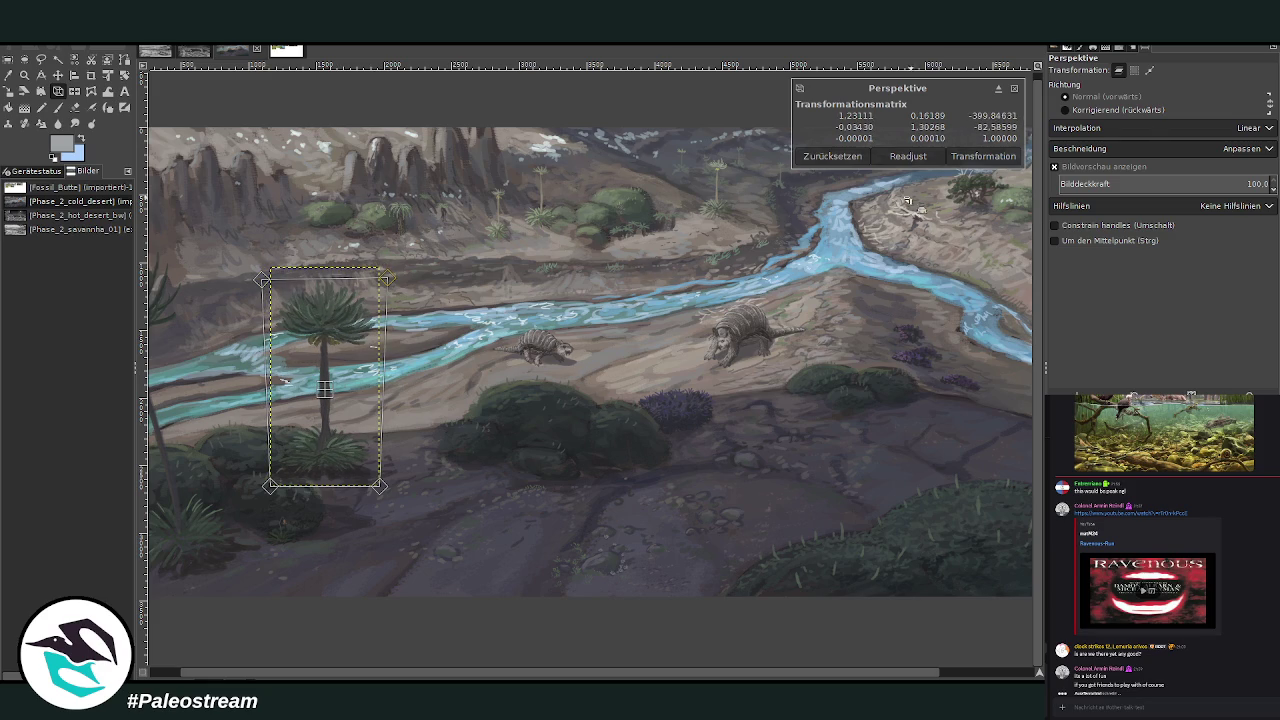
{"action": "left_click", "coordinate": [1008, 152]}
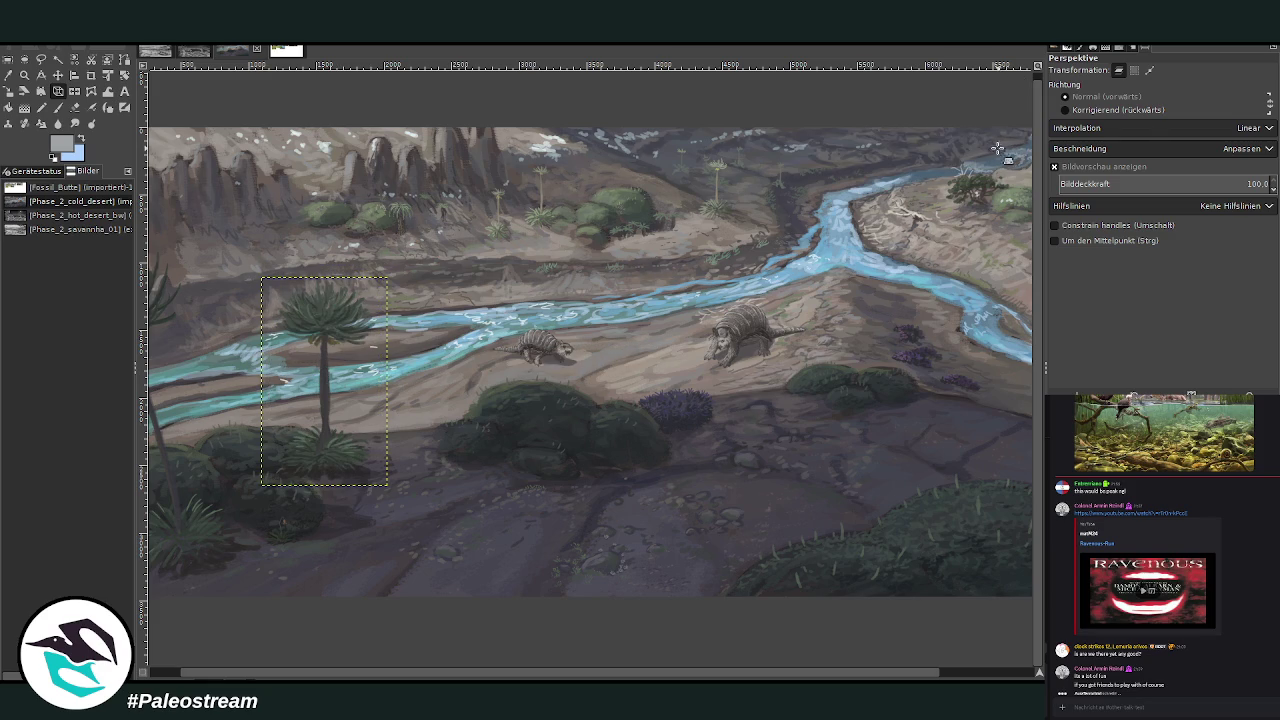
{"action": "left_click", "coordinate": [58, 76]}
{"action": "left_click_drag", "start_coordinate": [322, 308], "coordinate": [847, 364]}
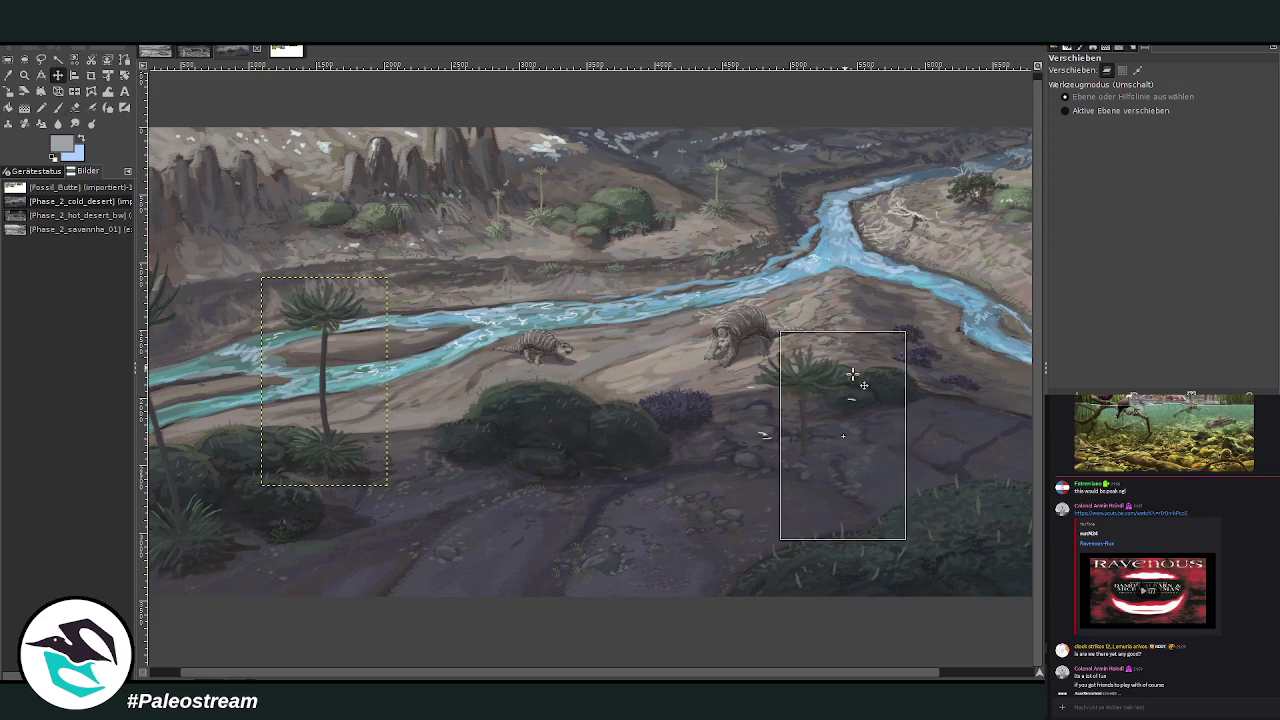
Undo the accidental landscape shift and set the eraser size to 119.
{"action": "scroll", "coordinate": [1020, 676], "scroll_direction": "right", "scroll_amount": 2}
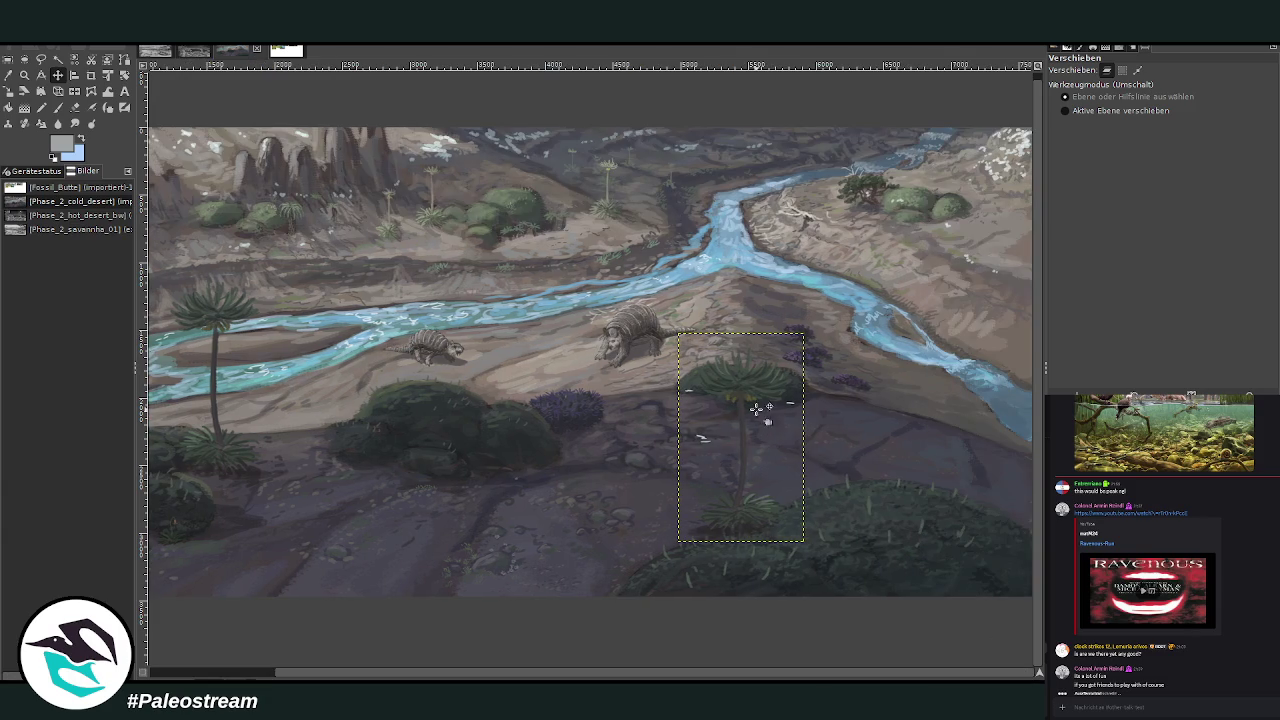
{"action": "left_click_drag", "start_coordinate": [650, 470], "coordinate": [745, 450]}
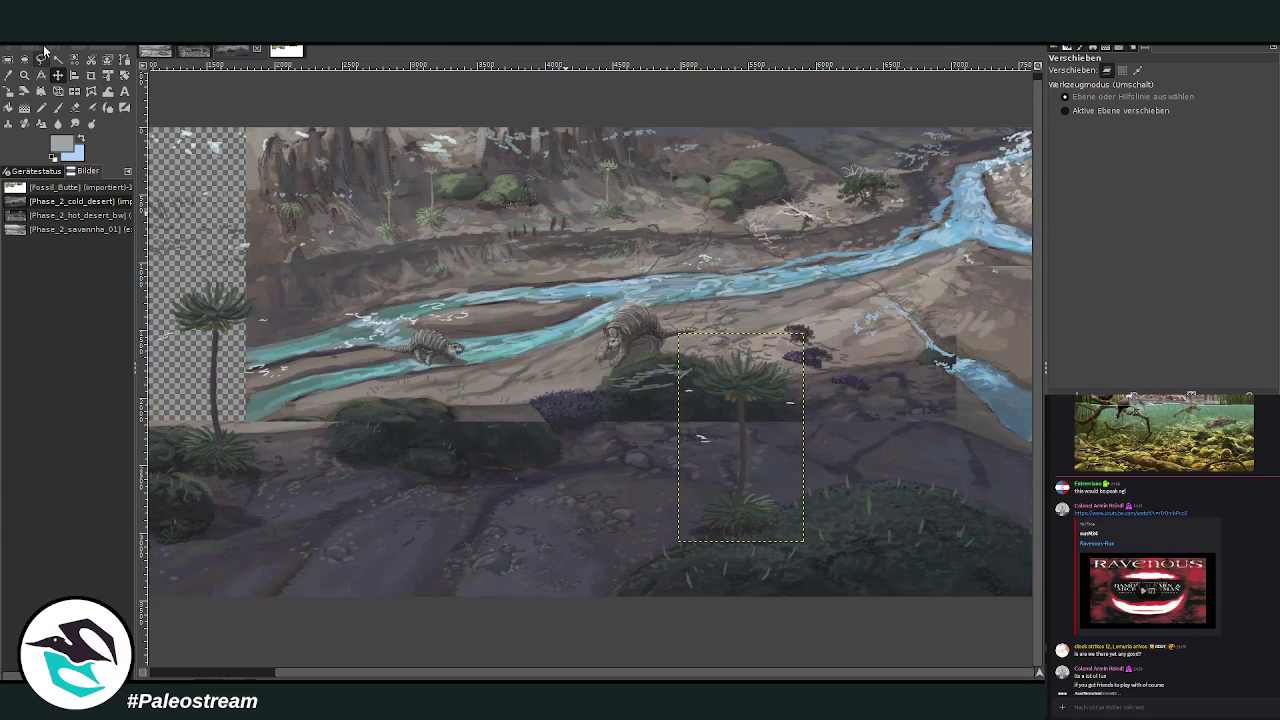
{"action": "key", "text": "ctrl+z"}
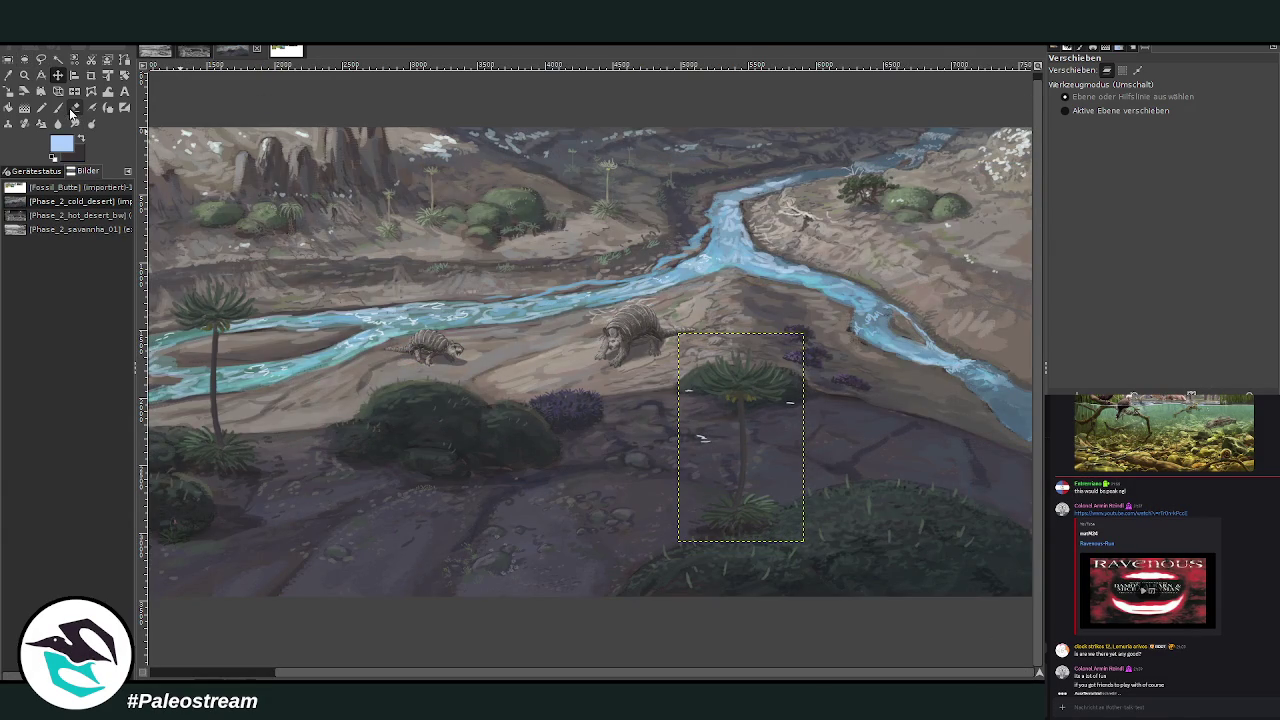
{"action": "left_click", "coordinate": [75, 107]}
{"action": "scroll", "coordinate": [1066, 141], "scroll_direction": "up", "scroll_amount": 9}
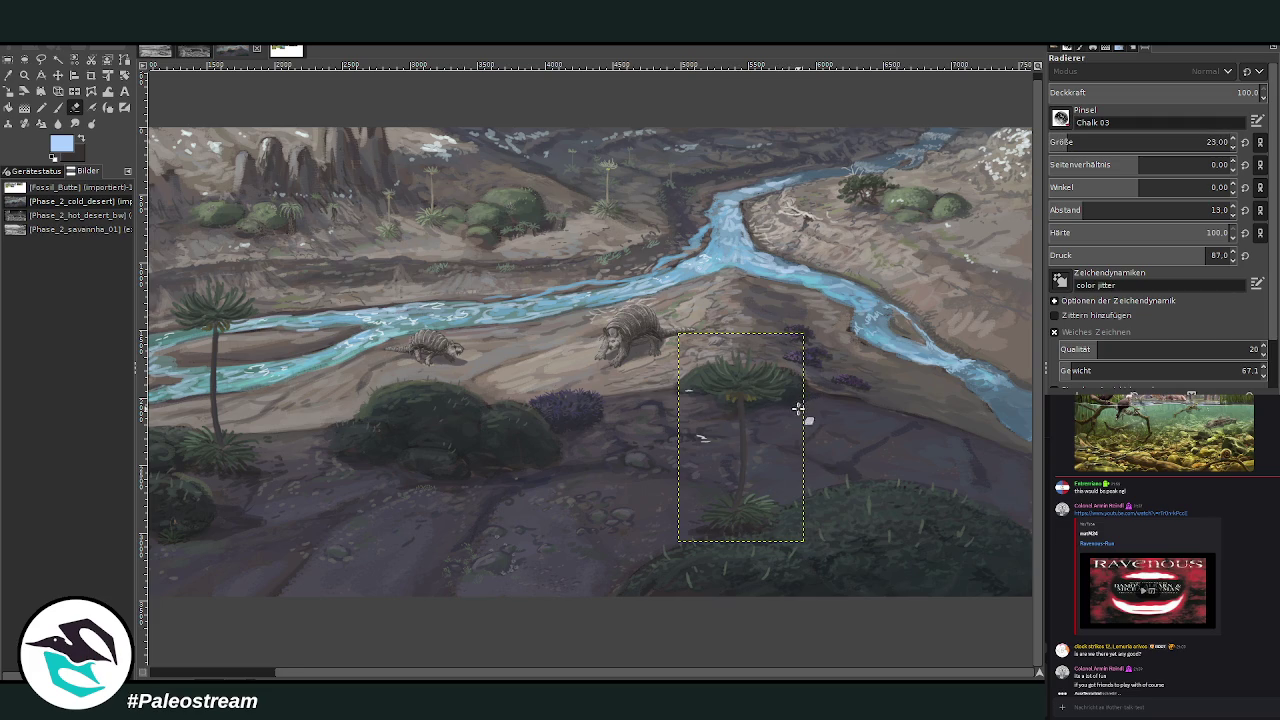
{"action": "left_click", "coordinate": [1201, 140]}
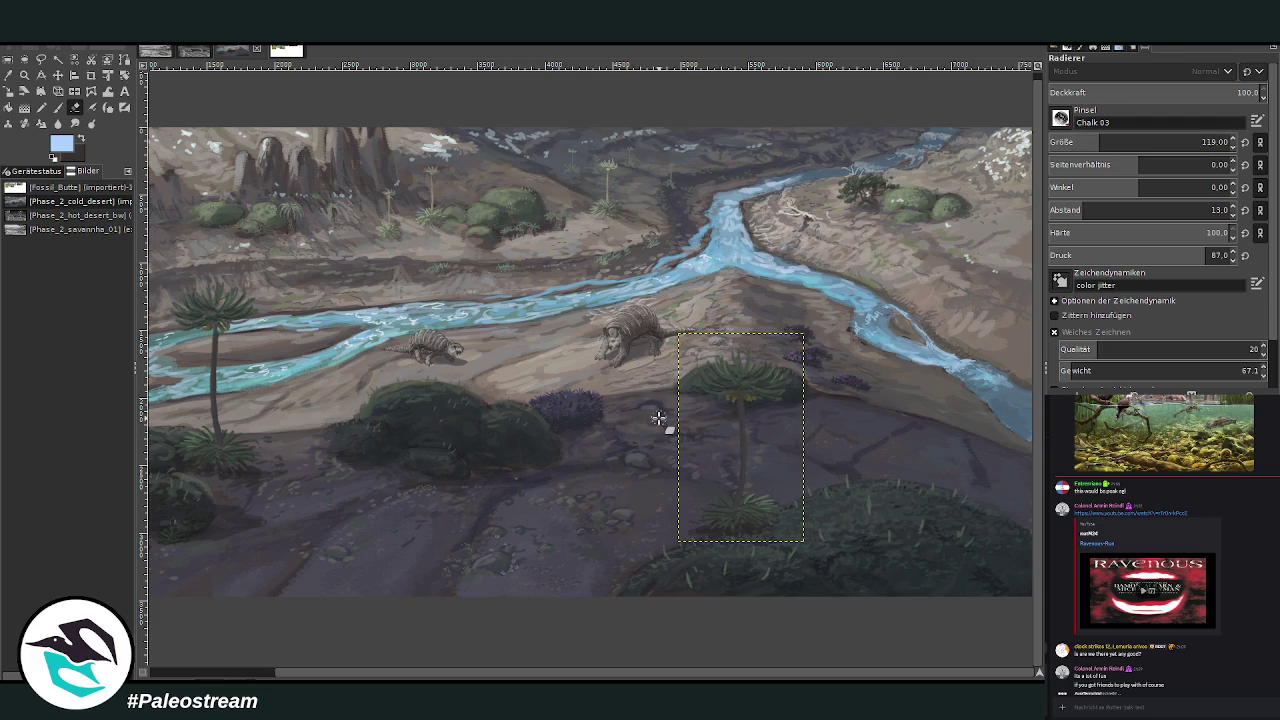
Rotate the palm copy about 7.4°.
{"action": "left_click", "coordinate": [124, 75]}
{"action": "left_click_drag", "start_coordinate": [776, 370], "coordinate": [784, 375]}
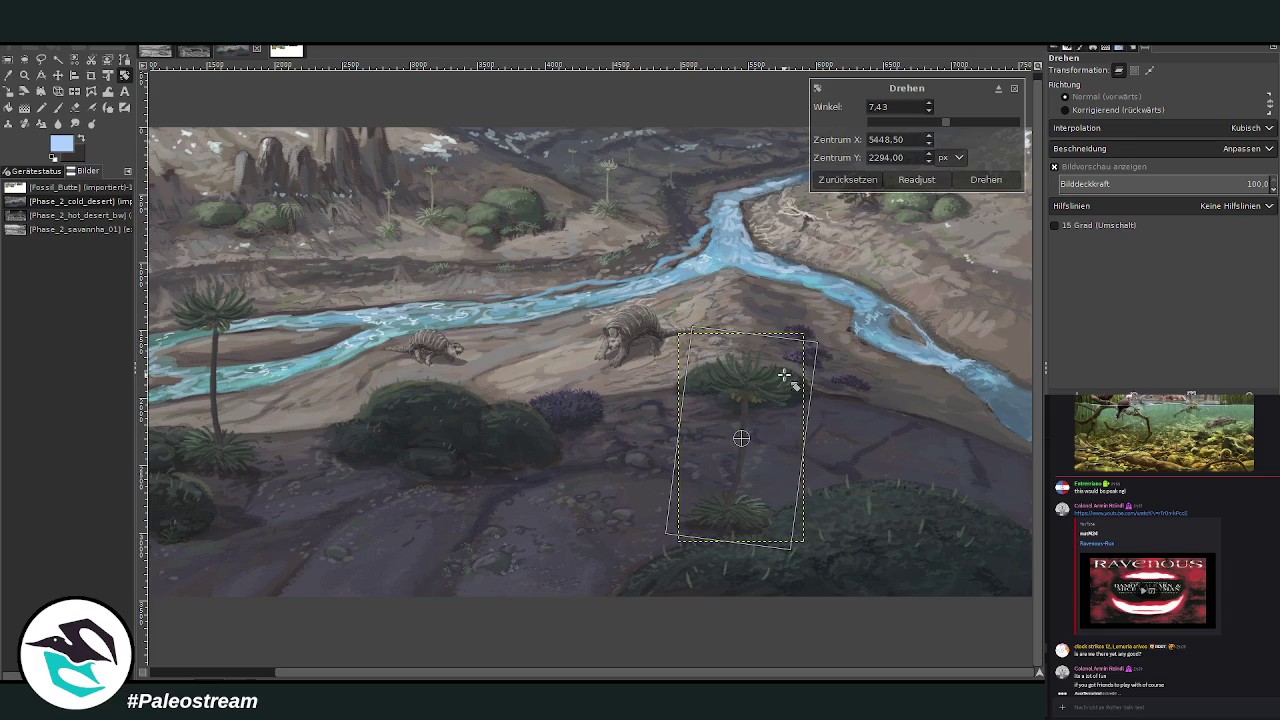
{"action": "left_click", "coordinate": [985, 179]}
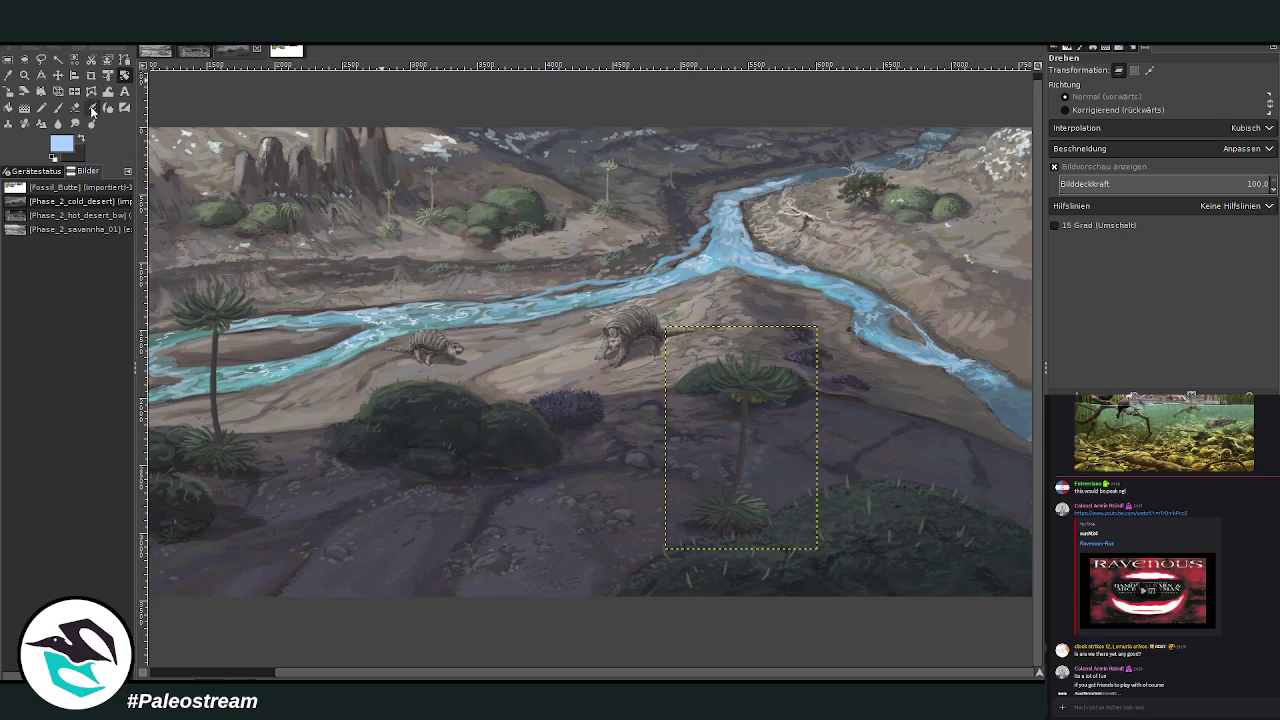
Scale the palm copy to 872×1280 px at the right-edge river bend, then zoom out.
{"action": "left_click", "coordinate": [10, 91]}
{"action": "left_click", "coordinate": [730, 390]}
{"action": "left_click_drag", "start_coordinate": [790, 384], "coordinate": [757, 409]}
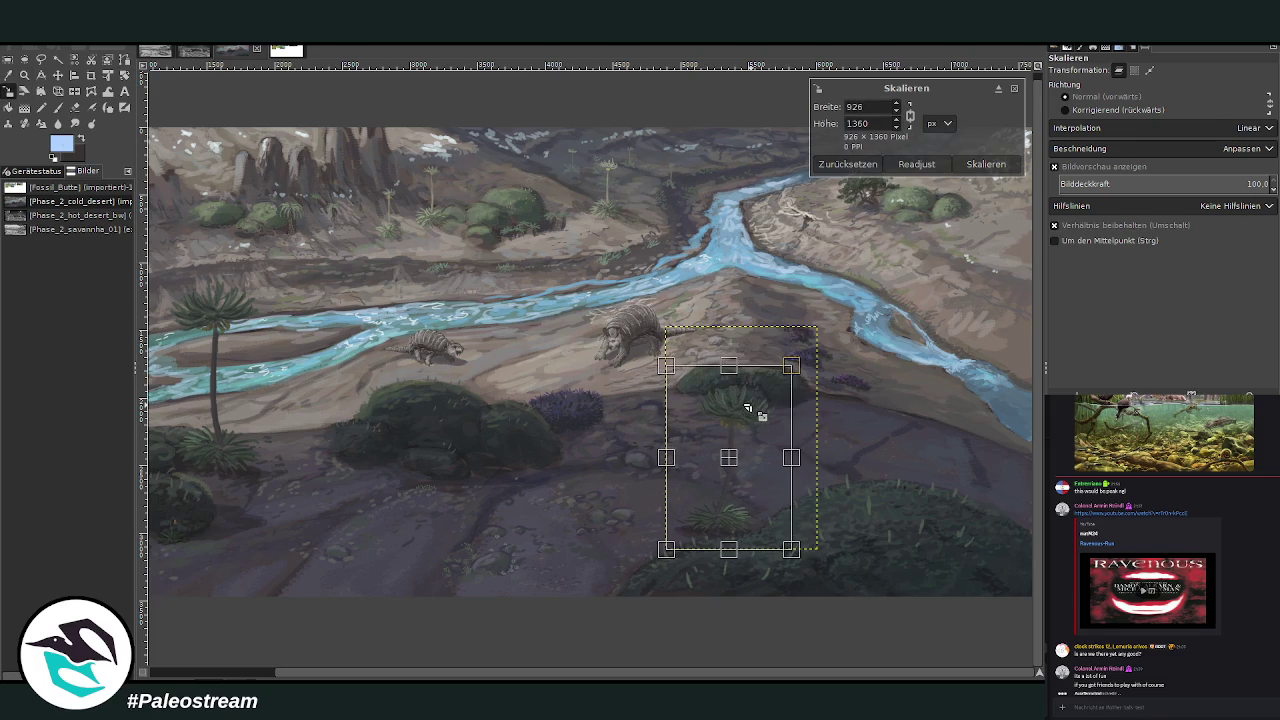
{"action": "mouse_move", "coordinate": [730, 458]}
{"action": "left_mouse_down"}
{"action": "mouse_move", "coordinate": [931, 364]}
{"action": "mouse_move", "coordinate": [969, 385]}
{"action": "left_mouse_up"}
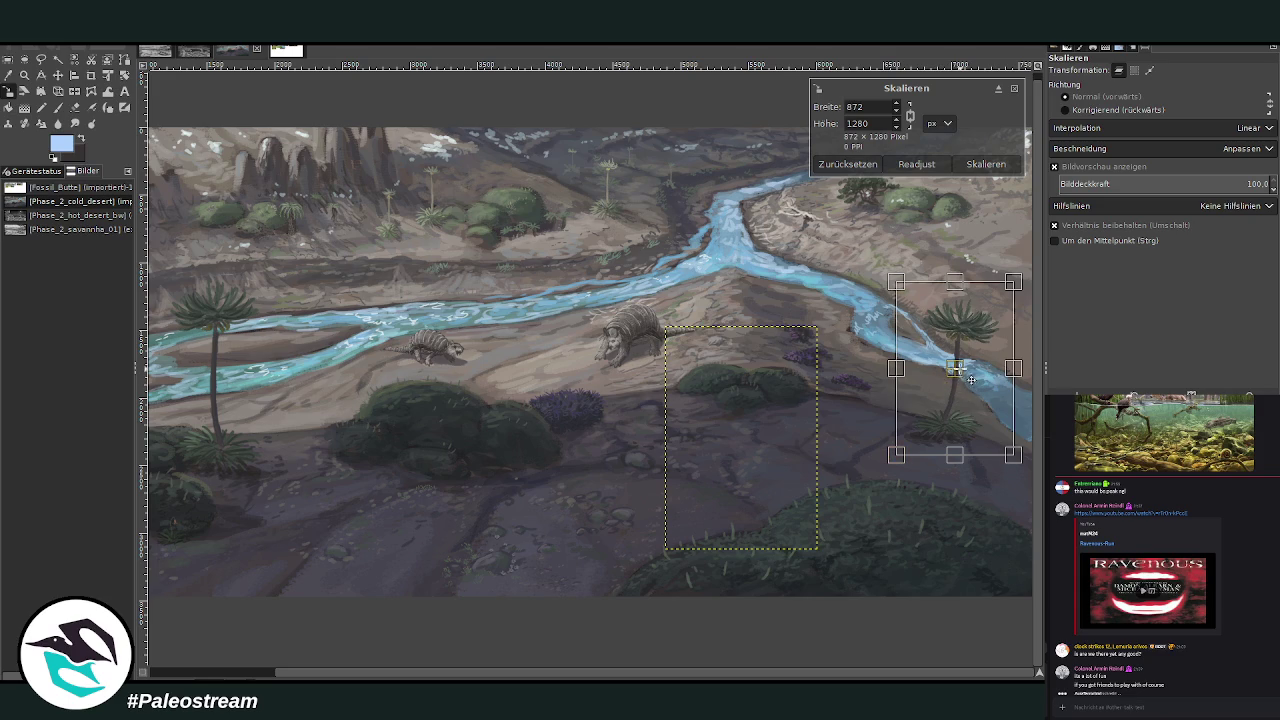
{"action": "left_click_drag", "start_coordinate": [969, 385], "coordinate": [977, 382]}
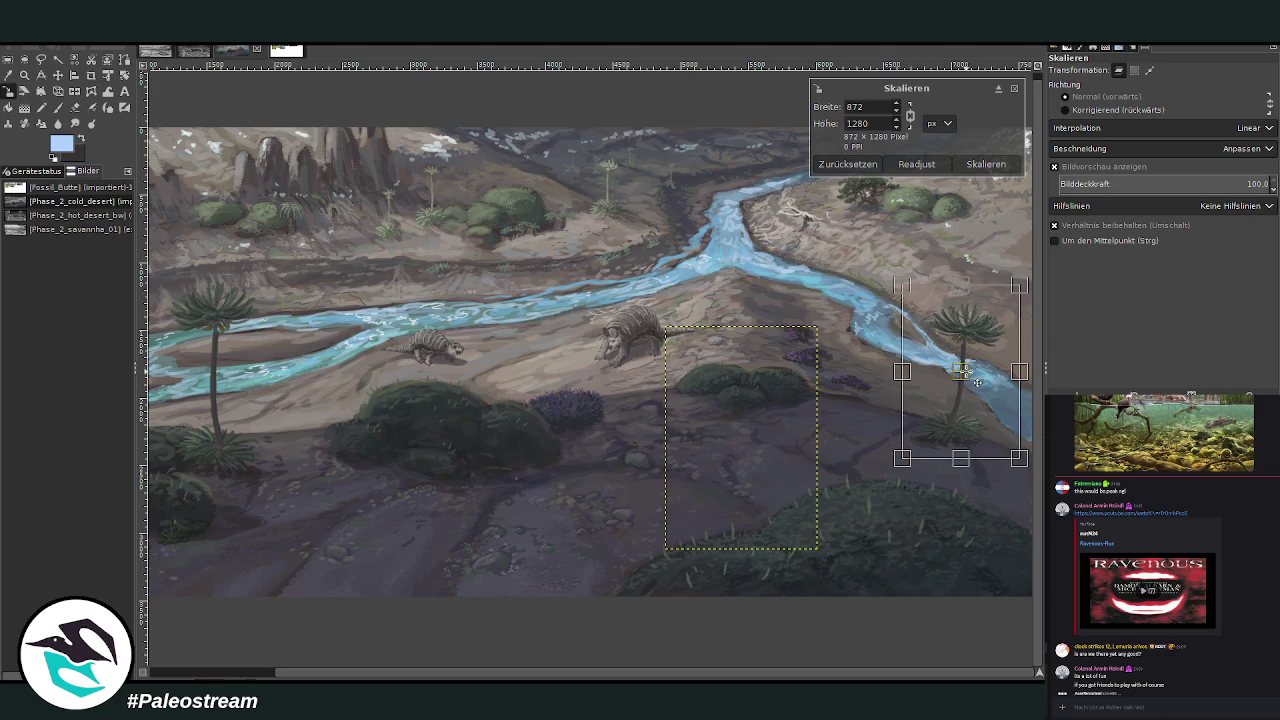
{"action": "left_click", "coordinate": [986, 164]}
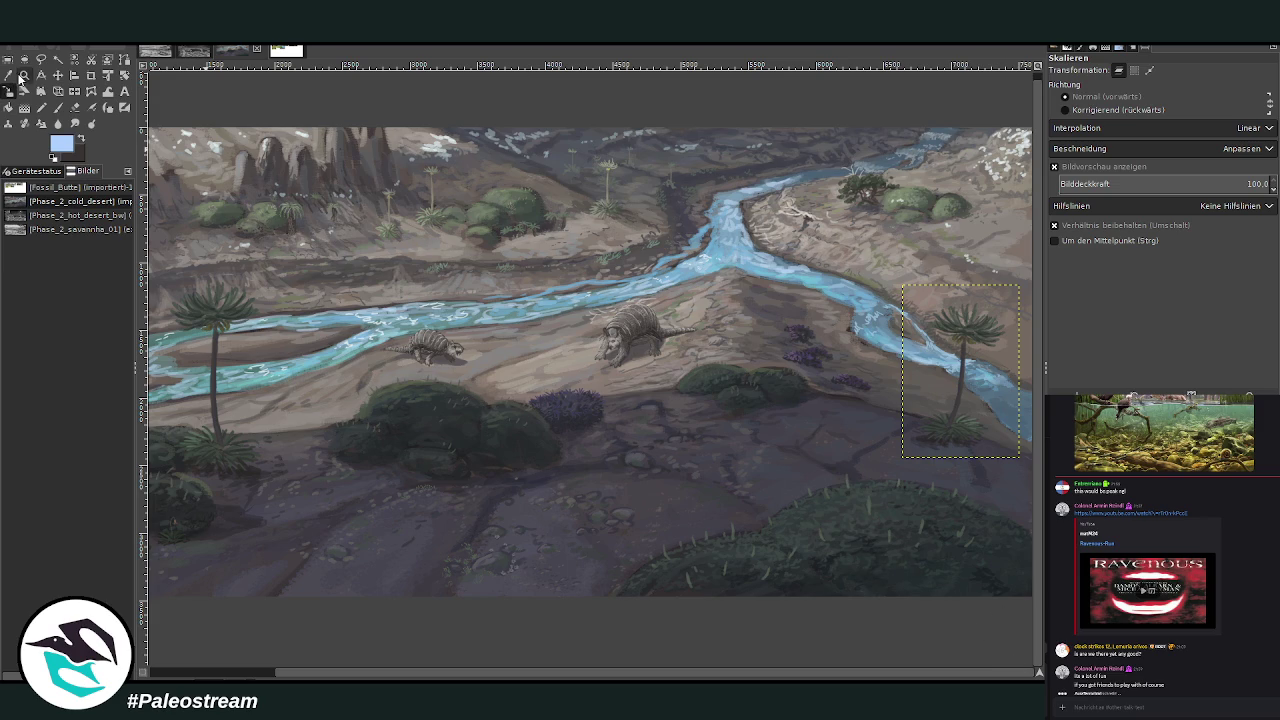
{"action": "left_click", "coordinate": [24, 75]}
{"action": "left_click", "coordinate": [1091, 106]}
{"action": "left_click", "coordinate": [812, 291]}
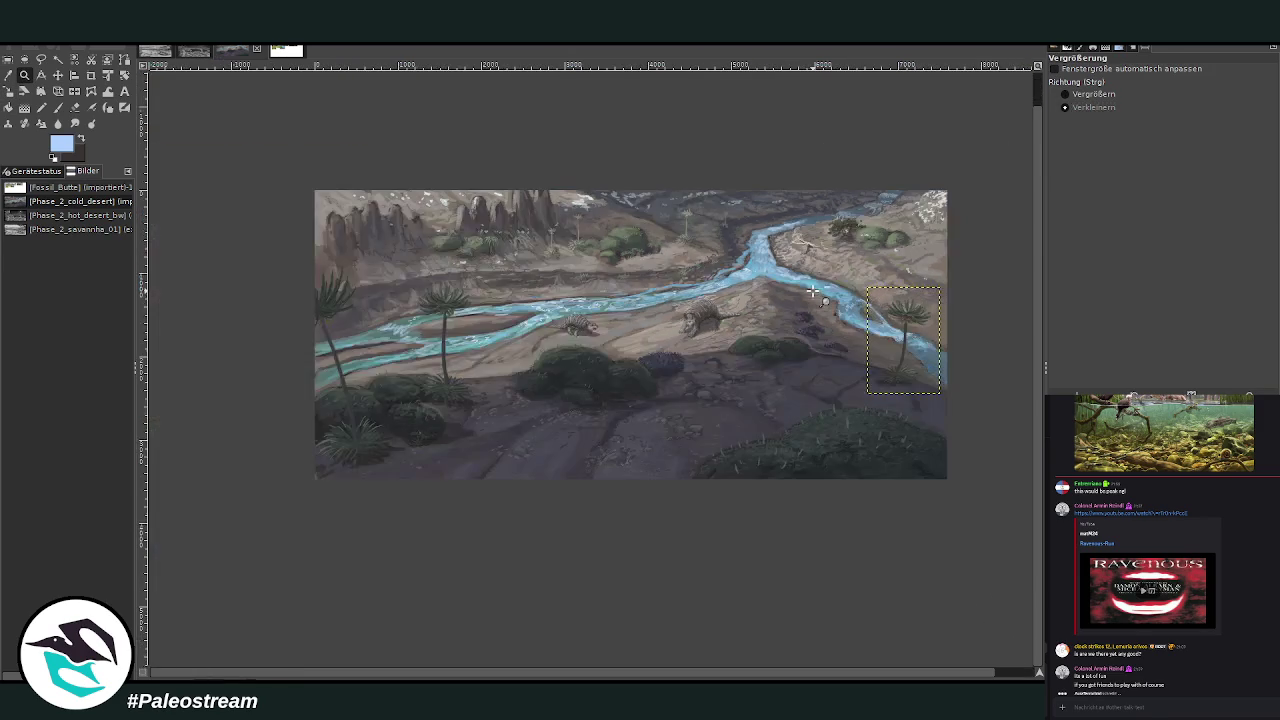
Zoom in on the riverside palm, sample a dark shadow colour, and set the brush to Darken Only.
{"action": "left_click", "coordinate": [1090, 94]}
{"action": "left_click_drag", "start_coordinate": [836, 300], "coordinate": [972, 460]}
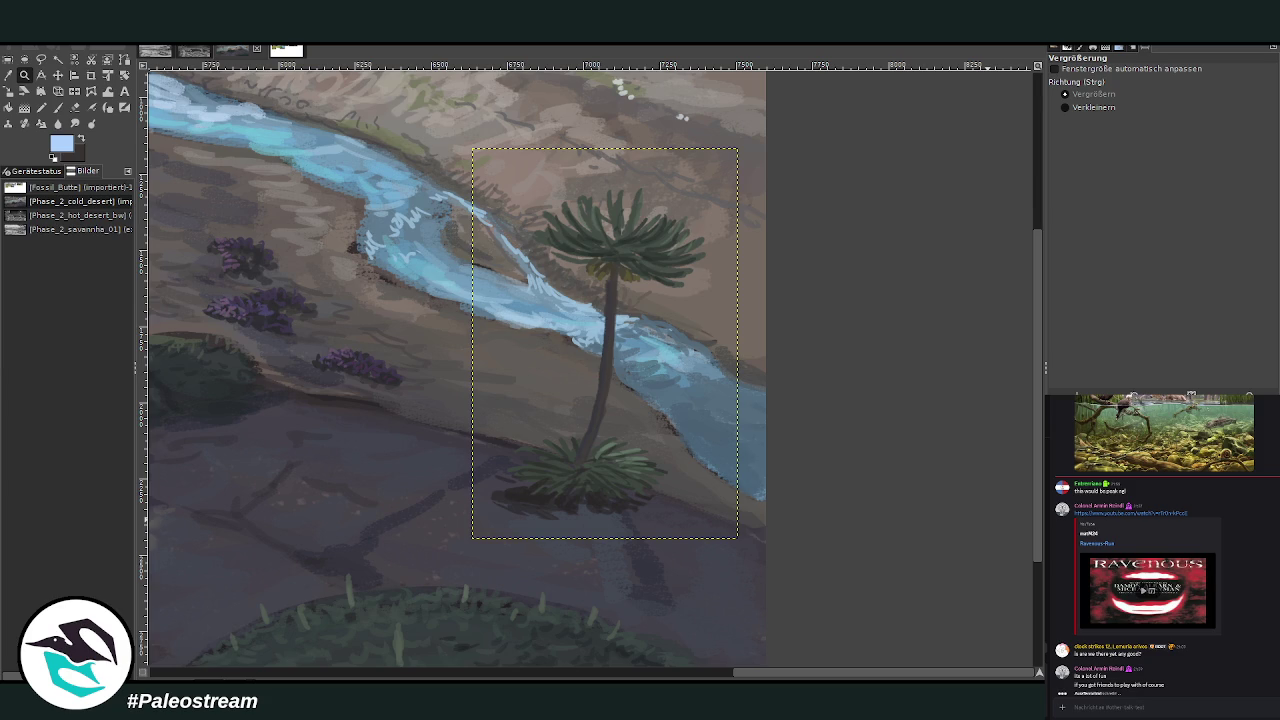
{"action": "key", "text": "f"}
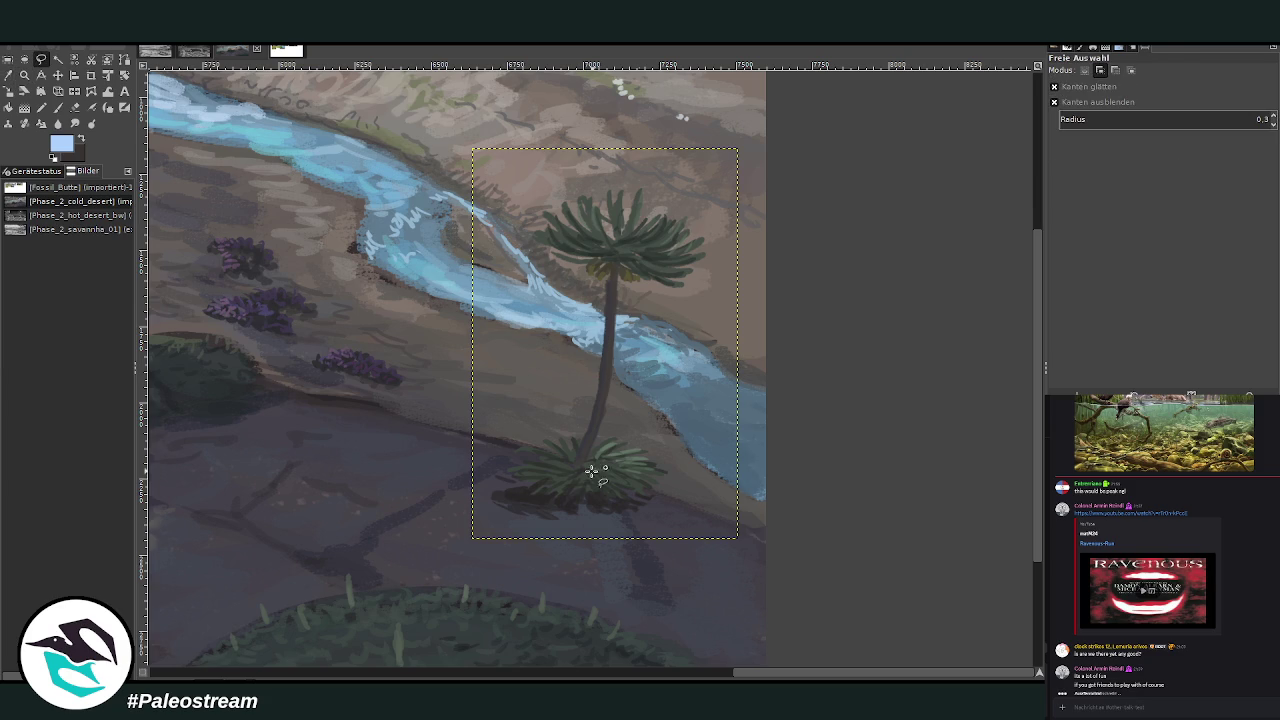
{"action": "left_click", "coordinate": [590, 475]}
{"action": "key", "text": "o"}
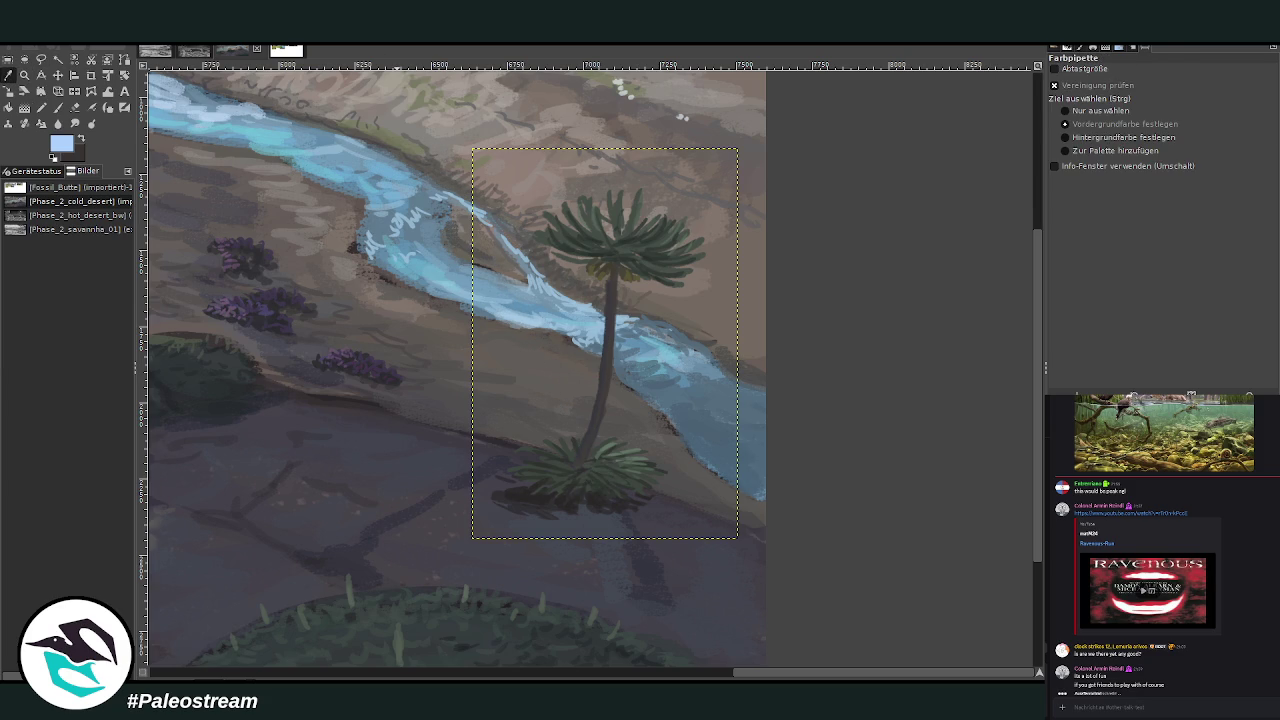
{"action": "left_click", "coordinate": [572, 470]}
{"action": "left_click", "coordinate": [57, 107]}
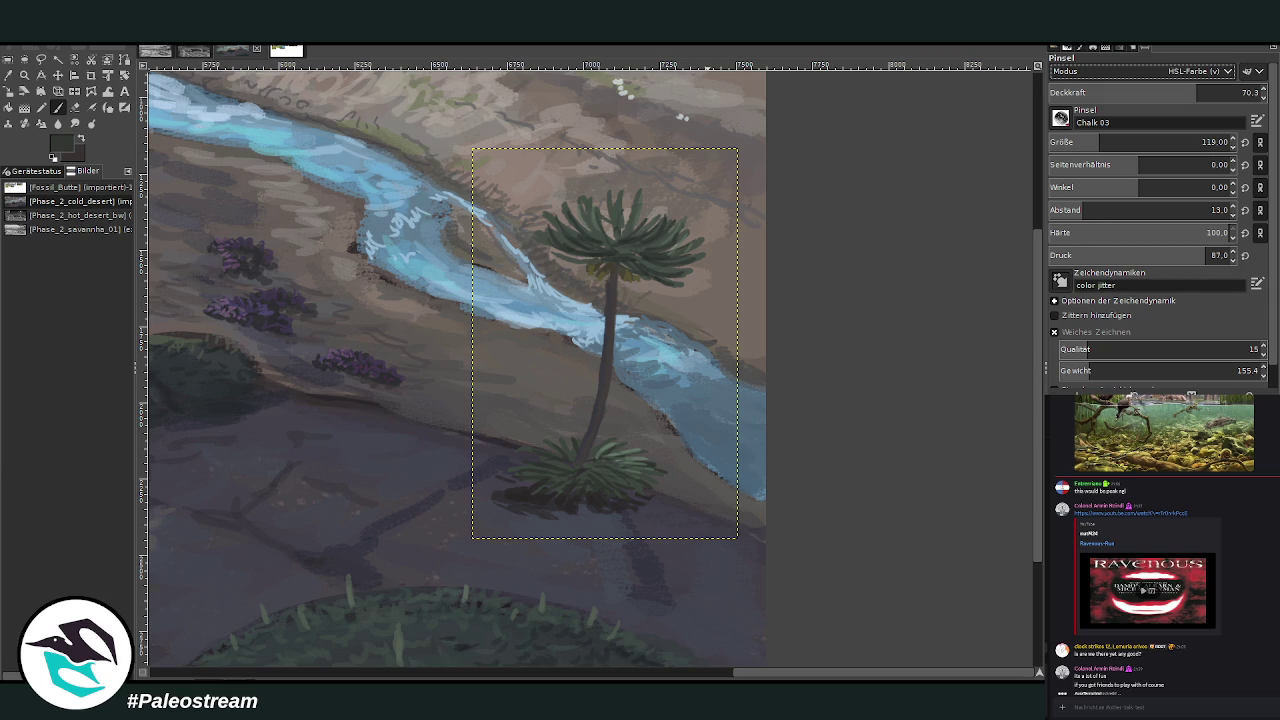
{"action": "scroll", "coordinate": [1100, 71], "scroll_direction": "down", "scroll_amount": 5}
{"action": "scroll", "coordinate": [1150, 71], "scroll_direction": "up", "scroll_amount": 5}
{"action": "left_click", "coordinate": [1162, 92]}
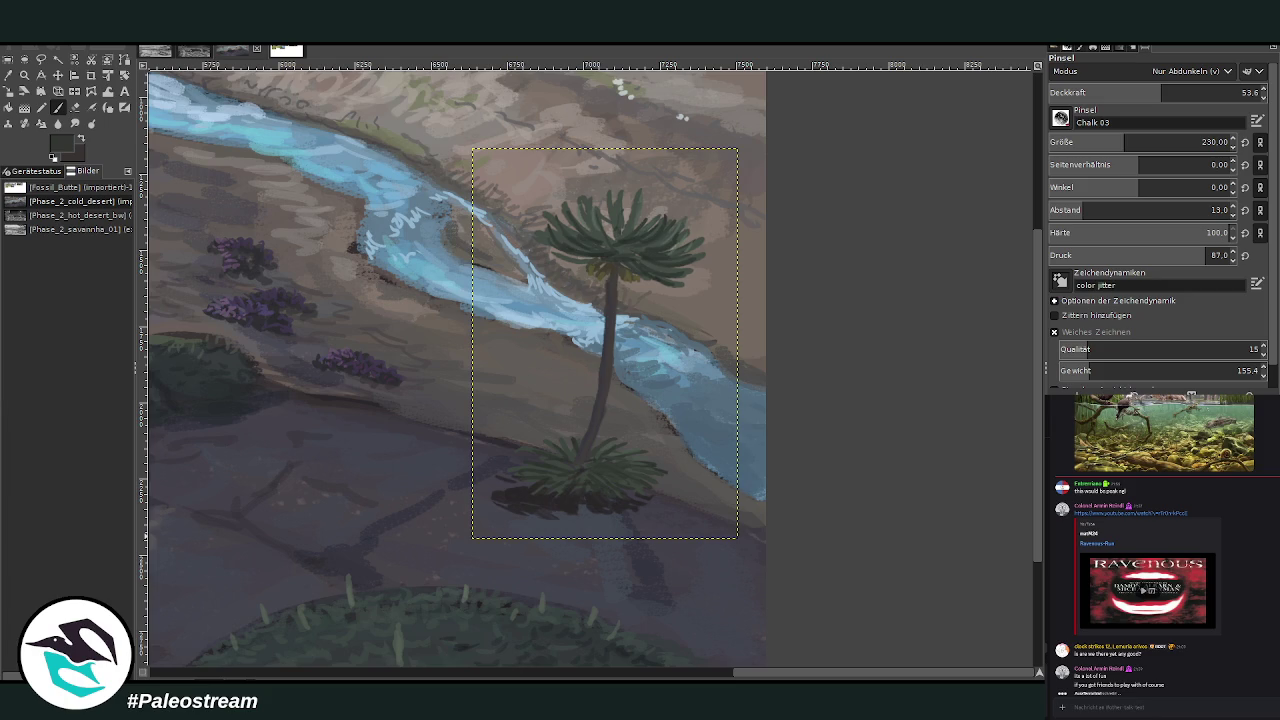
Paste a second palm copy, move it left and down, and start scaling it.
{"action": "key", "text": "m"}
{"action": "key", "text": "ctrl+v"}
{"action": "mouse_move", "coordinate": [617, 254]}
{"action": "left_mouse_down"}
{"action": "mouse_move", "coordinate": [478, 300]}
{"action": "mouse_move", "coordinate": [472, 352]}
{"action": "left_mouse_up"}
{"action": "key", "text": "shift+s"}
{"action": "left_click", "coordinate": [494, 329]}
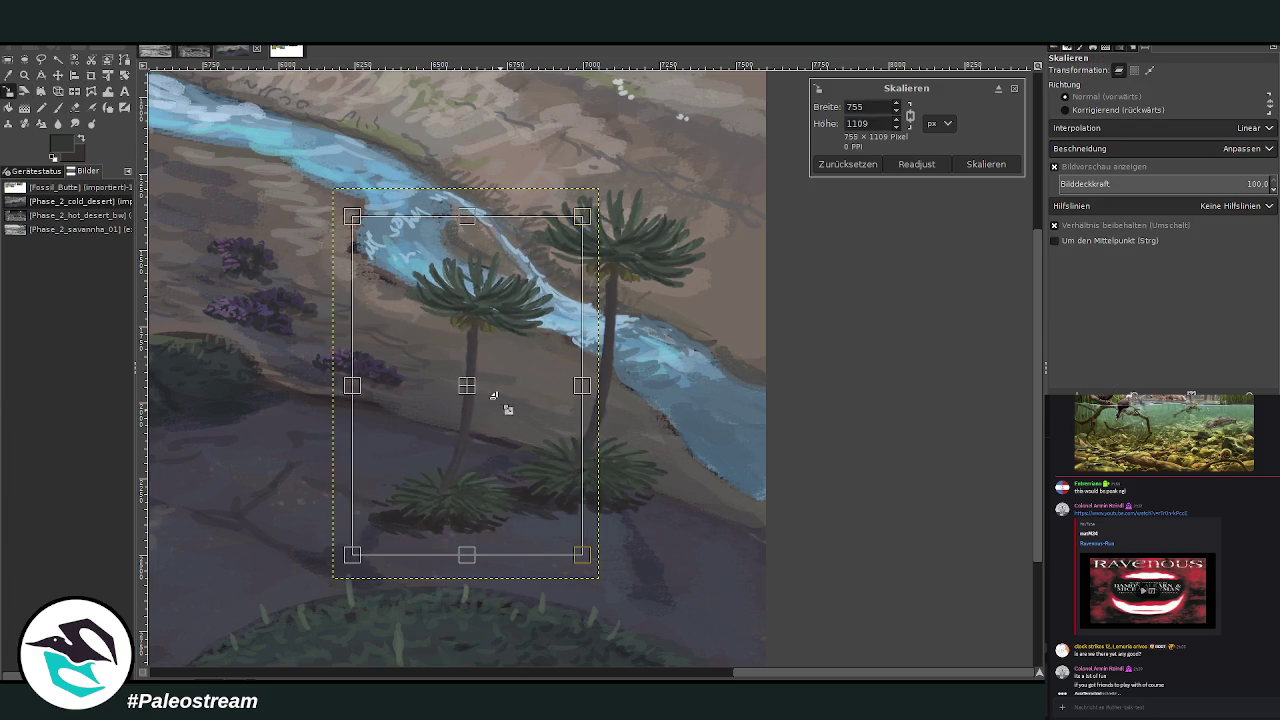
Apply the 645×946 px size, then warp the left palm's crown and smear the bush base.
{"action": "left_click", "coordinate": [986, 164]}
{"action": "key", "text": "o"}
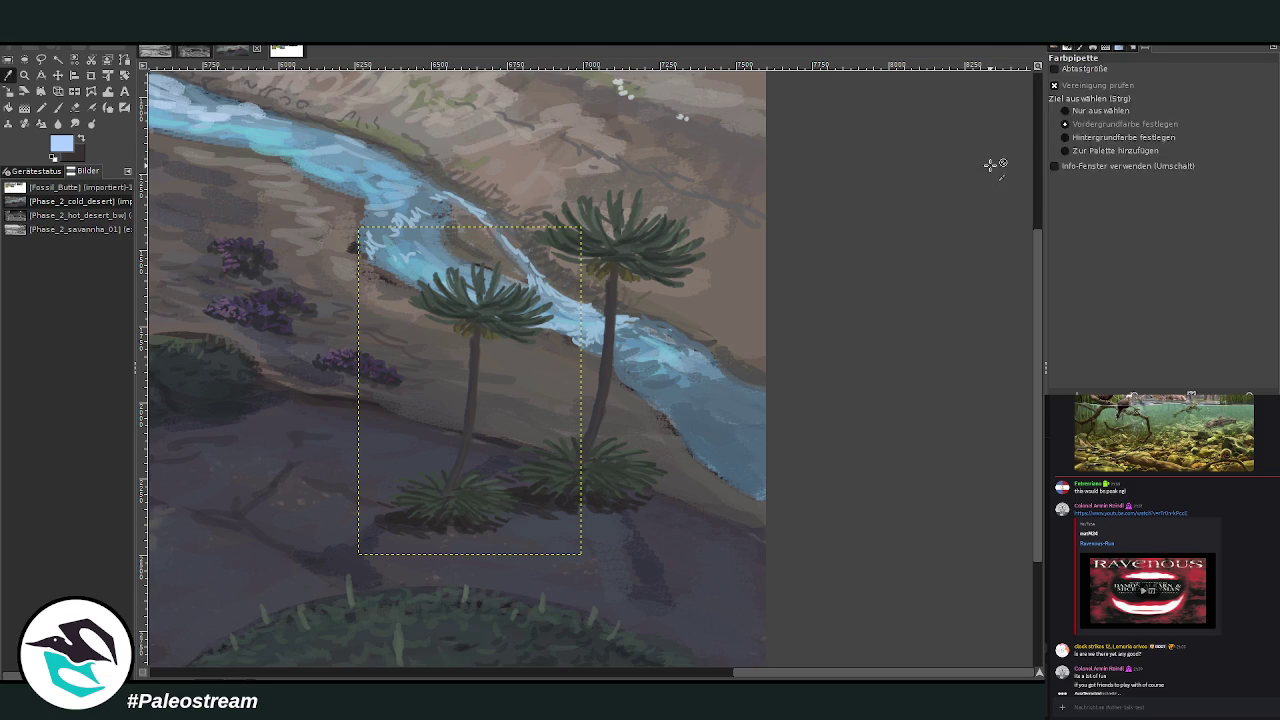
{"action": "key", "text": "w"}
{"action": "mouse_move", "coordinate": [429, 275]}
{"action": "left_mouse_down"}
{"action": "mouse_move", "coordinate": [546, 315]}
{"action": "mouse_move", "coordinate": [414, 337]}
{"action": "mouse_move", "coordinate": [400, 352]}
{"action": "mouse_move", "coordinate": [403, 485]}
{"action": "mouse_move", "coordinate": [511, 494]}
{"action": "mouse_move", "coordinate": [443, 534]}
{"action": "left_mouse_up"}
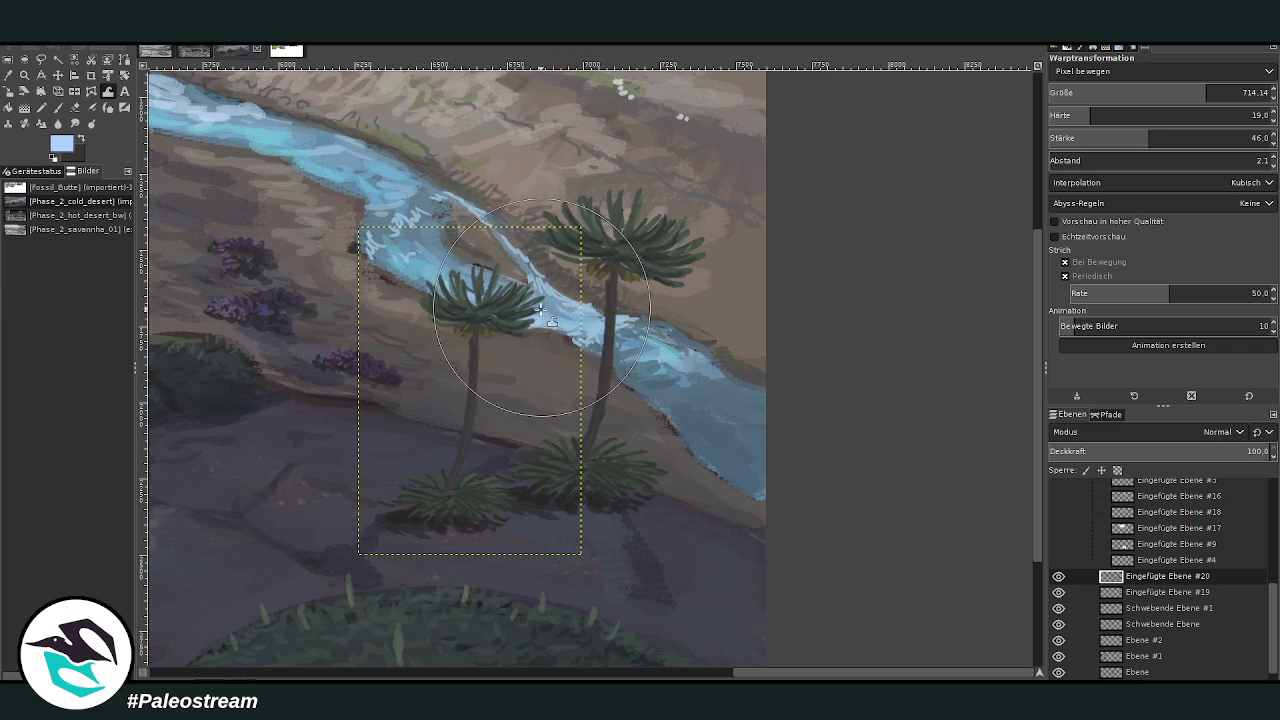
{"action": "mouse_move", "coordinate": [496, 490]}
{"action": "left_mouse_down"}
{"action": "mouse_move", "coordinate": [434, 512]}
{"action": "mouse_move", "coordinate": [488, 514]}
{"action": "left_mouse_up"}
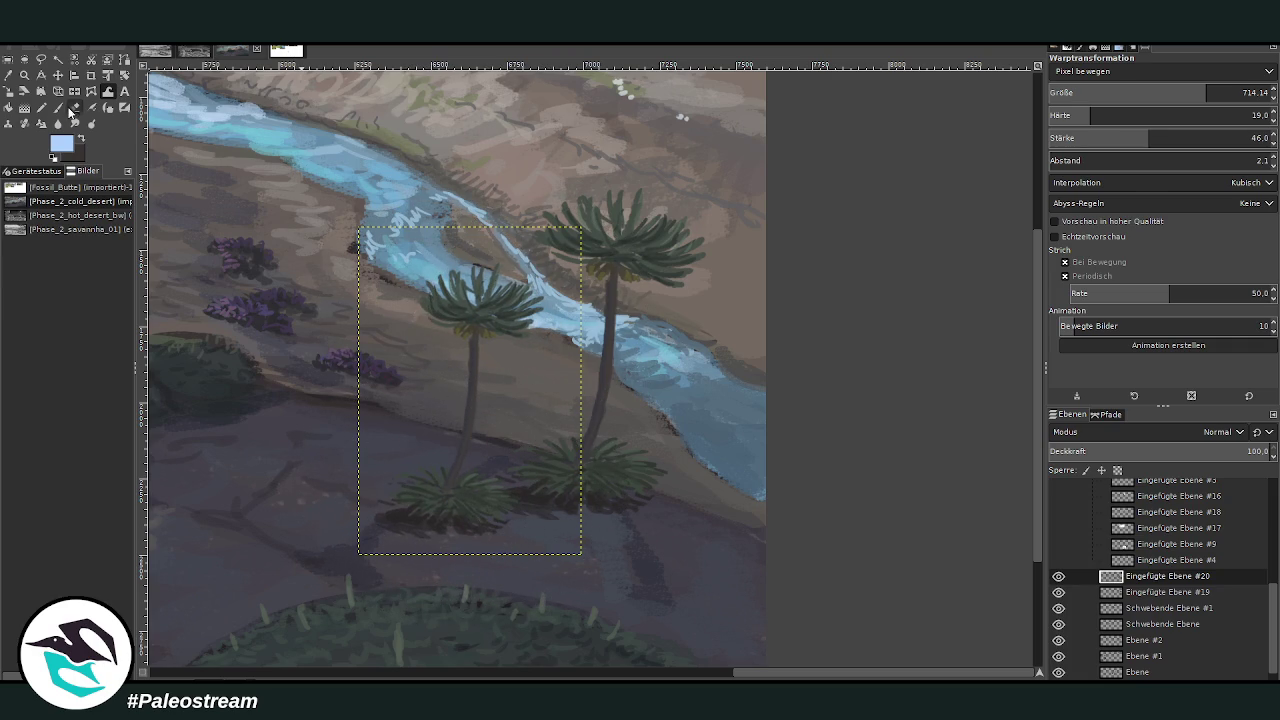
{"action": "left_click", "coordinate": [58, 108]}
{"action": "left_click", "coordinate": [82, 139]}
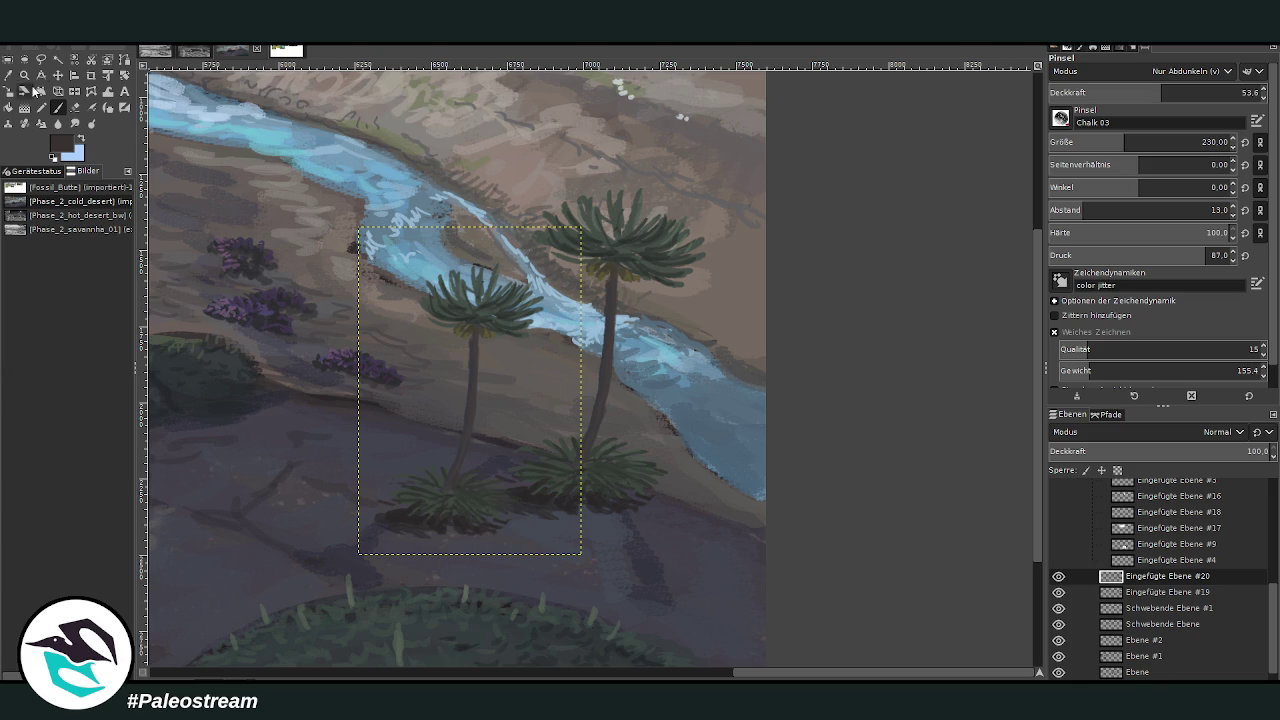
Shift the palm layer right beside the river and apply the transform.
{"action": "left_click", "coordinate": [9, 91]}
{"action": "left_click", "coordinate": [464, 386]}
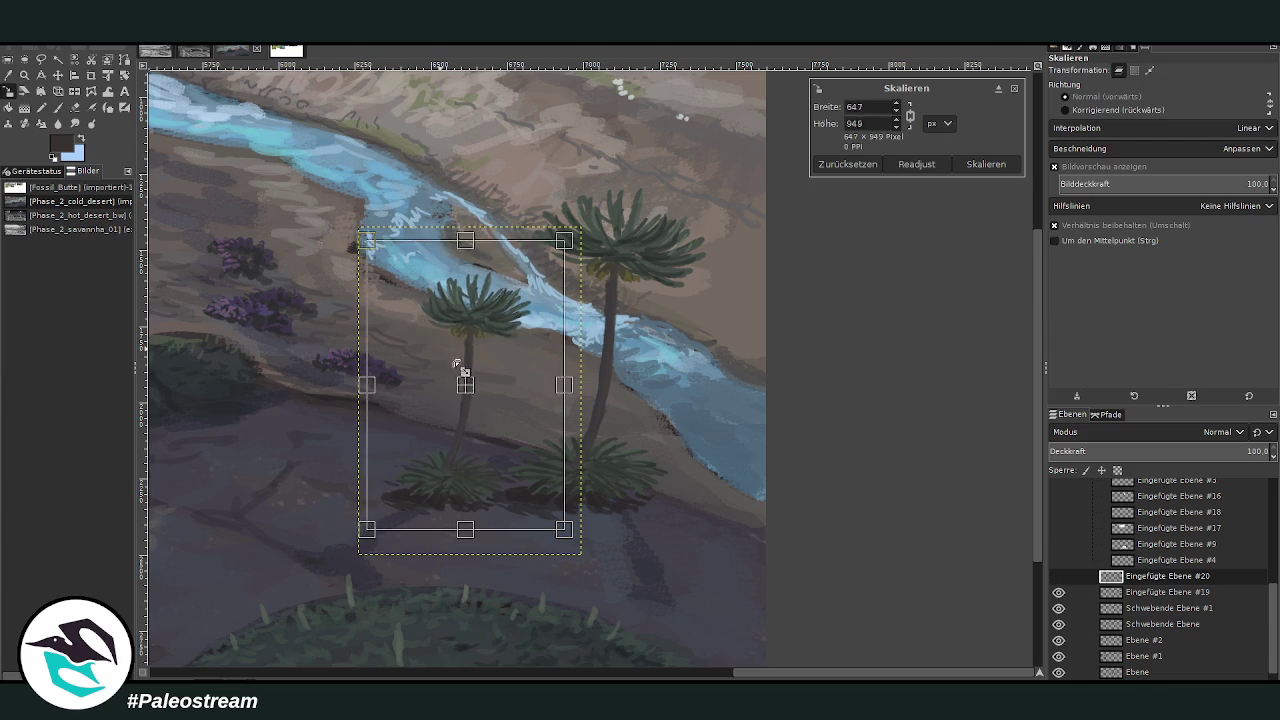
{"action": "left_click_drag", "start_coordinate": [466, 383], "coordinate": [707, 383]}
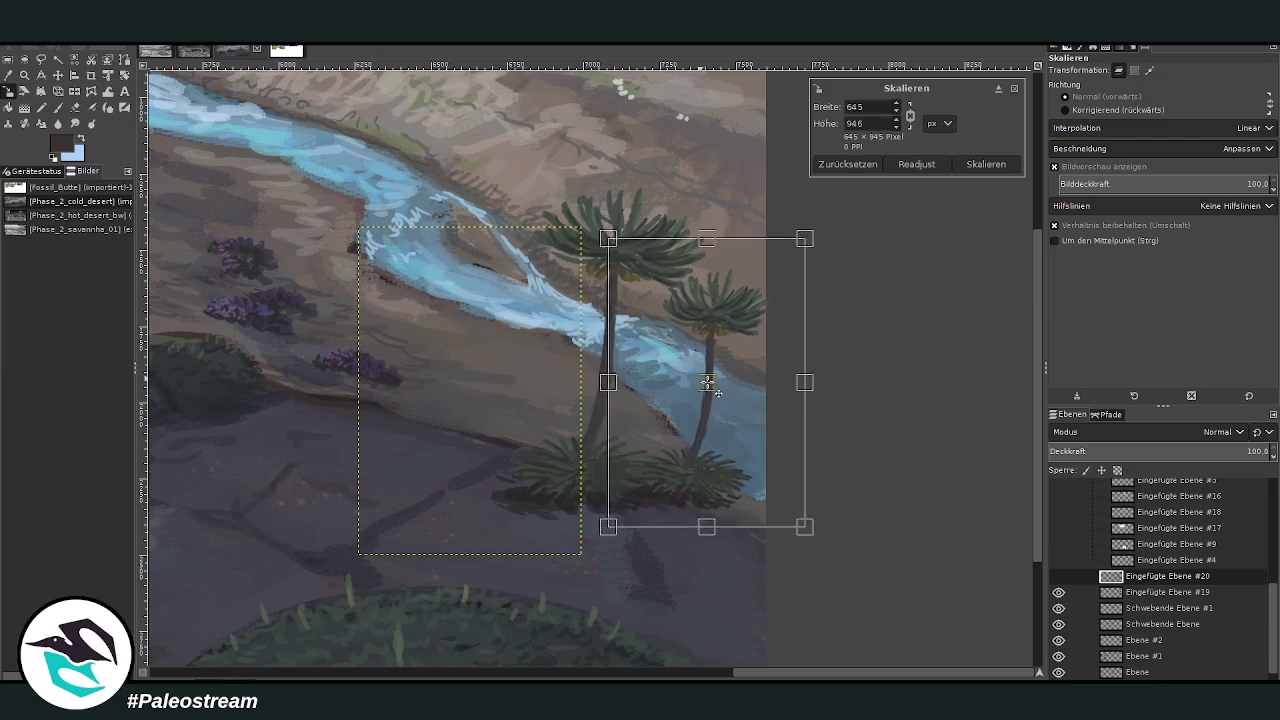
{"action": "left_click", "coordinate": [986, 164]}
Tilt the palm trees about 8.57° and nudge them slightly left and down.
{"action": "left_click", "coordinate": [124, 75]}
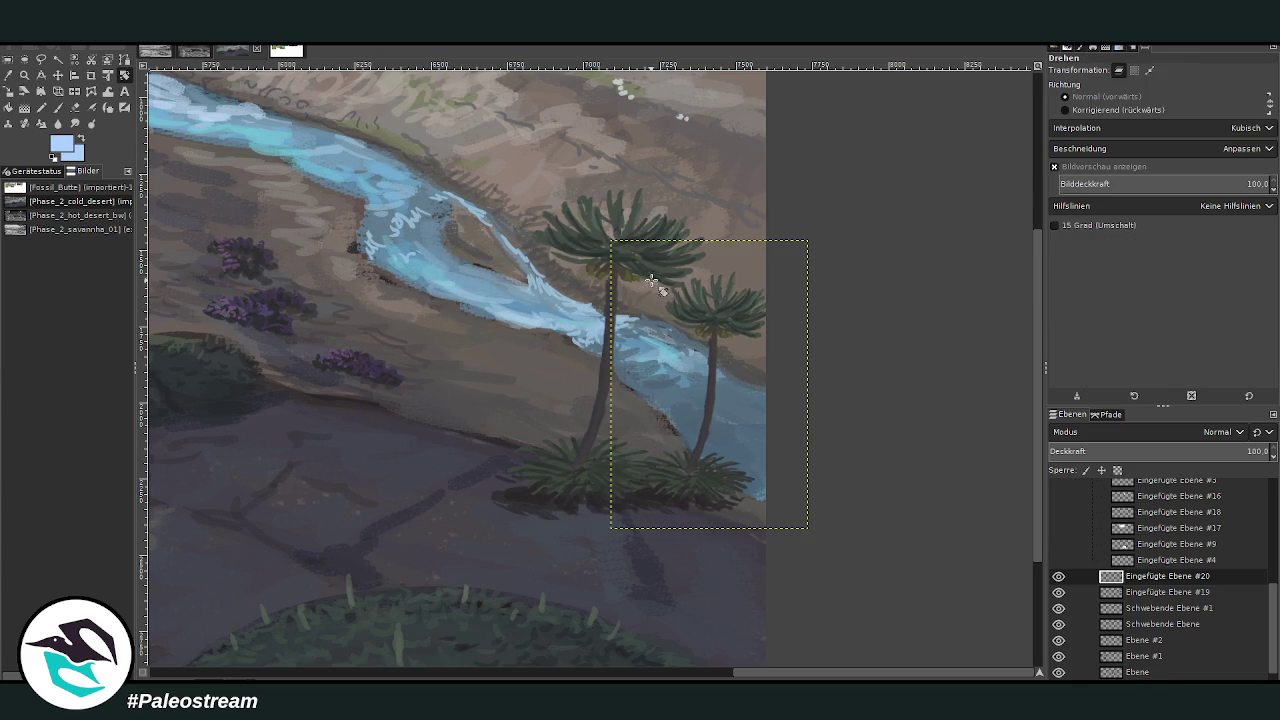
{"action": "left_click_drag", "start_coordinate": [655, 284], "coordinate": [670, 277]}
{"action": "left_click", "coordinate": [983, 179]}
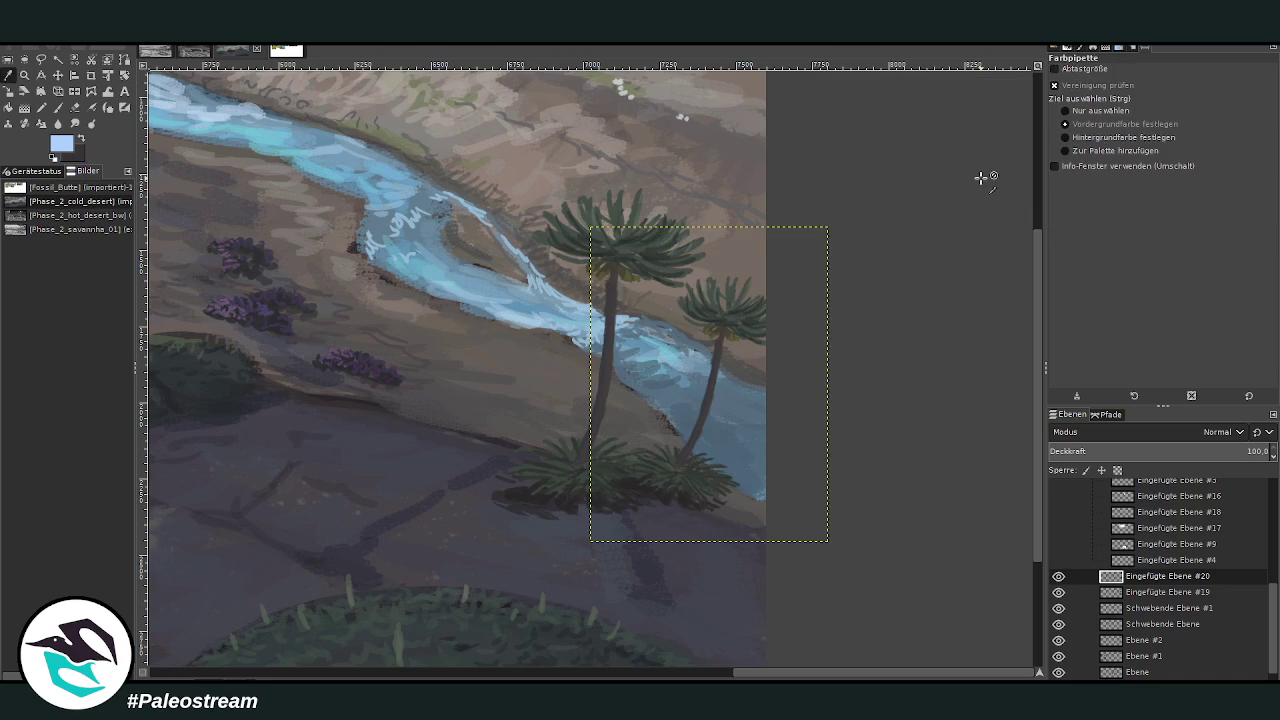
{"action": "key", "text": "m"}
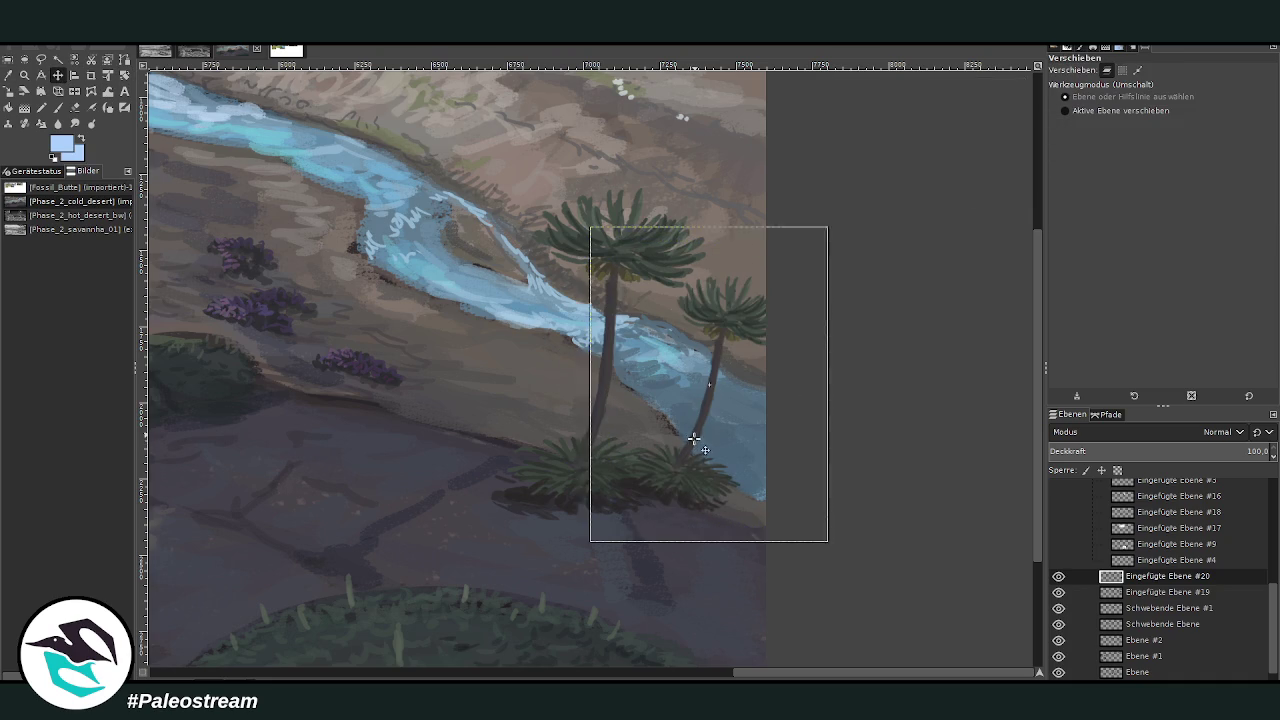
{"action": "left_click_drag", "start_coordinate": [686, 441], "coordinate": [690, 445]}
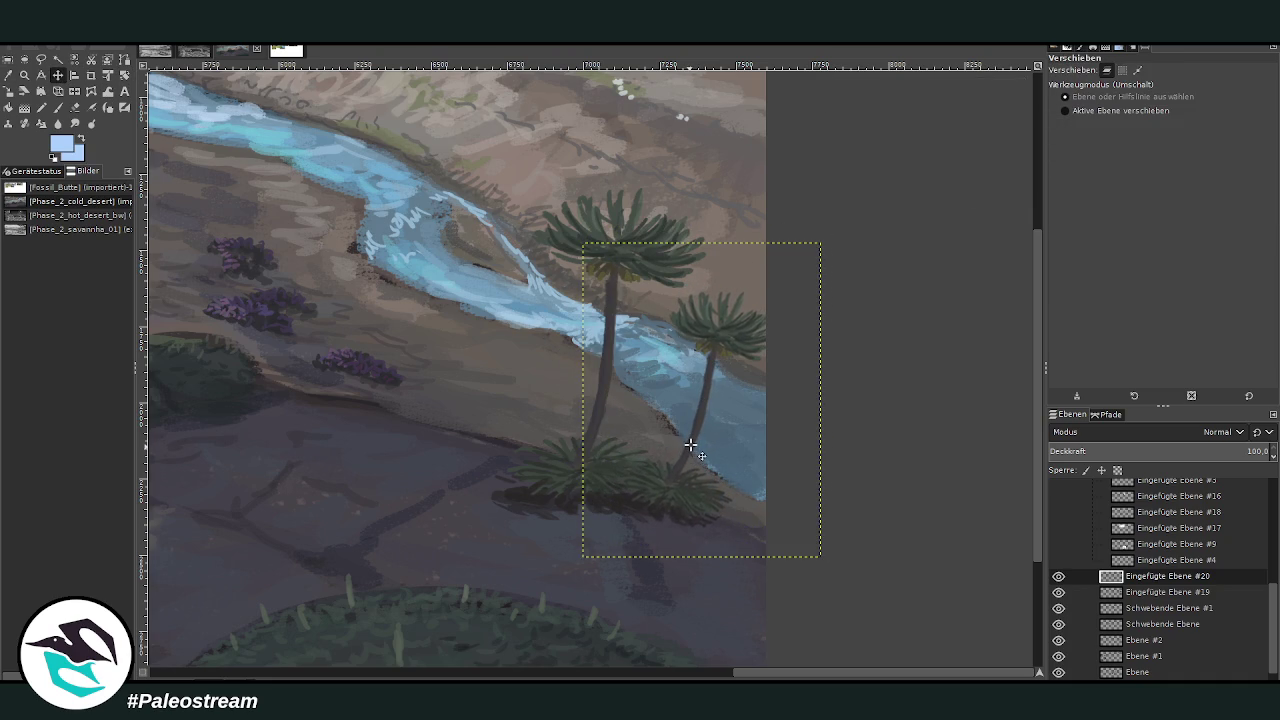
{"action": "key", "text": "shift+e"}
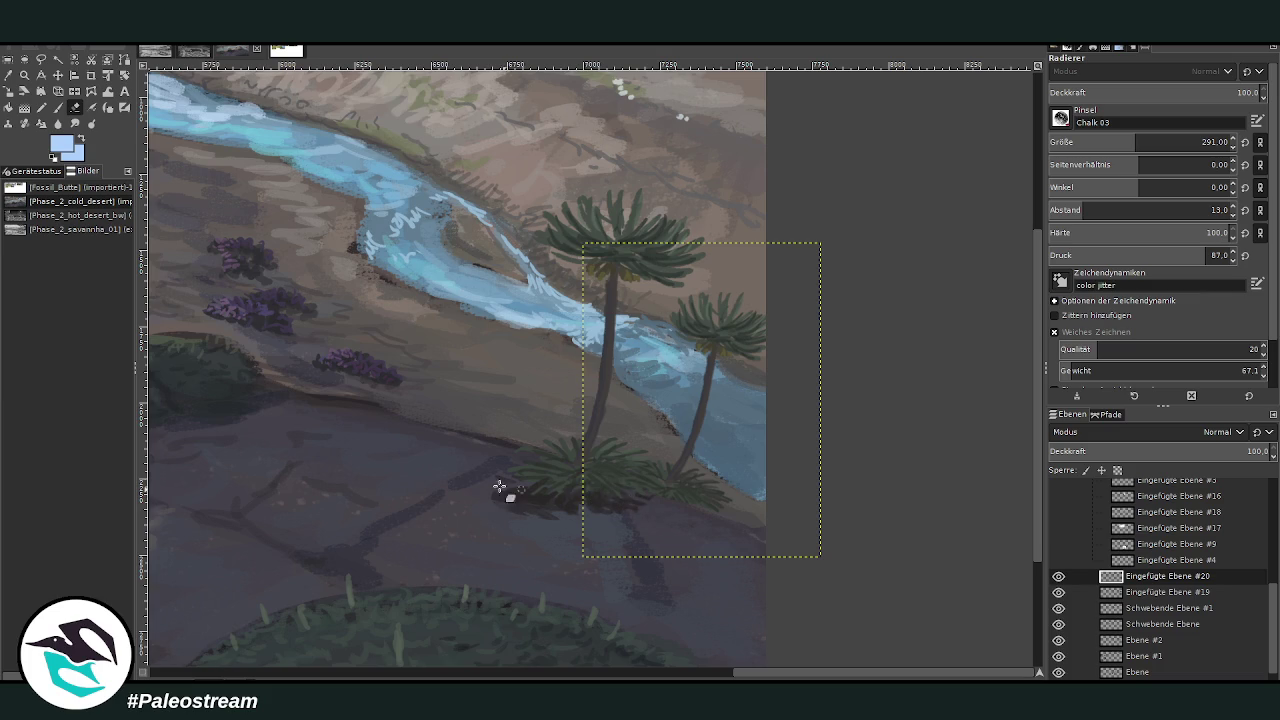
{"action": "scroll", "coordinate": [413, 496], "scroll_direction": "down", "scroll_amount": 3}
{"action": "scroll", "coordinate": [413, 496], "scroll_direction": "down", "scroll_amount": 2}
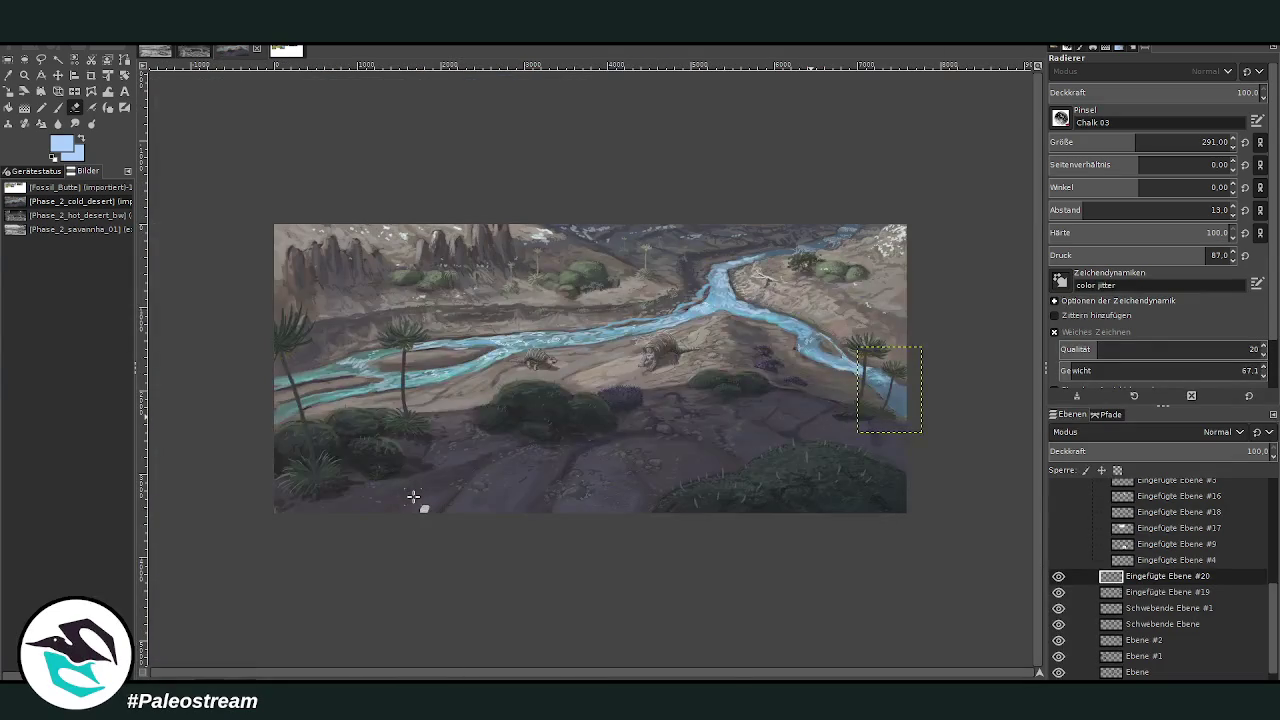
Zoom in on the glyptodonts by the river and make the Schwebende Ebene #1 layer active.
{"action": "key", "text": "z"}
{"action": "left_click_drag", "start_coordinate": [264, 224], "coordinate": [929, 537]}
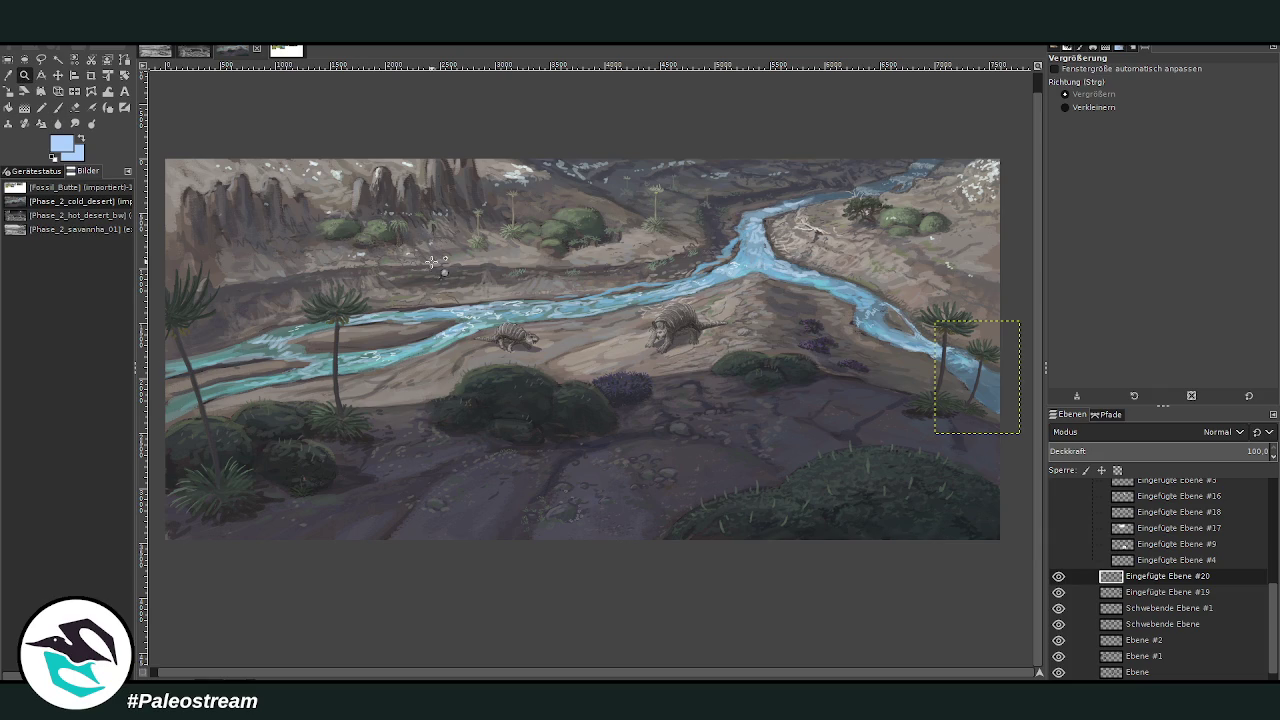
{"action": "left_click_drag", "start_coordinate": [540, 230], "coordinate": [786, 514]}
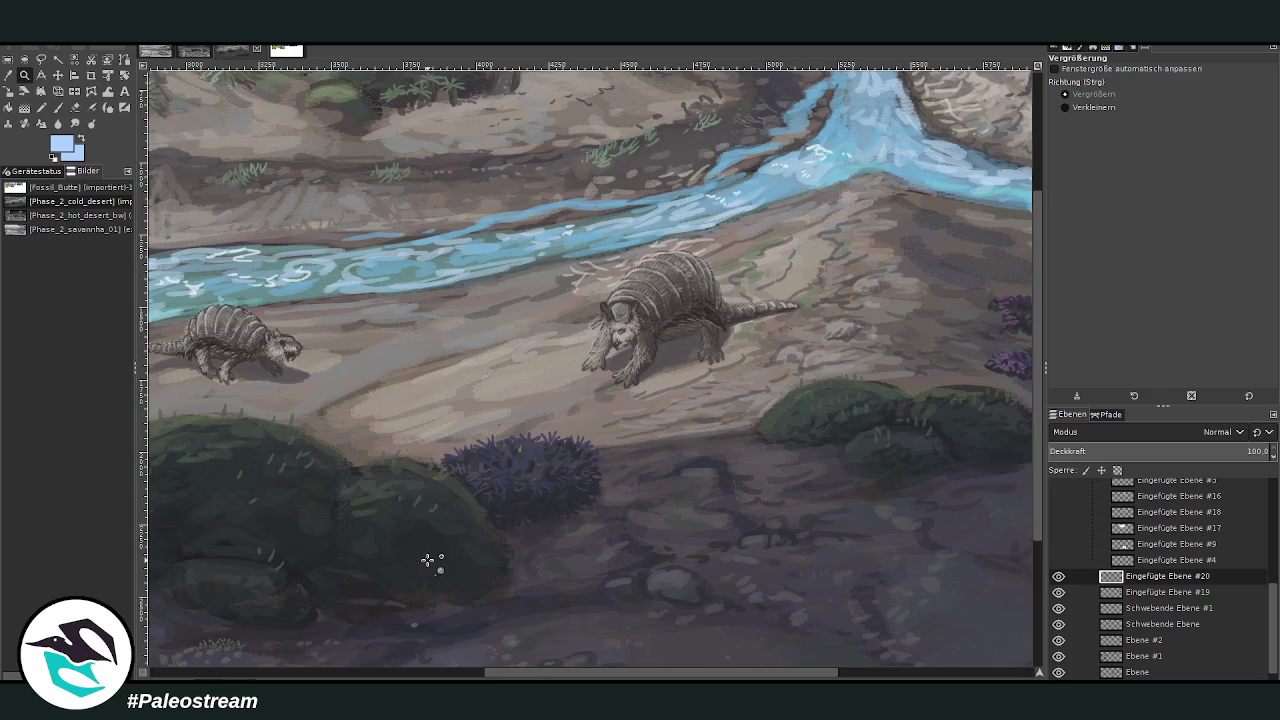
{"action": "scroll", "coordinate": [428, 561], "scroll_direction": "down", "scroll_amount": 2}
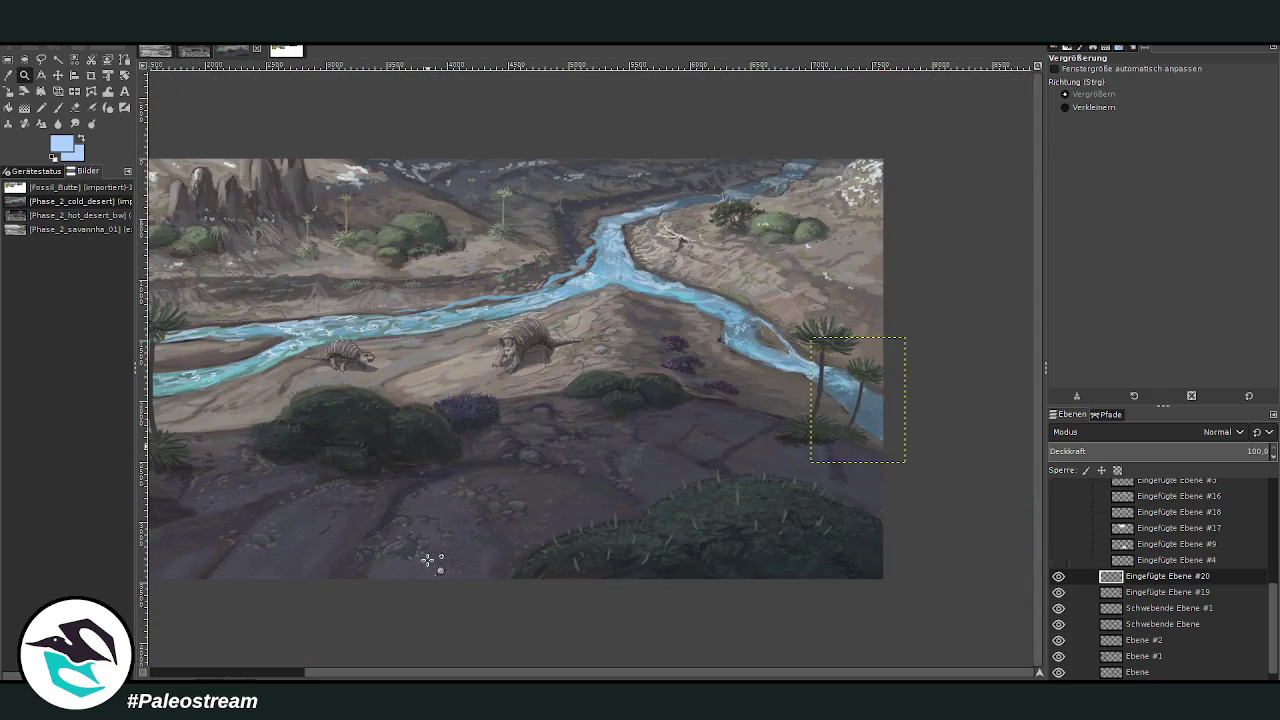
{"action": "left_click", "coordinate": [1090, 608]}
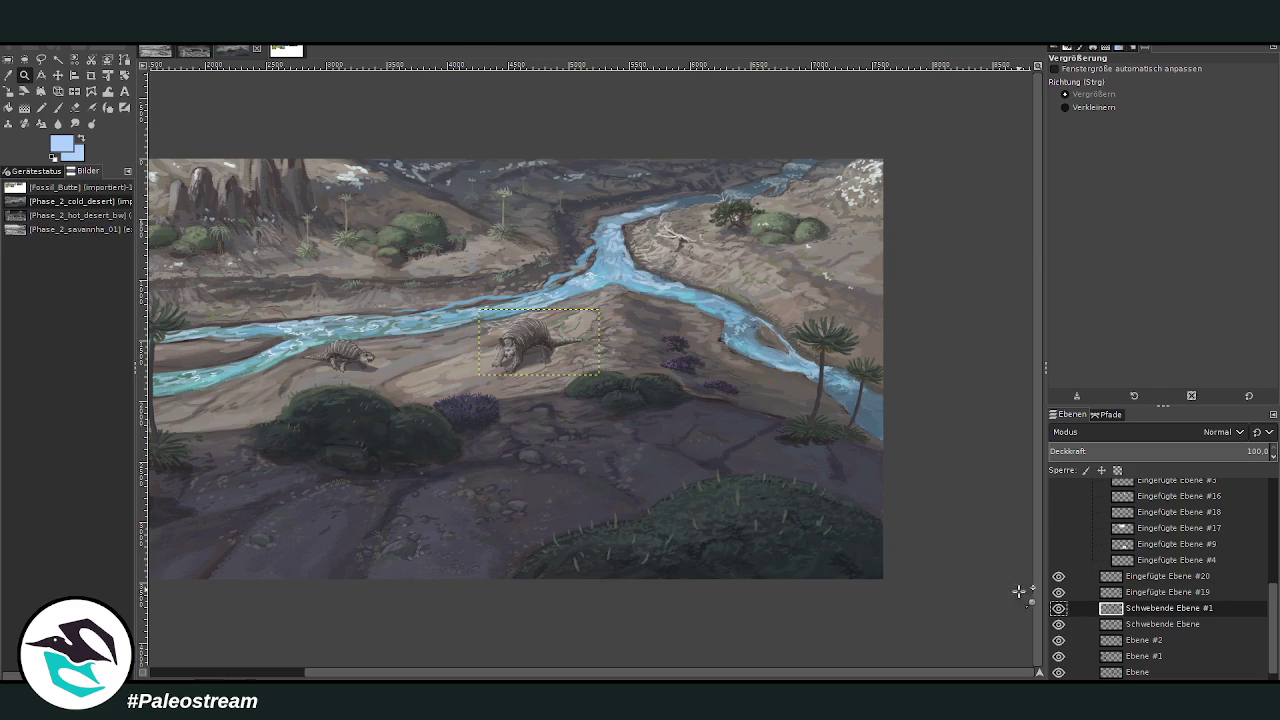
{"action": "scroll", "coordinate": [1020, 585], "scroll_direction": "left", "scroll_amount": 5}
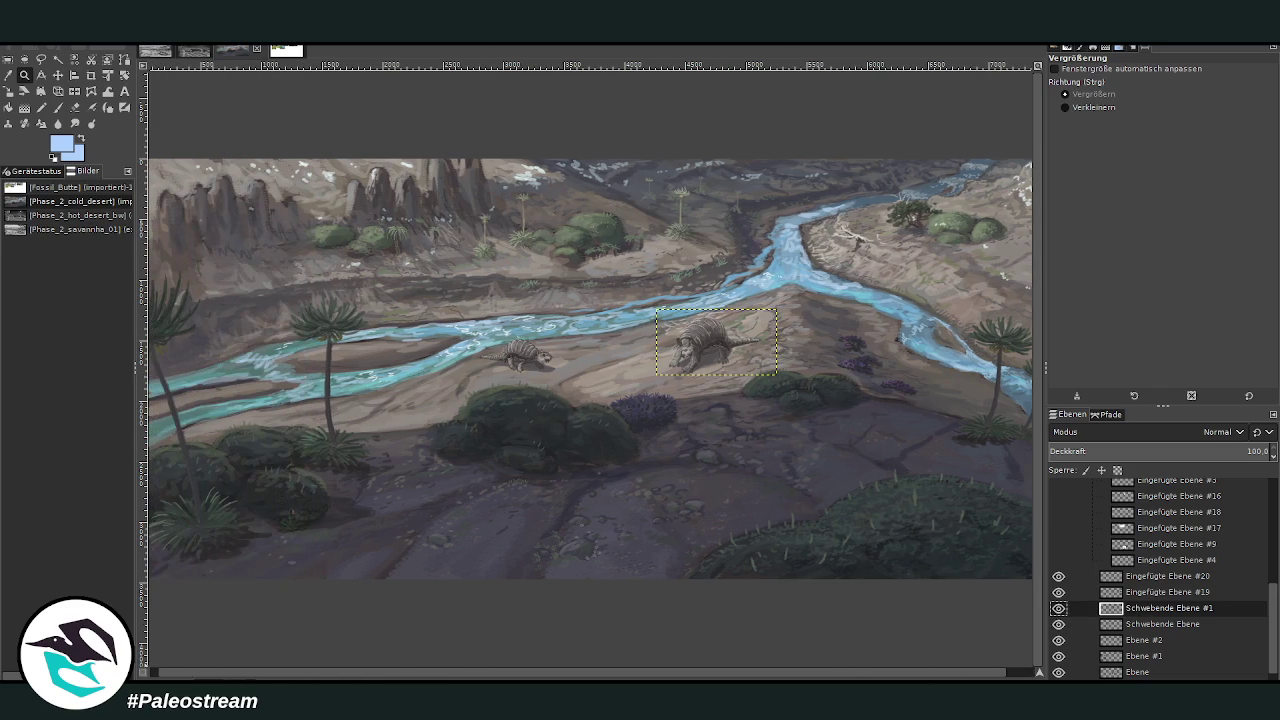
{"action": "key", "text": "minus"}
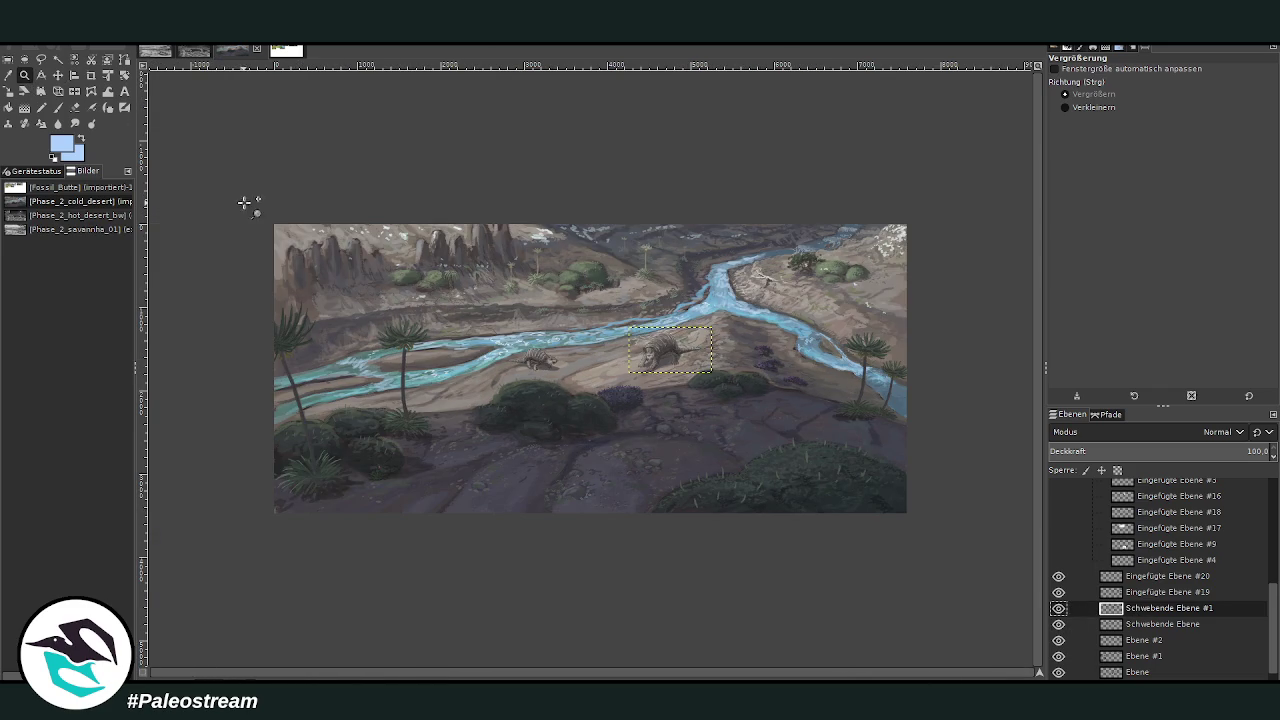
{"action": "left_click_drag", "start_coordinate": [256, 212], "coordinate": [925, 514]}
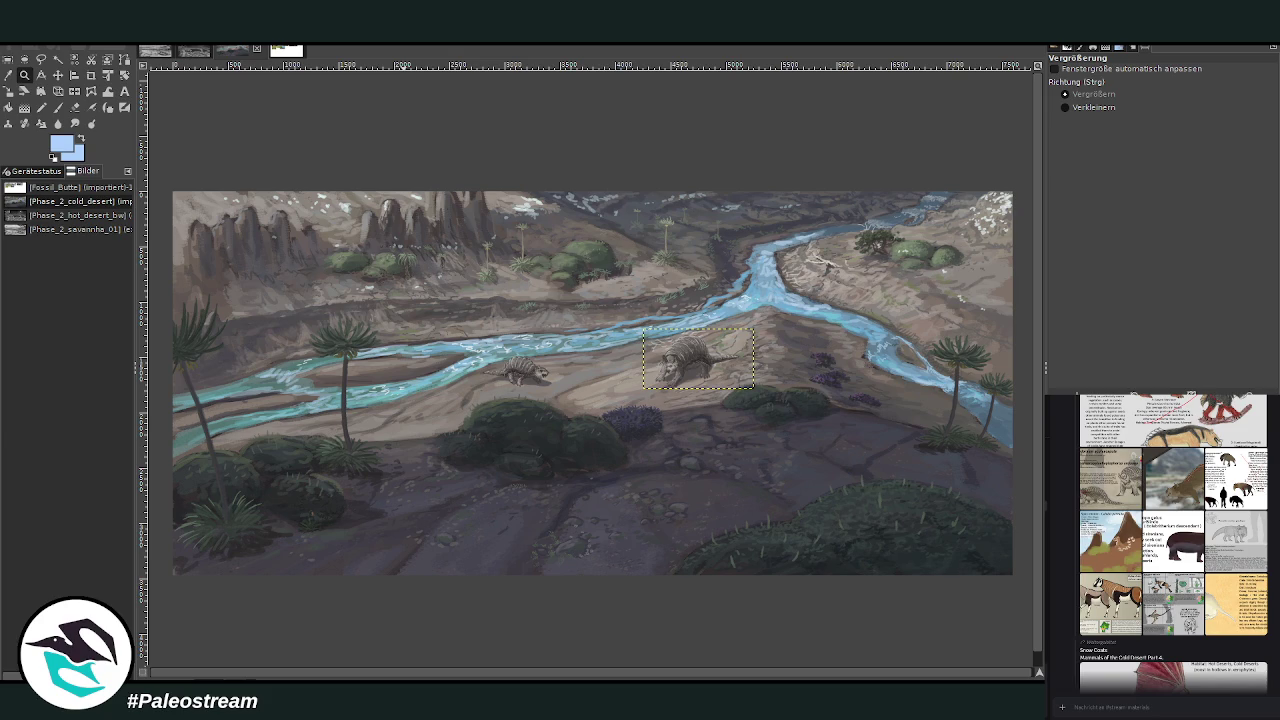
Paste the Highland Atu (Allocamelopoda lipoderes) reference sheet over the painting's centre.
{"action": "key", "text": "o"}
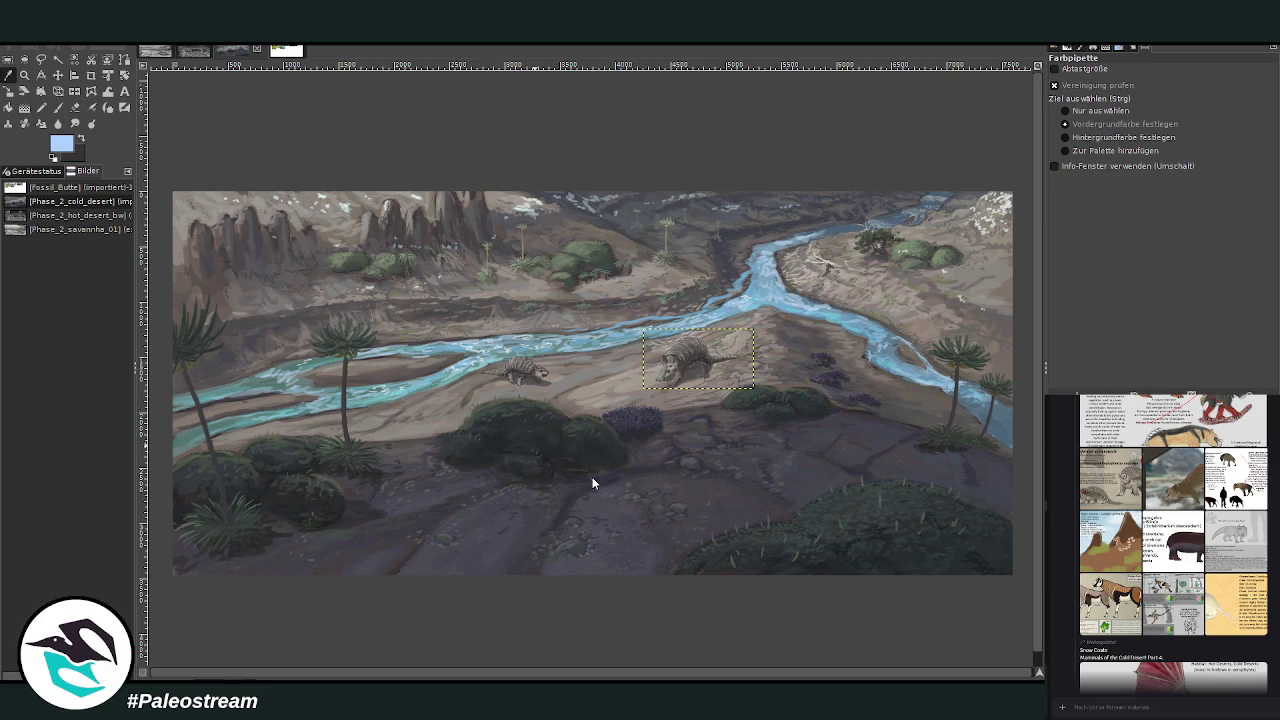
{"action": "key", "text": "ctrl+v"}
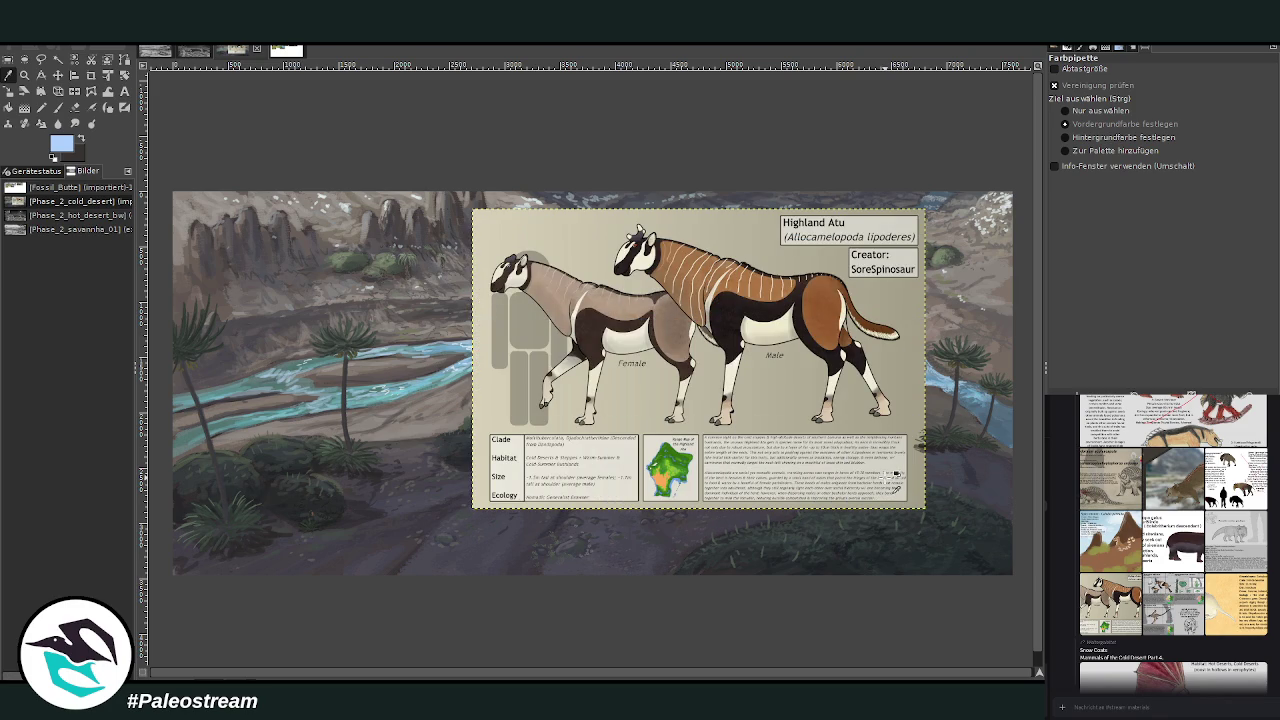
Scale the reference sheet down to 1972×1306 and place it left of centre above the river.
{"action": "left_click", "coordinate": [9, 107]}
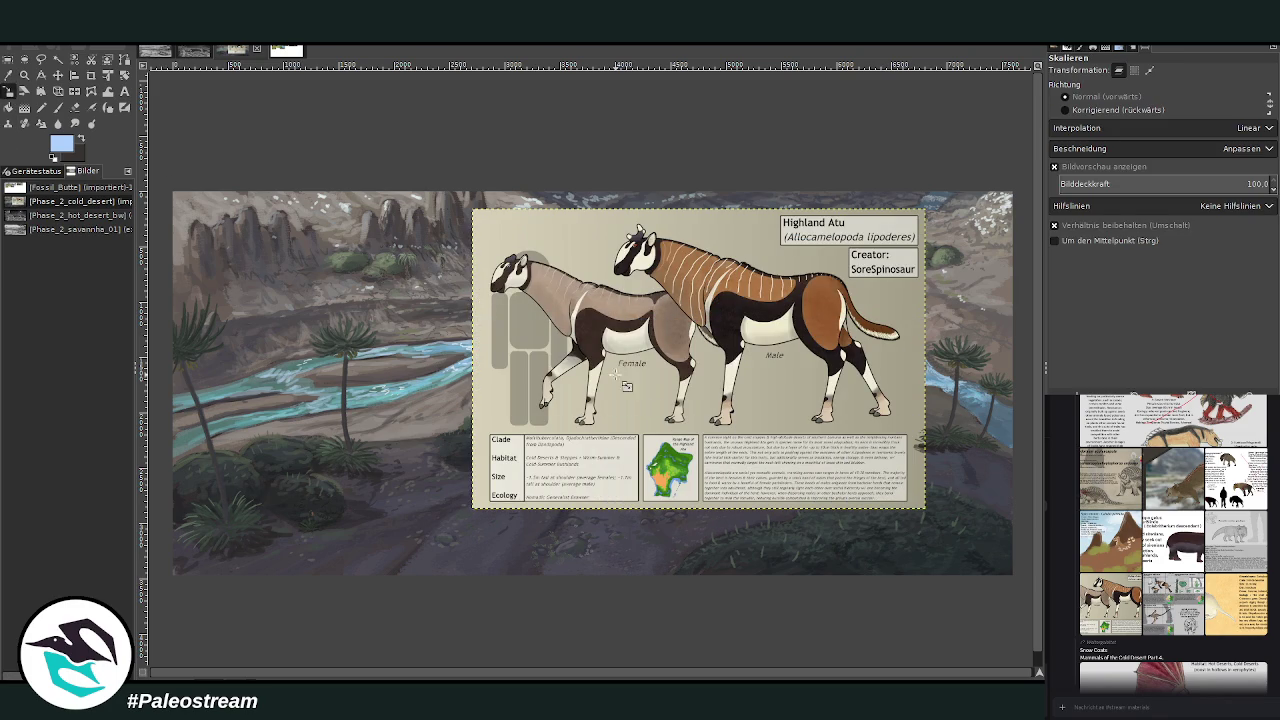
{"action": "left_click_drag", "start_coordinate": [735, 387], "coordinate": [628, 317]}
{"action": "left_click_drag", "start_coordinate": [818, 224], "coordinate": [712, 294]}
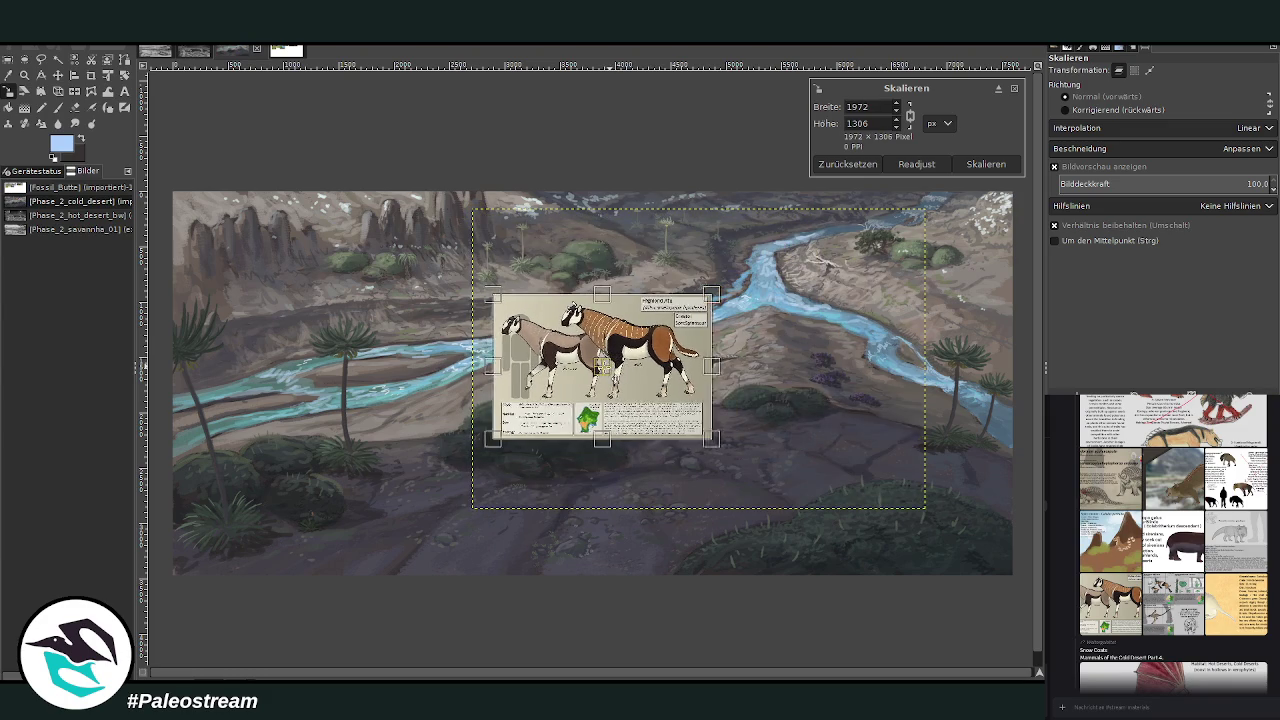
{"action": "left_click_drag", "start_coordinate": [605, 366], "coordinate": [412, 343]}
{"action": "left_click", "coordinate": [985, 164]}
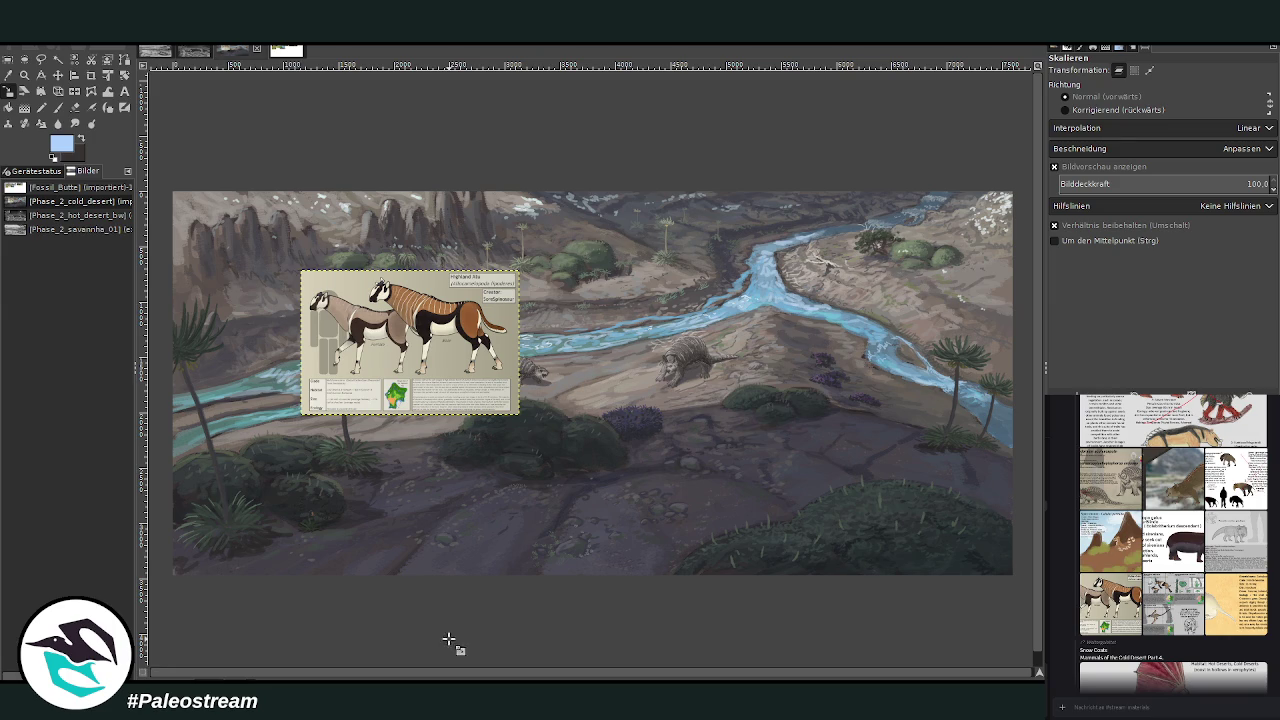
Step down through the palm, glyptodont and lower layers, then open Curves.
{"action": "key", "text": "Page_Down"}
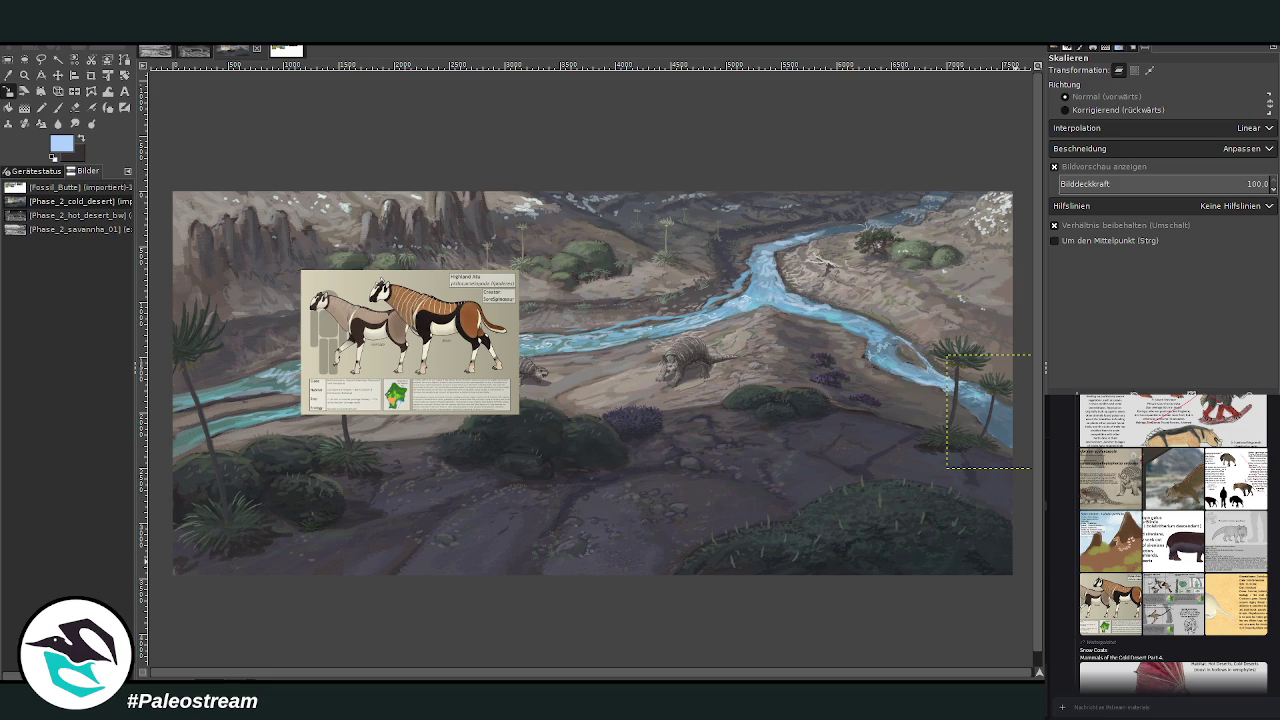
{"action": "key", "text": "Page_Down"}
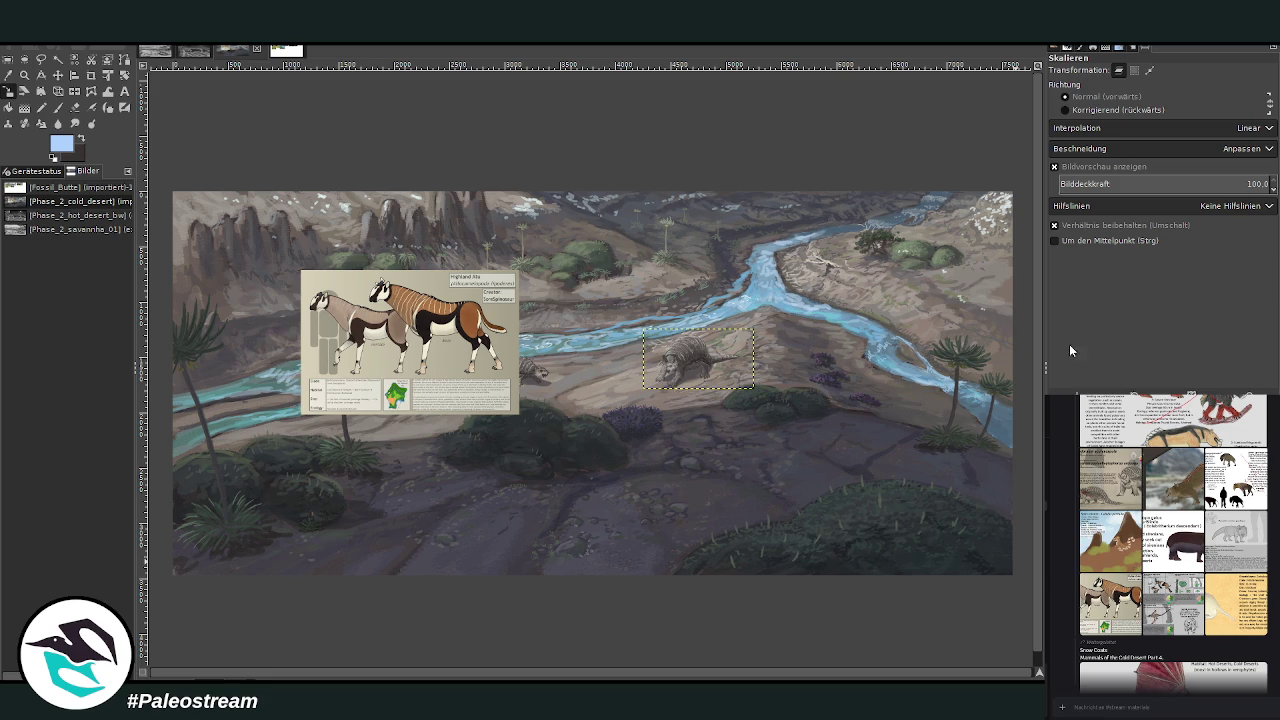
{"action": "key", "text": "Page_Down"}
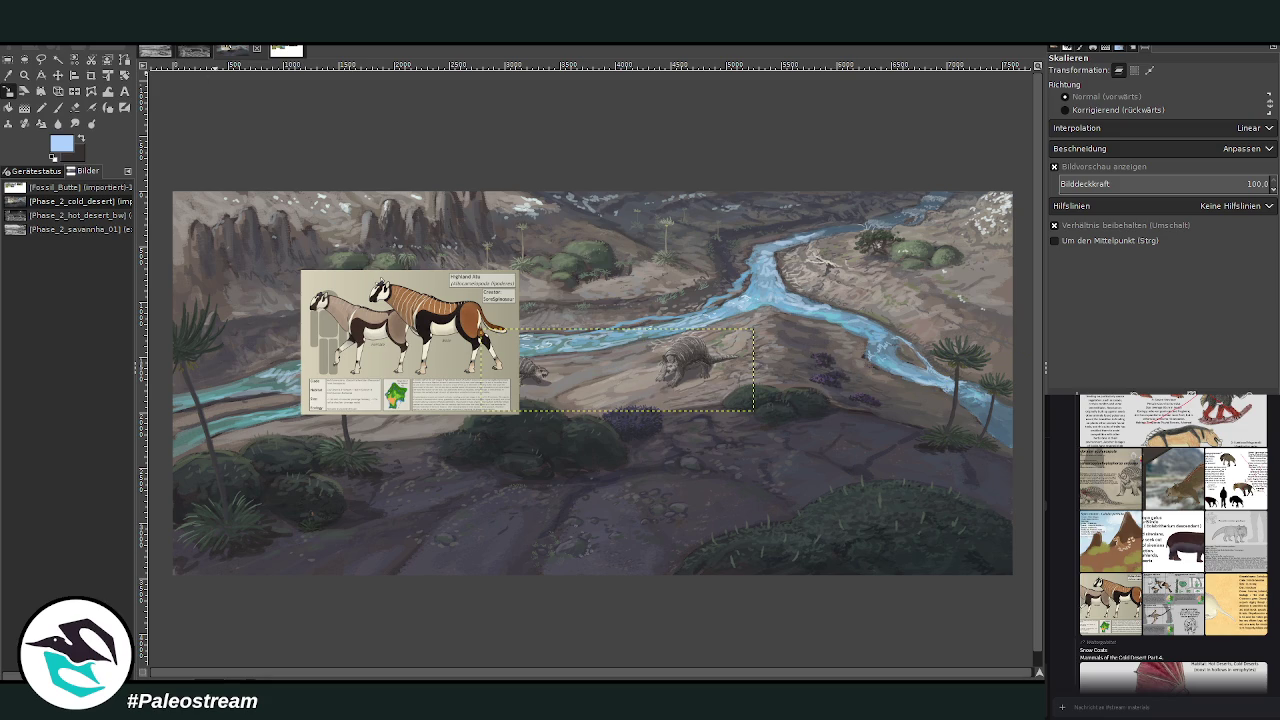
{"action": "key", "text": "ctrl+m"}
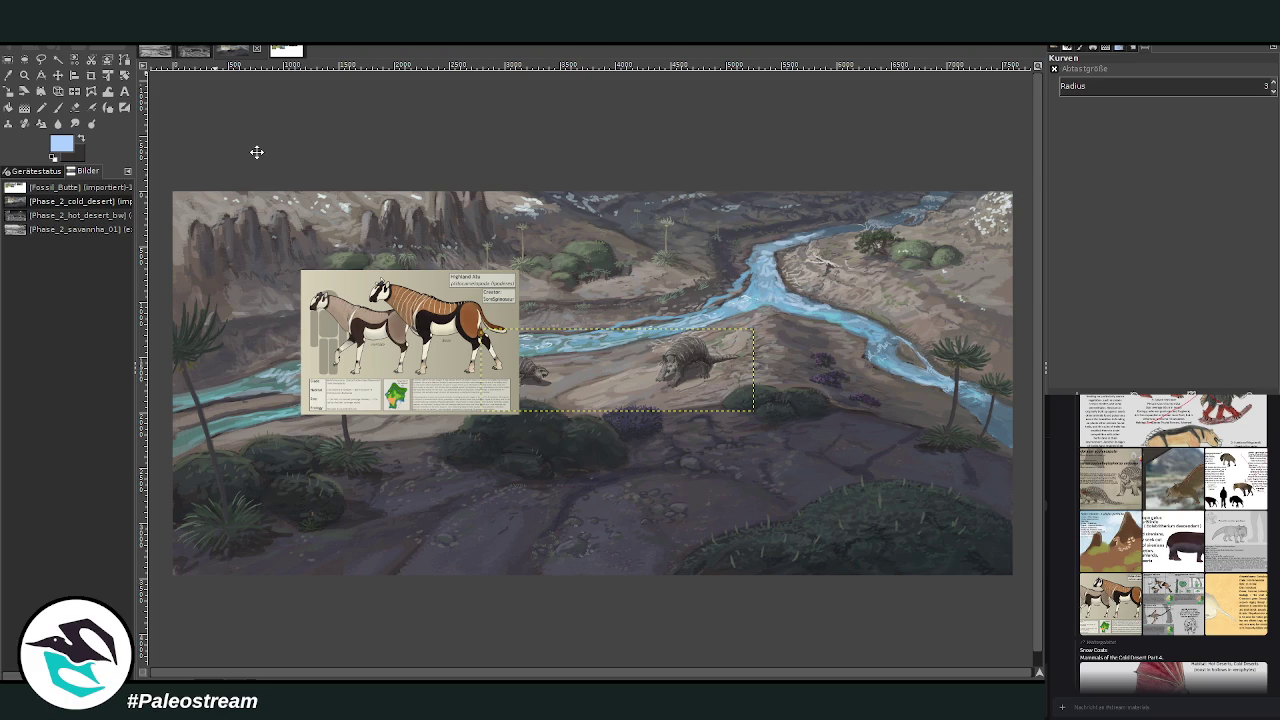
Zoom in on the Highland Atu reference sheet to study its markings and text.
{"action": "left_click", "coordinate": [24, 75]}
{"action": "left_click_drag", "start_coordinate": [322, 288], "coordinate": [590, 410]}
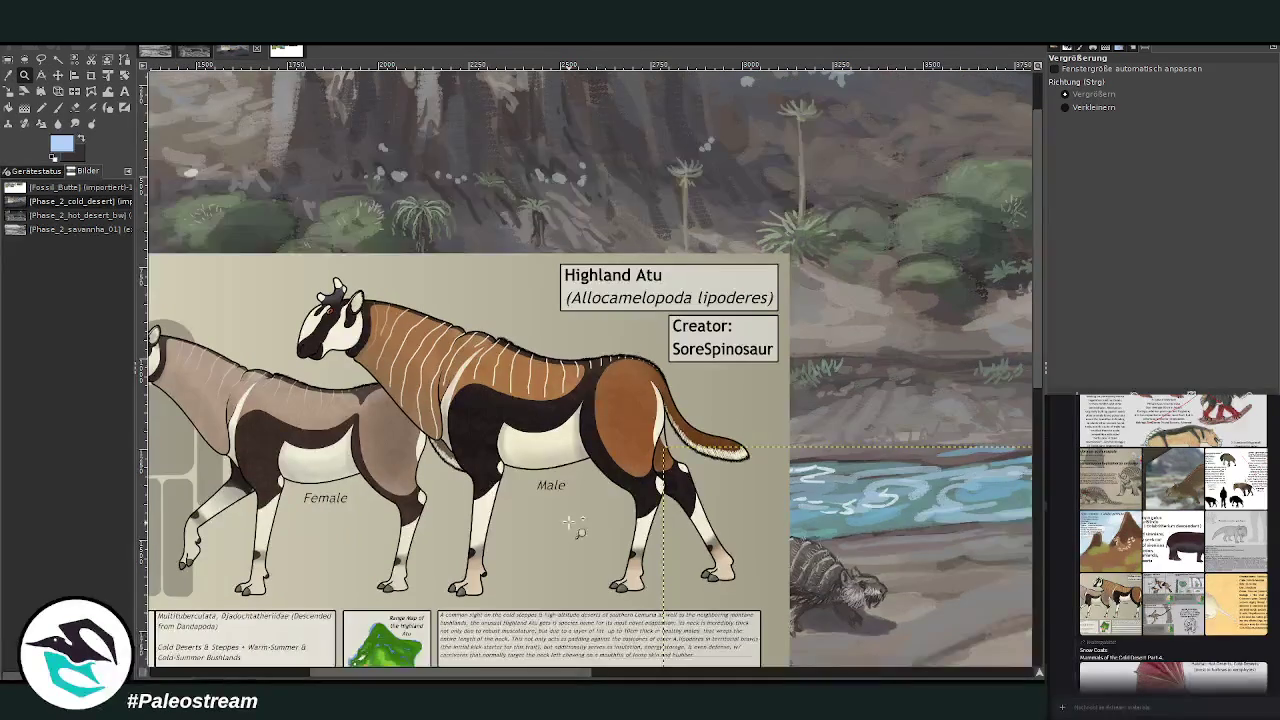
{"action": "scroll", "coordinate": [568, 522], "scroll_direction": "down", "scroll_amount": 3}
{"action": "left_click_drag", "start_coordinate": [425, 674], "coordinate": [390, 674]}
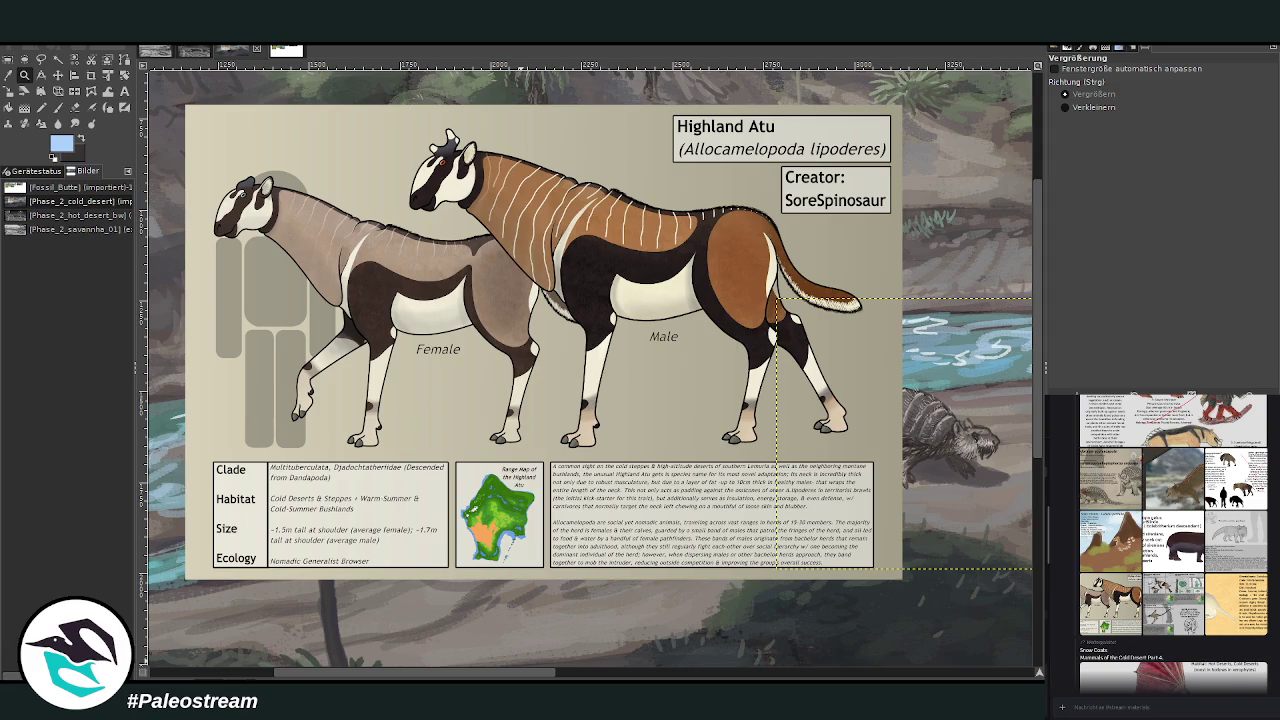
{"action": "scroll", "coordinate": [1274, 601], "scroll_direction": "down", "scroll_amount": 10}
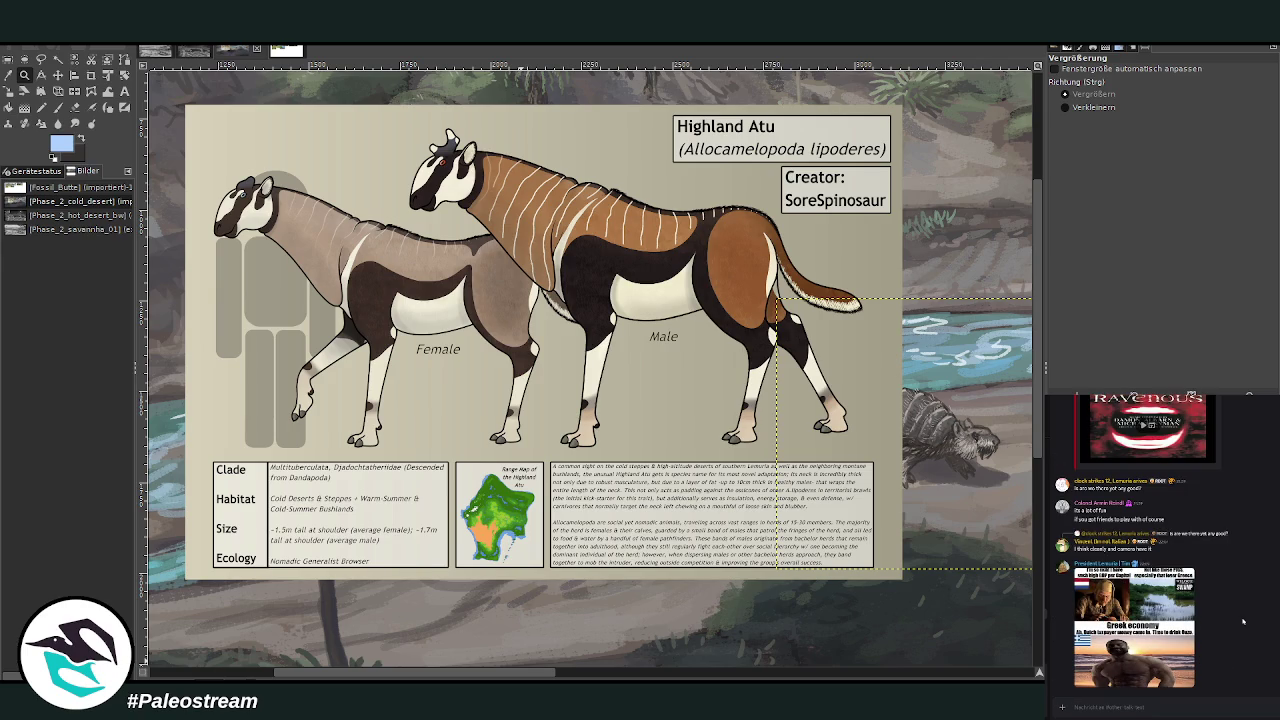
Enlarge an image posted in the stream chat and start writing a chat message.
{"action": "left_click", "coordinate": [1131, 616]}
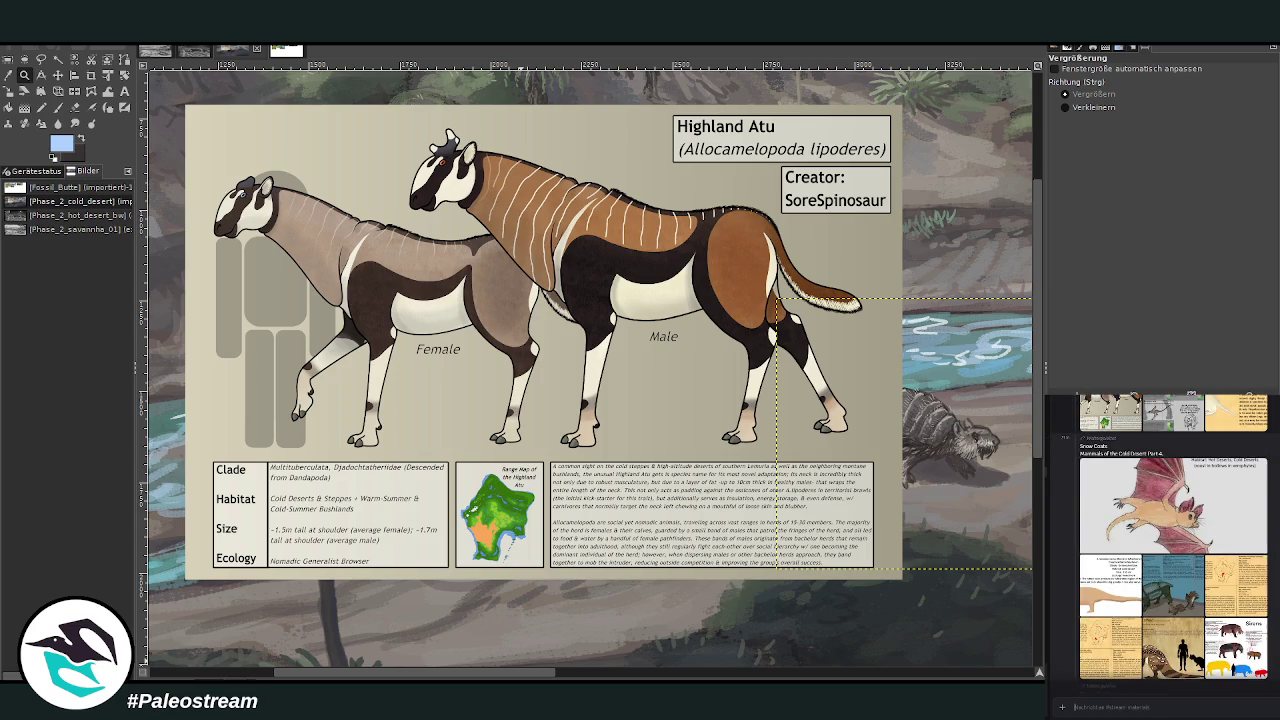
{"action": "left_click", "coordinate": [1091, 708]}
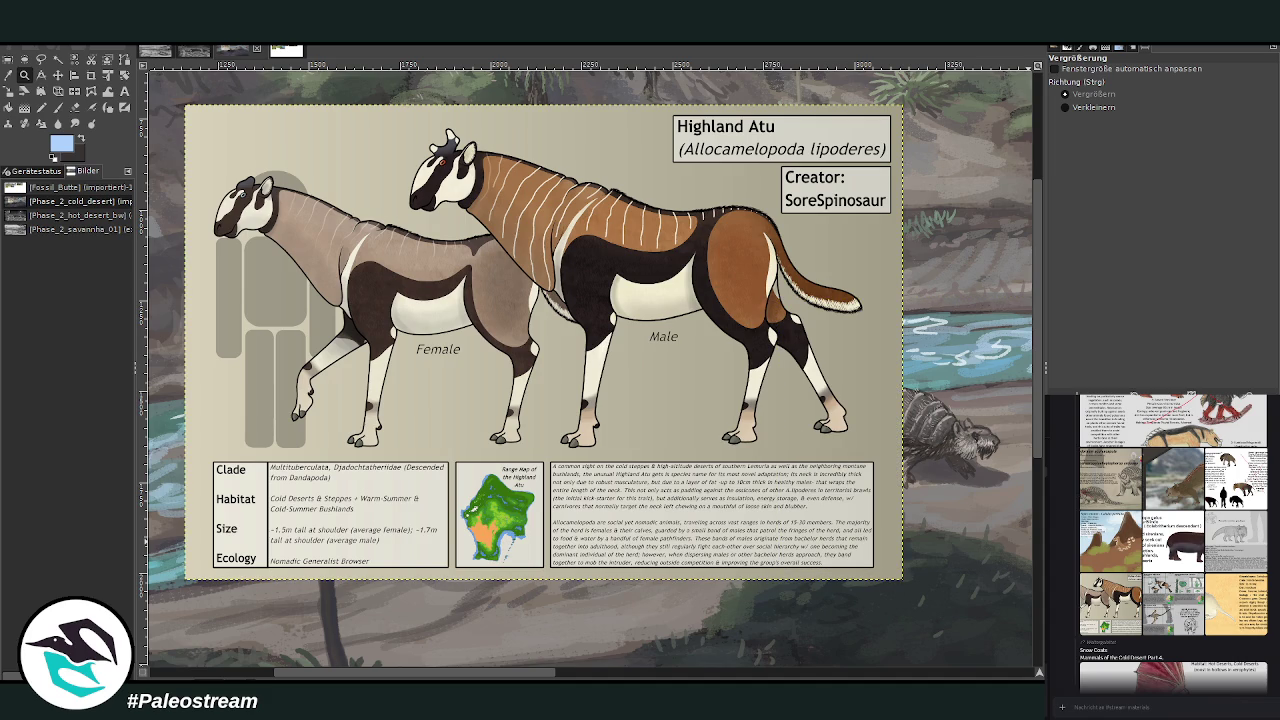
{"action": "scroll", "coordinate": [1005, 625], "scroll_direction": "right", "scroll_amount": 5}
Zoom in on the palm trees, then pan the view back left and up.
{"action": "scroll", "coordinate": [1005, 625], "scroll_direction": "right", "scroll_amount": 5}
{"action": "scroll", "coordinate": [1005, 625], "scroll_direction": "down", "scroll_amount": 5}
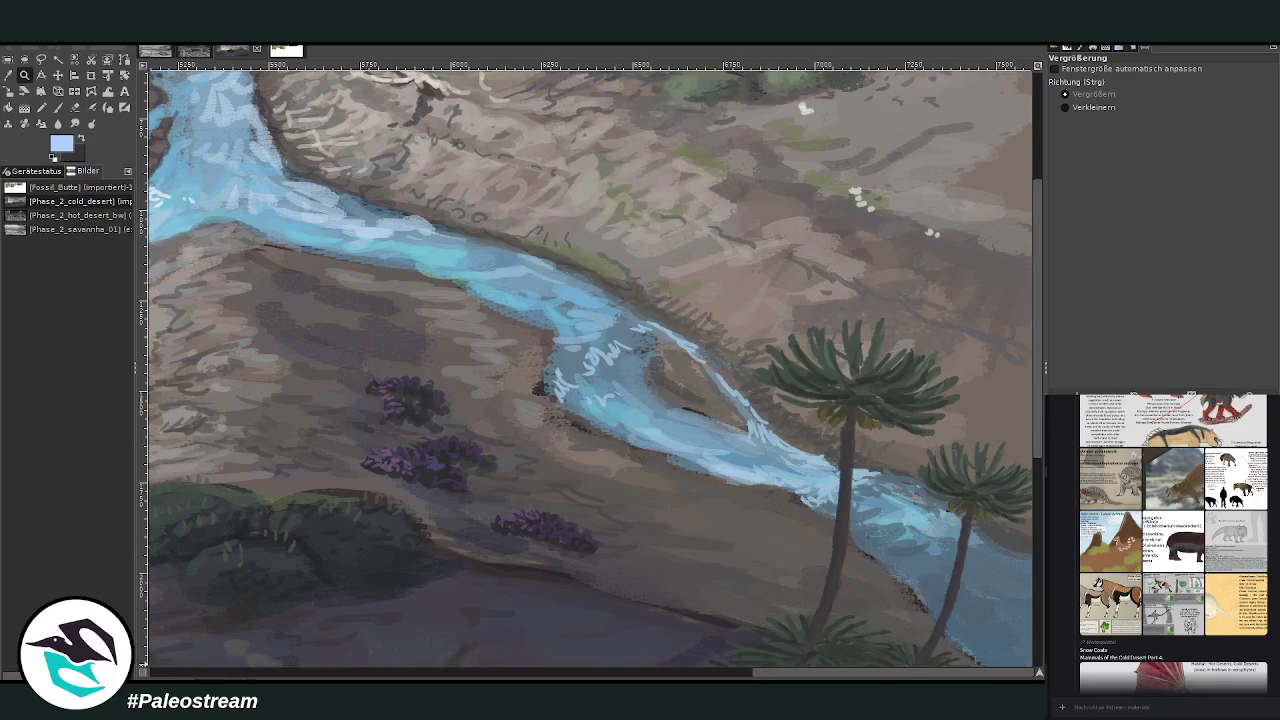
{"action": "scroll", "coordinate": [1005, 625], "scroll_direction": "down", "scroll_amount": 5}
{"action": "scroll", "coordinate": [1005, 625], "scroll_direction": "up", "scroll_amount": 3}
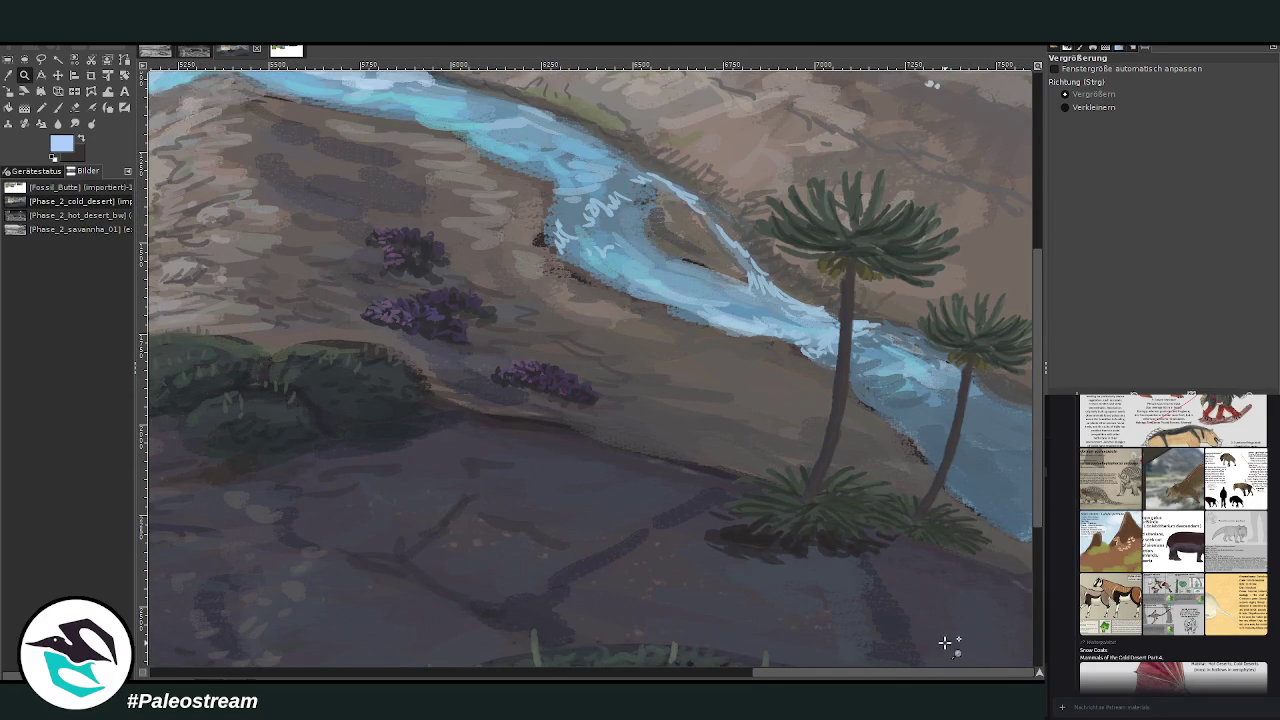
{"action": "left_click_drag", "start_coordinate": [813, 236], "coordinate": [1032, 609]}
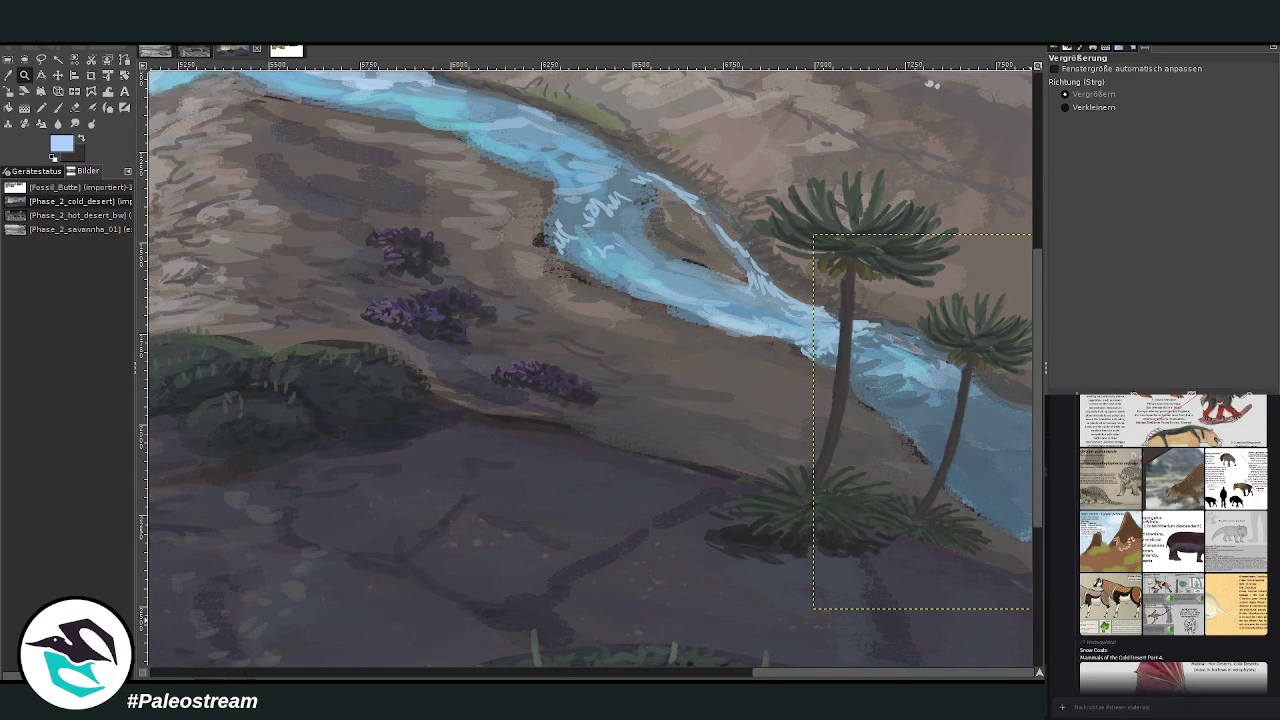
{"action": "scroll", "coordinate": [958, 647], "scroll_direction": "left", "scroll_amount": 10}
{"action": "scroll", "coordinate": [800, 600], "scroll_direction": "left", "scroll_amount": 6}
{"action": "scroll", "coordinate": [678, 548], "scroll_direction": "left", "scroll_amount": 1}
{"action": "scroll", "coordinate": [678, 548], "scroll_direction": "up", "scroll_amount": 3}
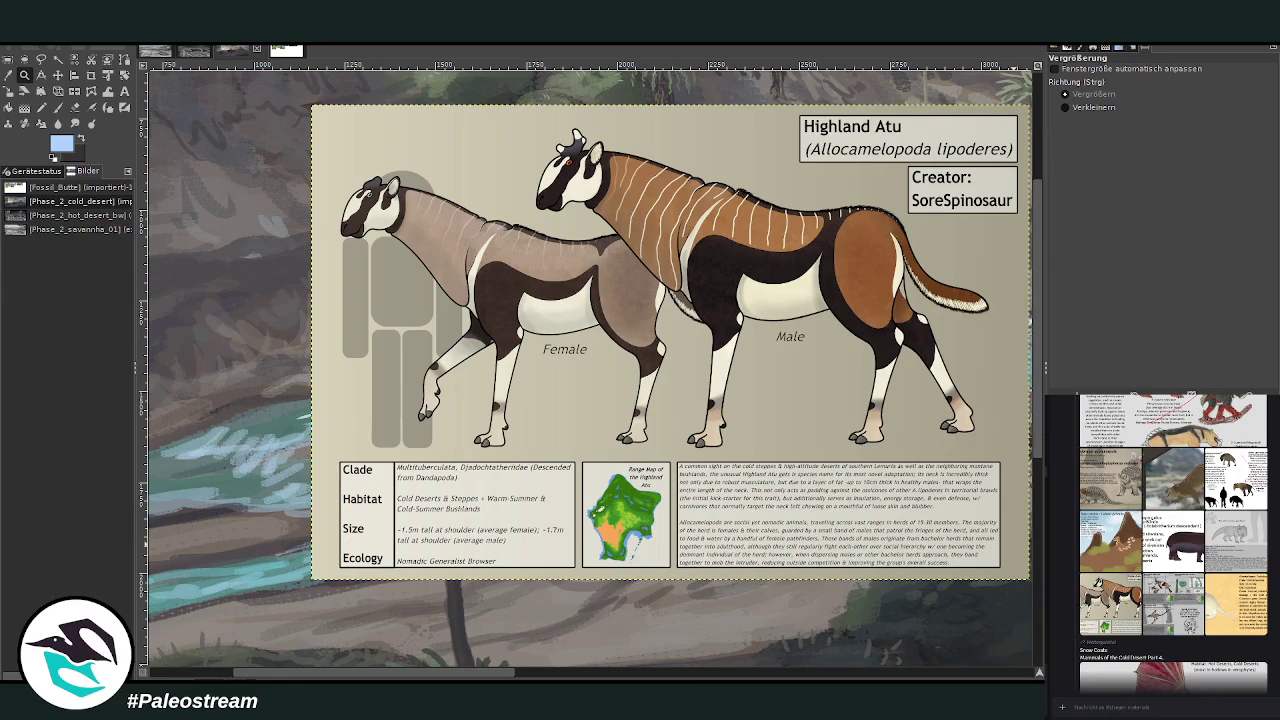
Scale the Highland Atu info sheet down from its top corners.
{"action": "left_click", "coordinate": [8, 90]}
{"action": "left_click_drag", "start_coordinate": [1024, 108], "coordinate": [857, 214]}
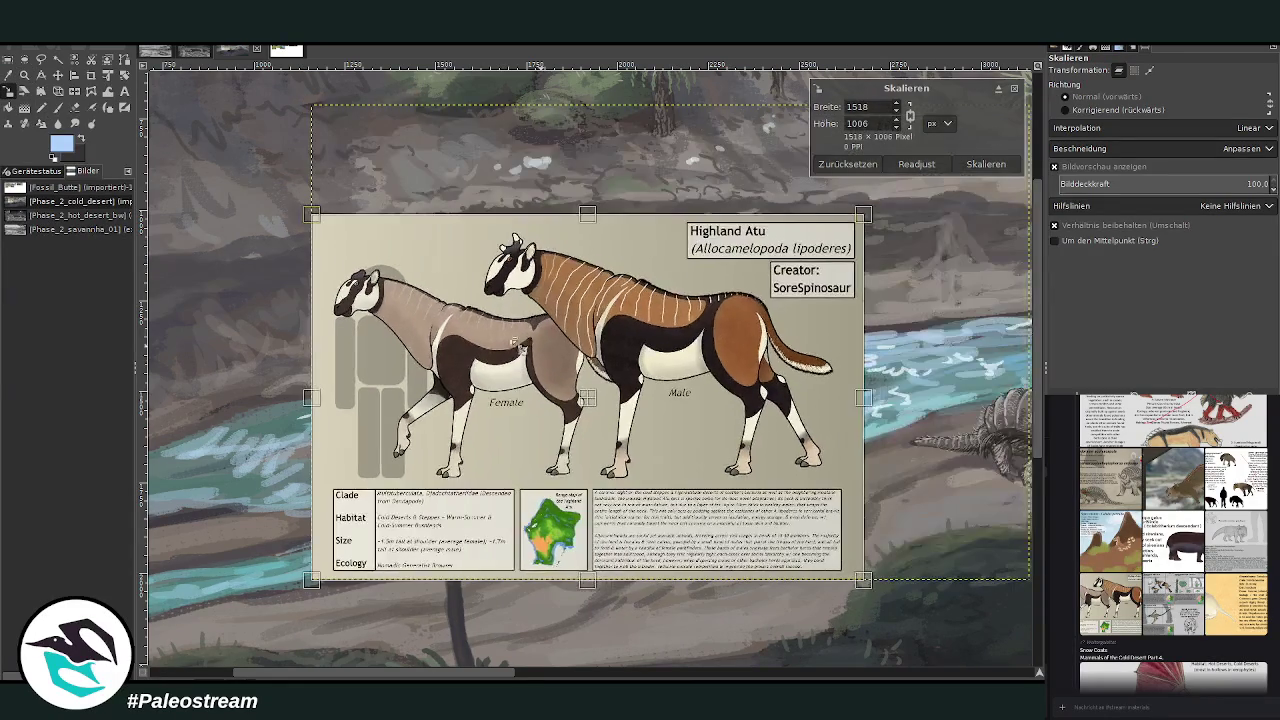
{"action": "left_click_drag", "start_coordinate": [314, 214], "coordinate": [398, 272]}
{"action": "left_click", "coordinate": [986, 164]}
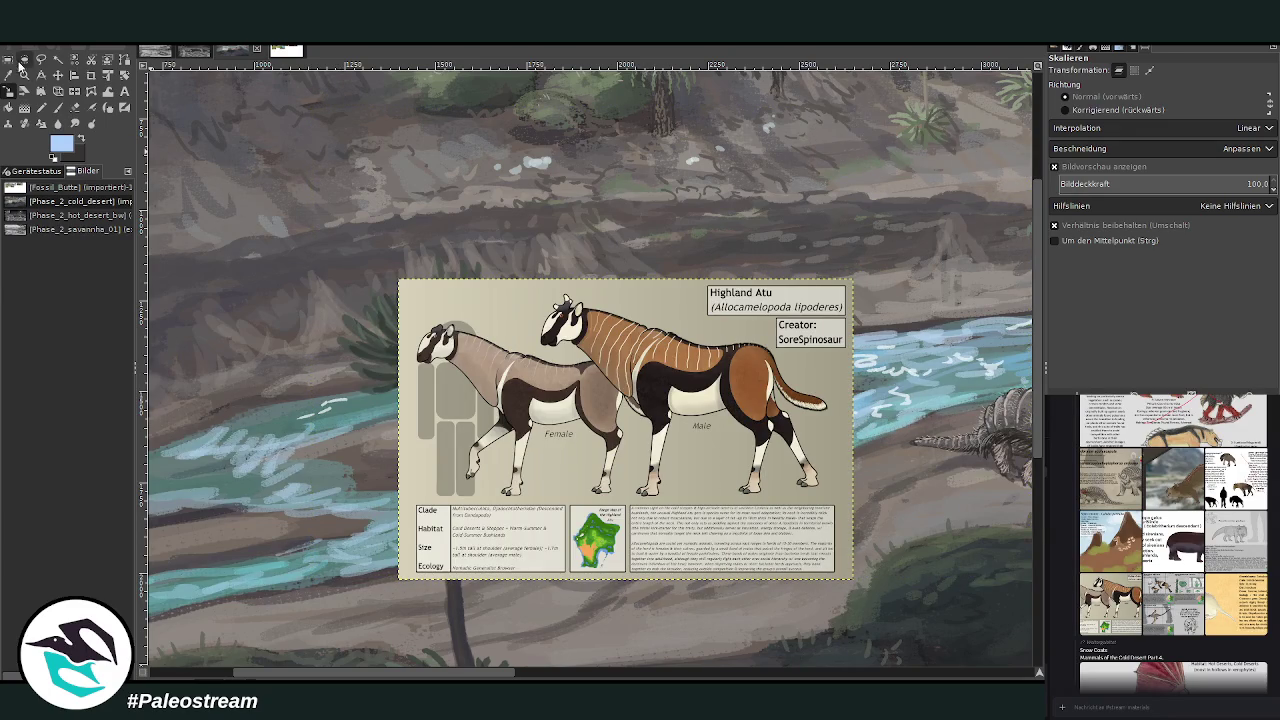
Zoom the view out twice to show the card and the river scene.
{"action": "left_click", "coordinate": [24, 75]}
{"action": "left_click", "coordinate": [1070, 107]}
{"action": "left_click", "coordinate": [434, 261]}
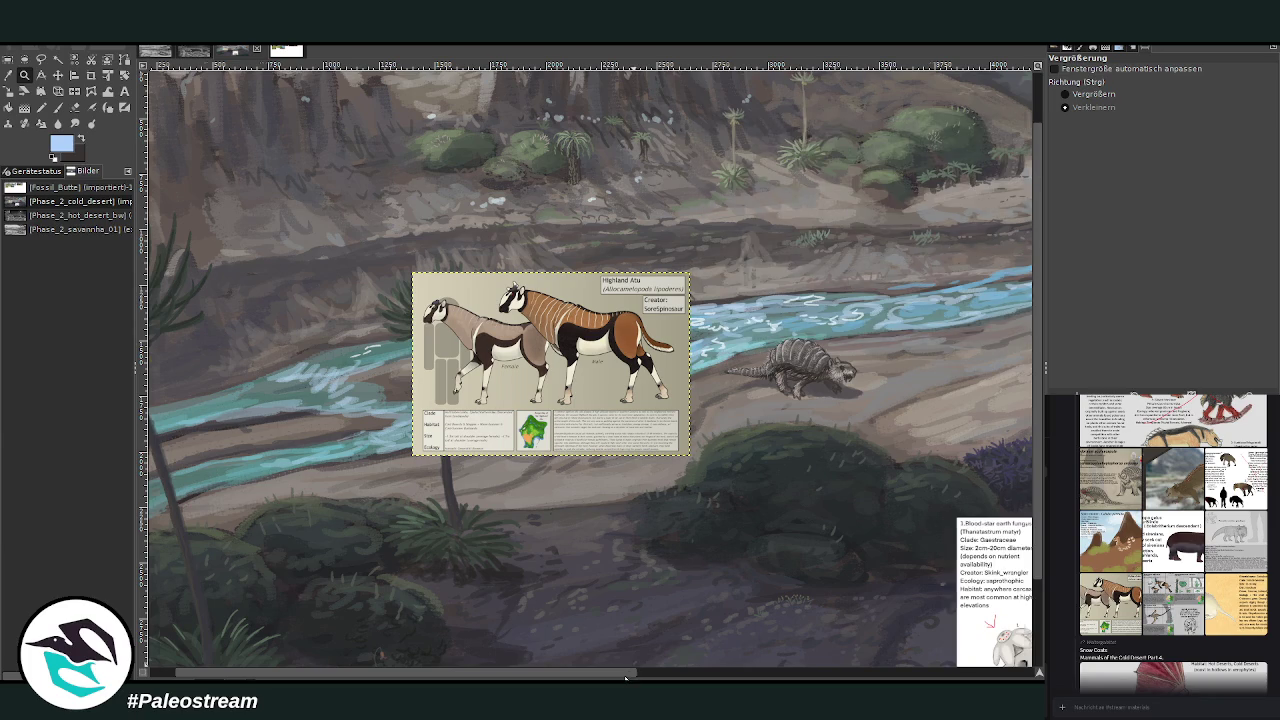
Select the larger glyptodont on its layer and paste a floating copy.
{"action": "left_click_drag", "start_coordinate": [625, 678], "coordinate": [790, 678]}
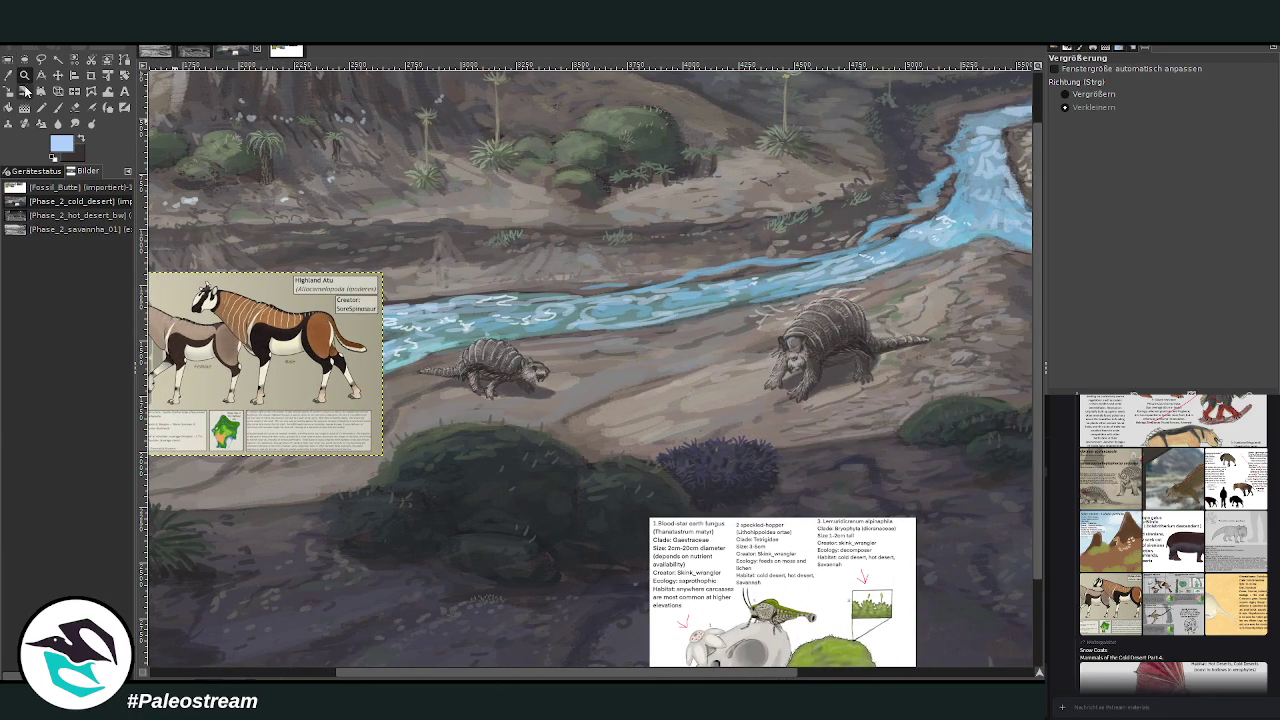
{"action": "left_click", "coordinate": [58, 74]}
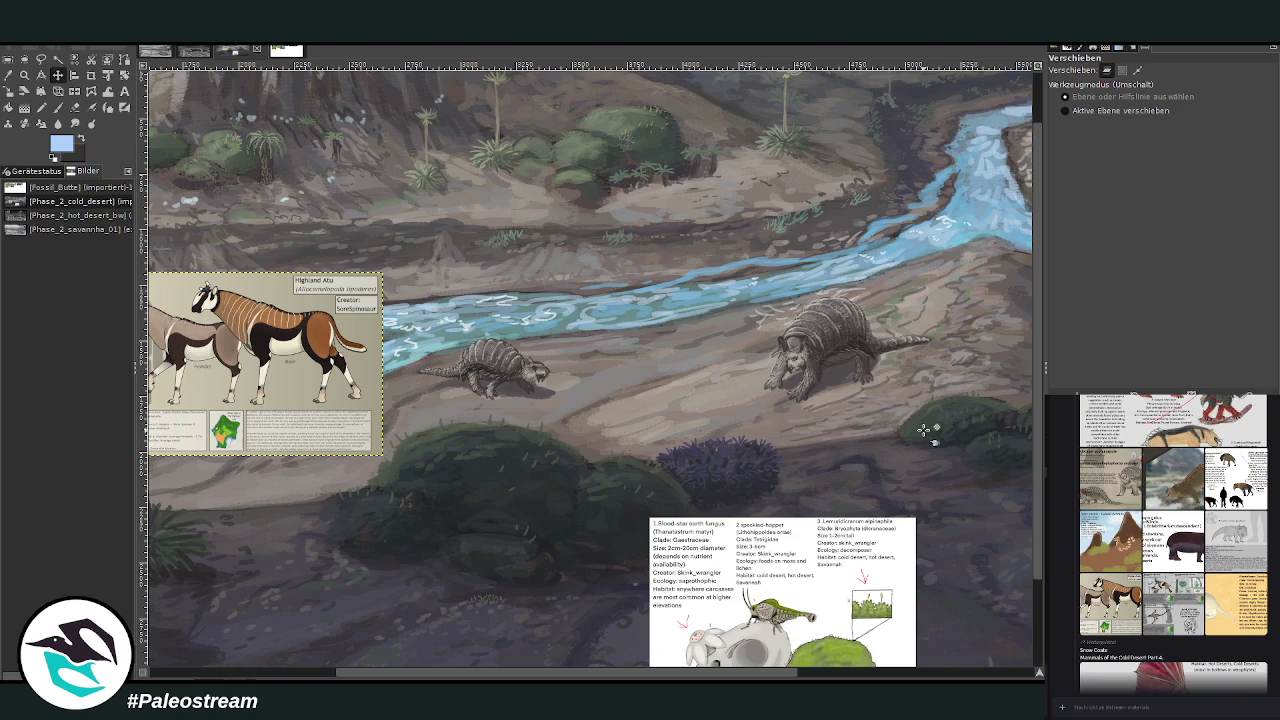
{"action": "left_click", "coordinate": [687, 366]}
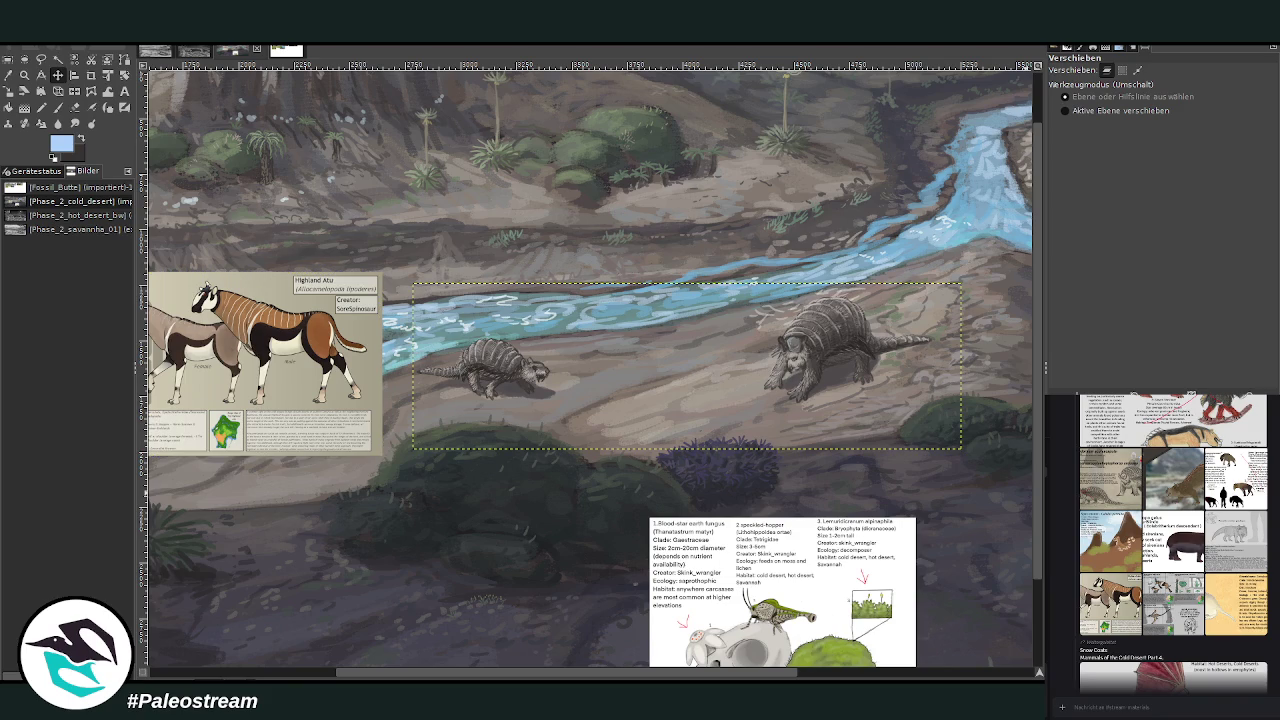
{"action": "left_click", "coordinate": [8, 59]}
{"action": "left_click_drag", "start_coordinate": [770, 315], "coordinate": [752, 395]}
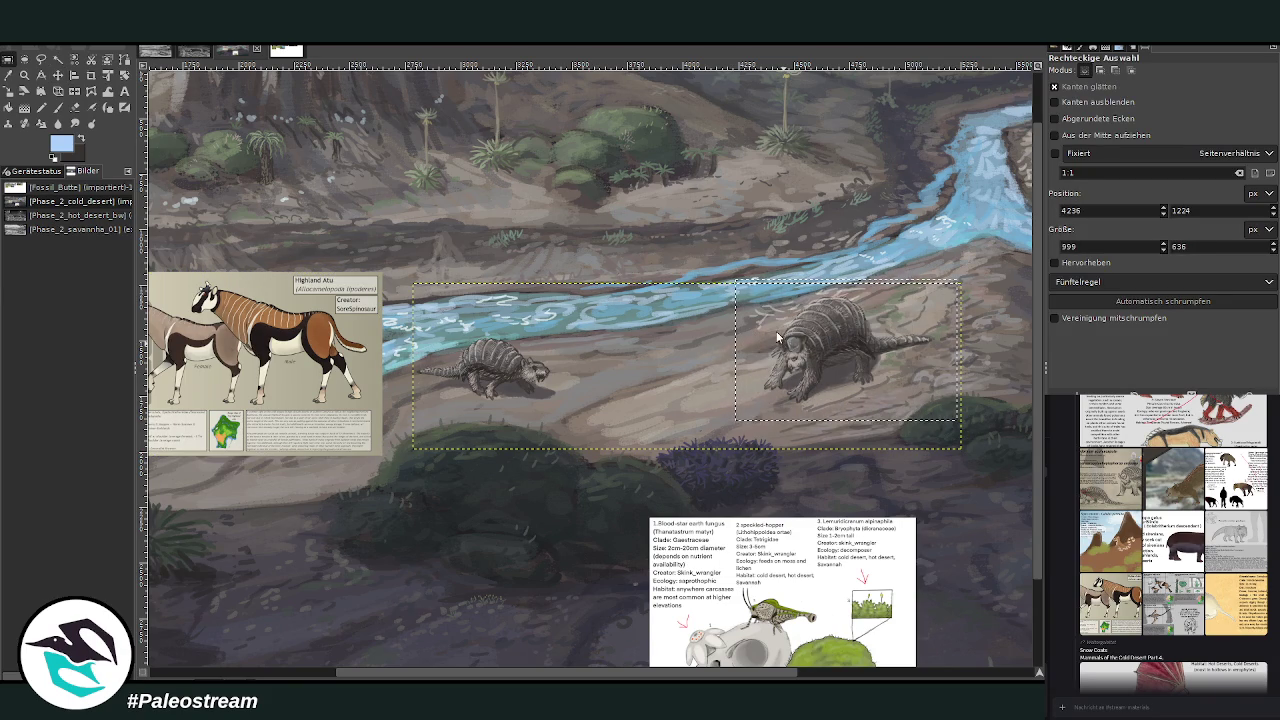
{"action": "key", "text": "ctrl+c"}
{"action": "key", "text": "ctrl+v"}
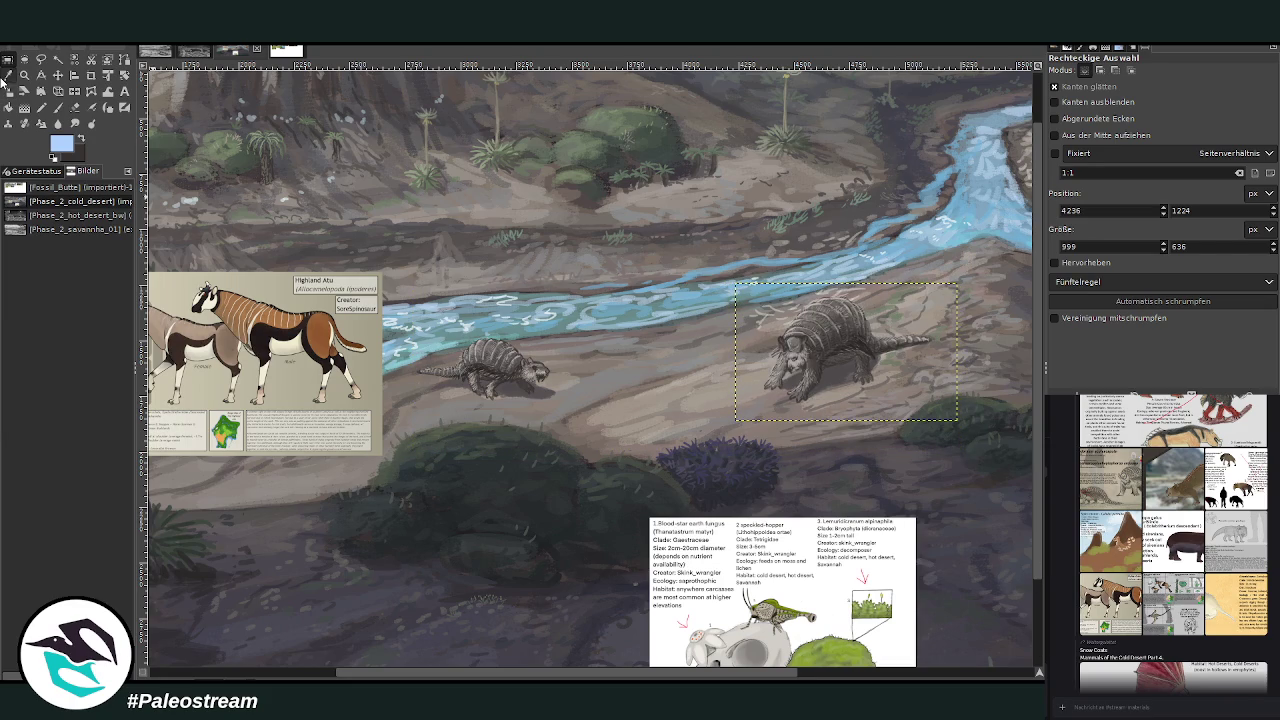
Scale the pasted glyptodont up to 1137 × 702 px and anchor it.
{"action": "left_click", "coordinate": [8, 91]}
{"action": "left_click", "coordinate": [745, 318]}
{"action": "left_click_drag", "start_coordinate": [757, 310], "coordinate": [738, 296]}
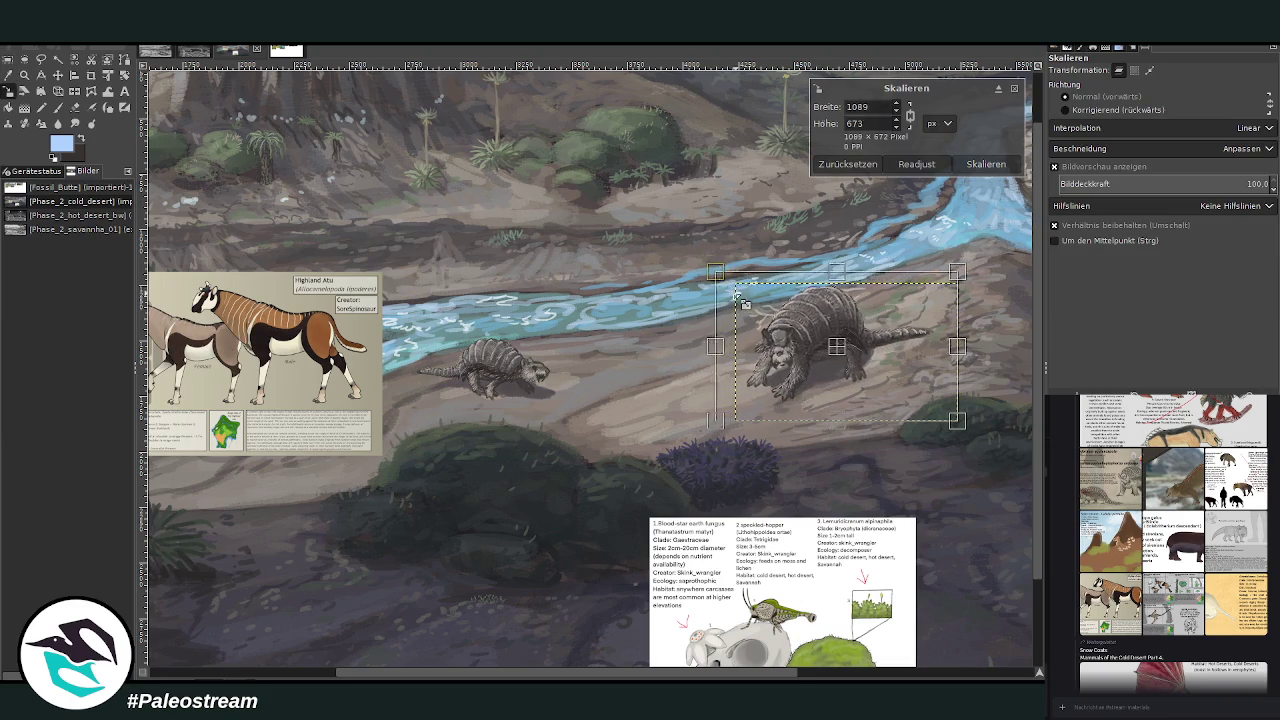
{"action": "left_click_drag", "start_coordinate": [905, 405], "coordinate": [913, 412]}
{"action": "left_click", "coordinate": [986, 164]}
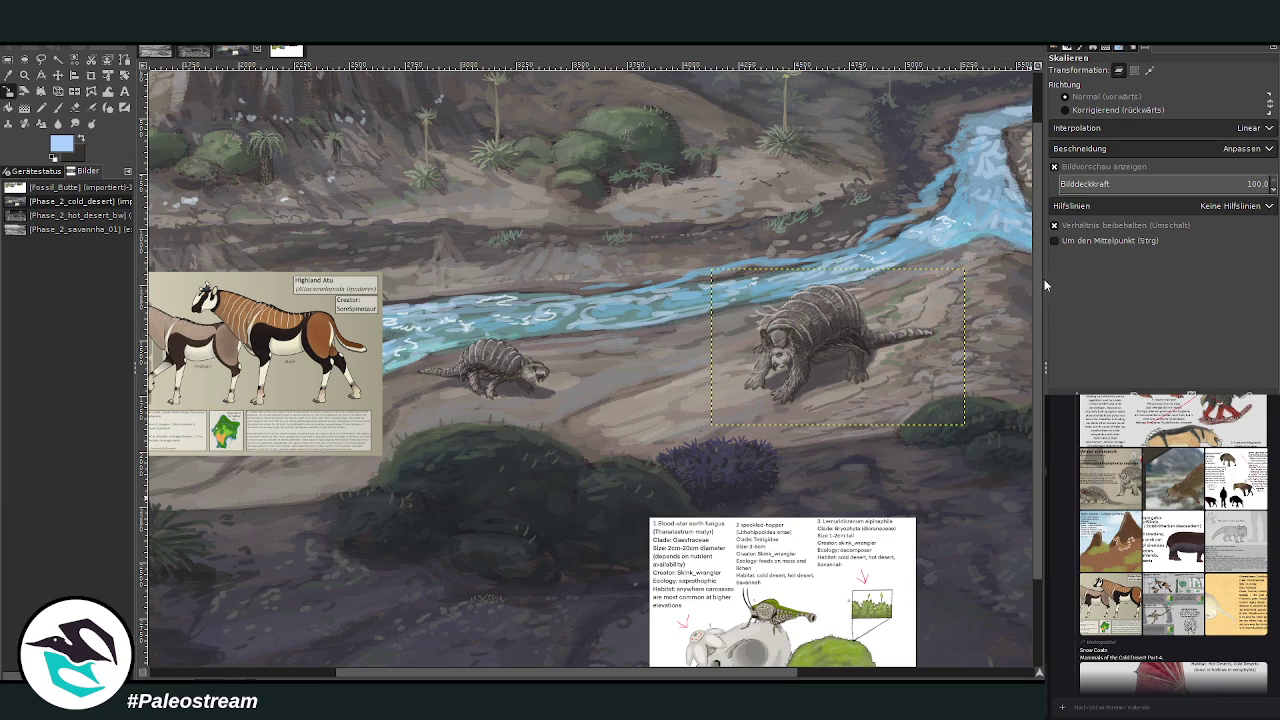
{"action": "key", "text": "Page_Up"}
{"action": "key", "text": "Page_Up"}
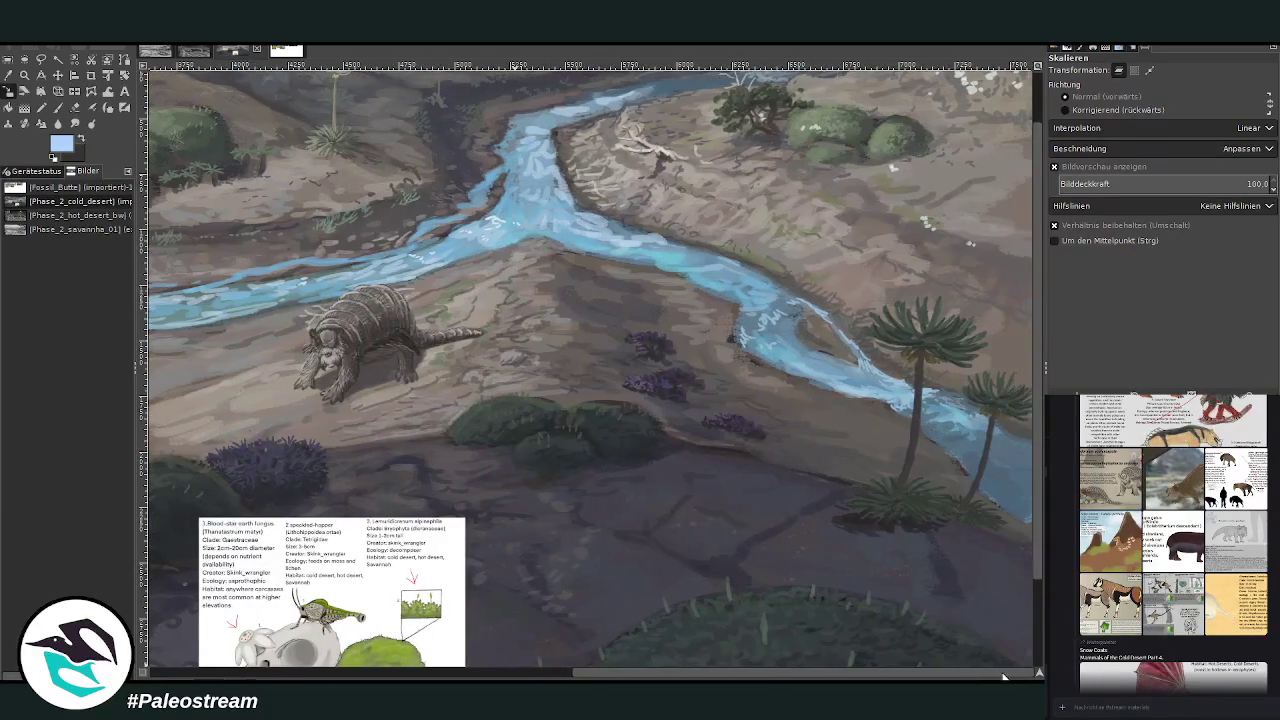
Hide the Blood-star earth fungus info card.
{"action": "scroll", "coordinate": [635, 663], "scroll_direction": "right", "scroll_amount": 5}
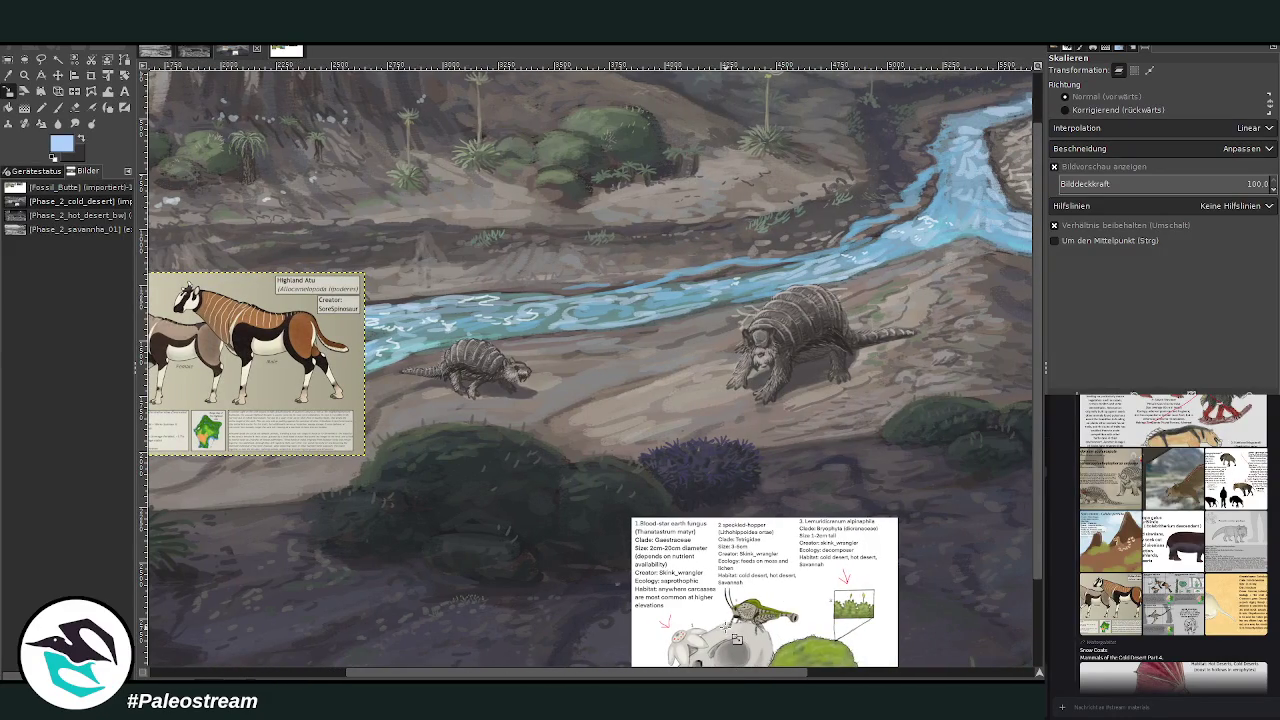
{"action": "key", "text": "ctrl+z"}
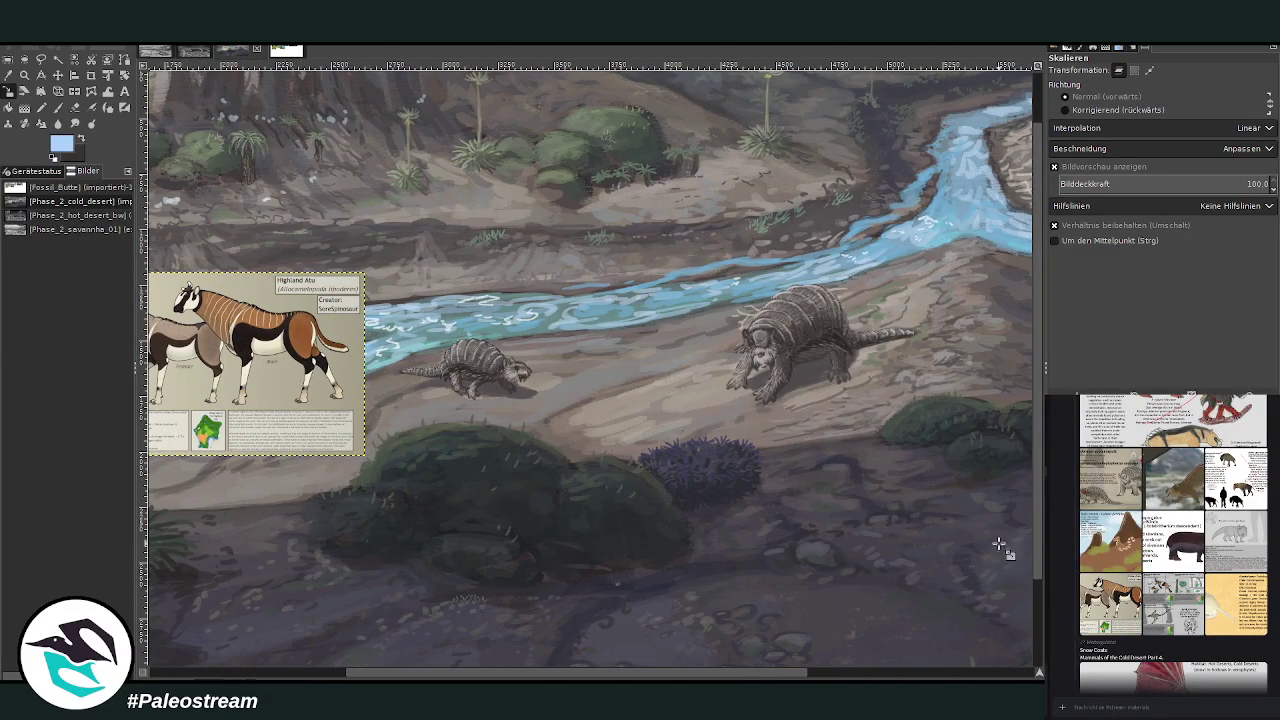
{"action": "key", "text": "ctrl+h"}
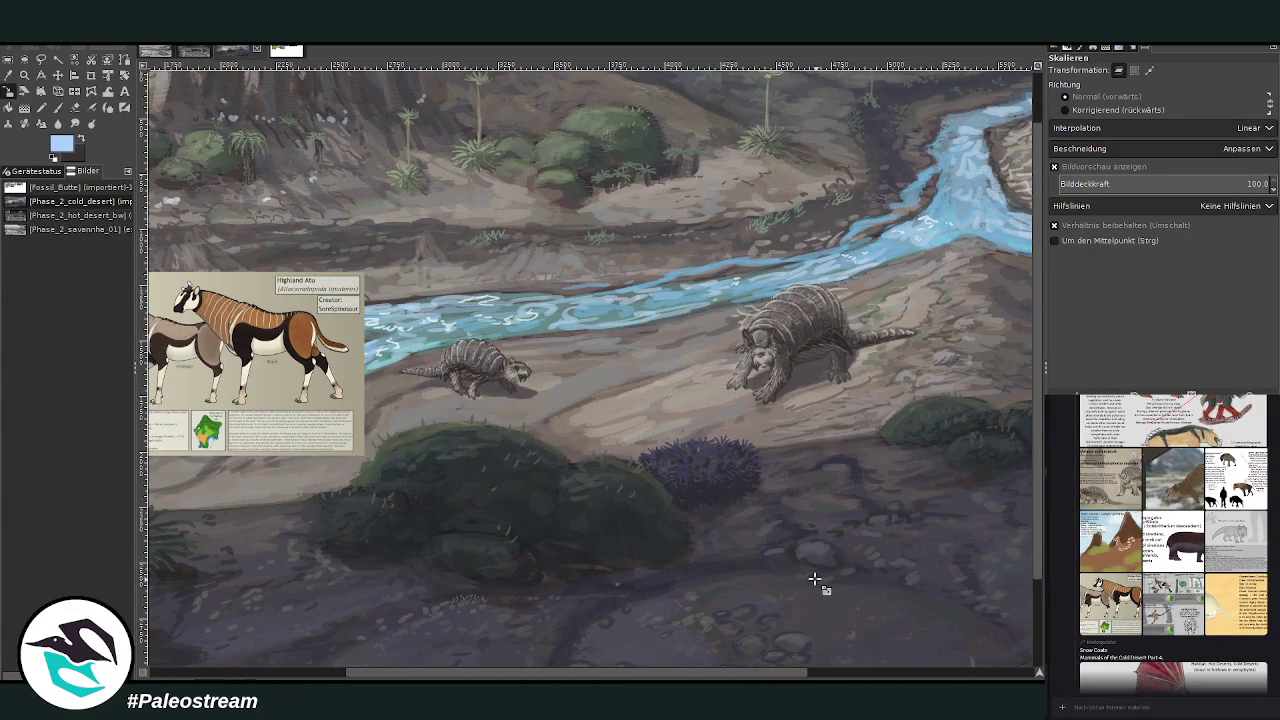
Zoom into the foreground around the Highland Atu card.
{"action": "key", "text": "m"}
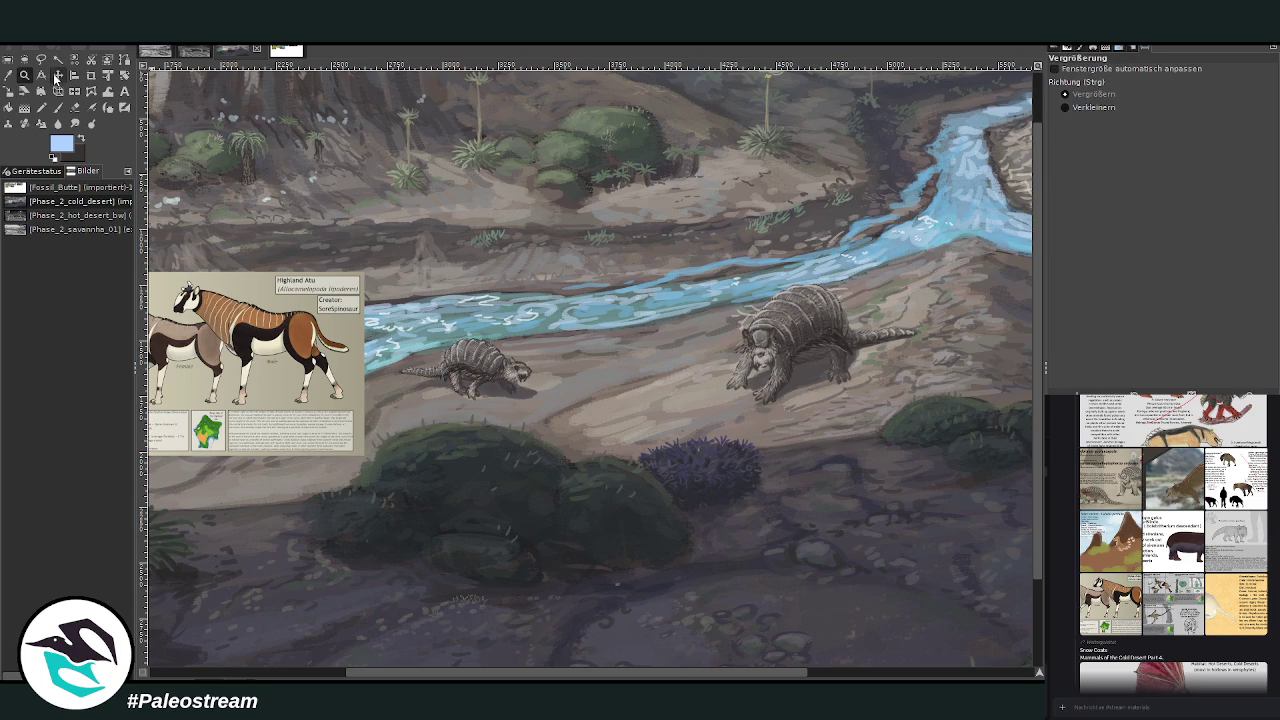
{"action": "scroll", "coordinate": [1020, 540], "scroll_direction": "down", "scroll_amount": 2}
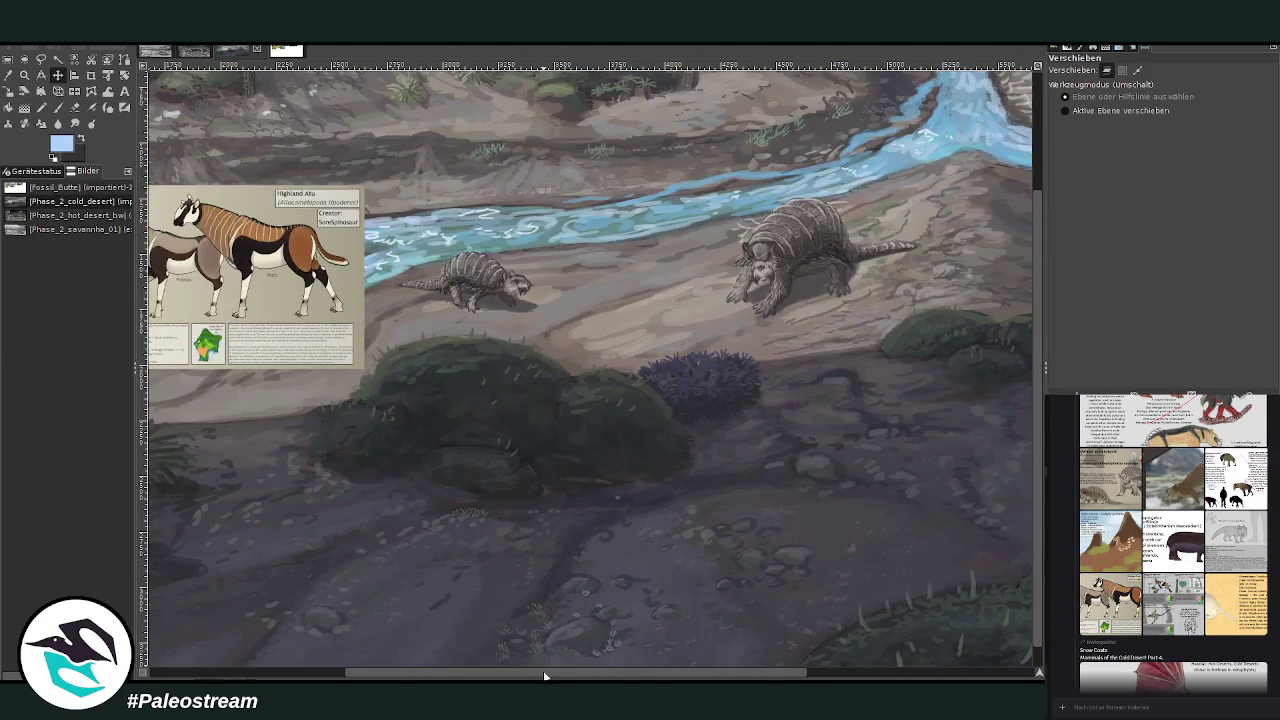
{"action": "scroll", "coordinate": [580, 640], "scroll_direction": "right", "scroll_amount": 2}
{"action": "scroll", "coordinate": [620, 613], "scroll_direction": "right", "scroll_amount": 2}
{"action": "scroll", "coordinate": [620, 613], "scroll_direction": "down", "scroll_amount": 4, "text": "ctrl"}
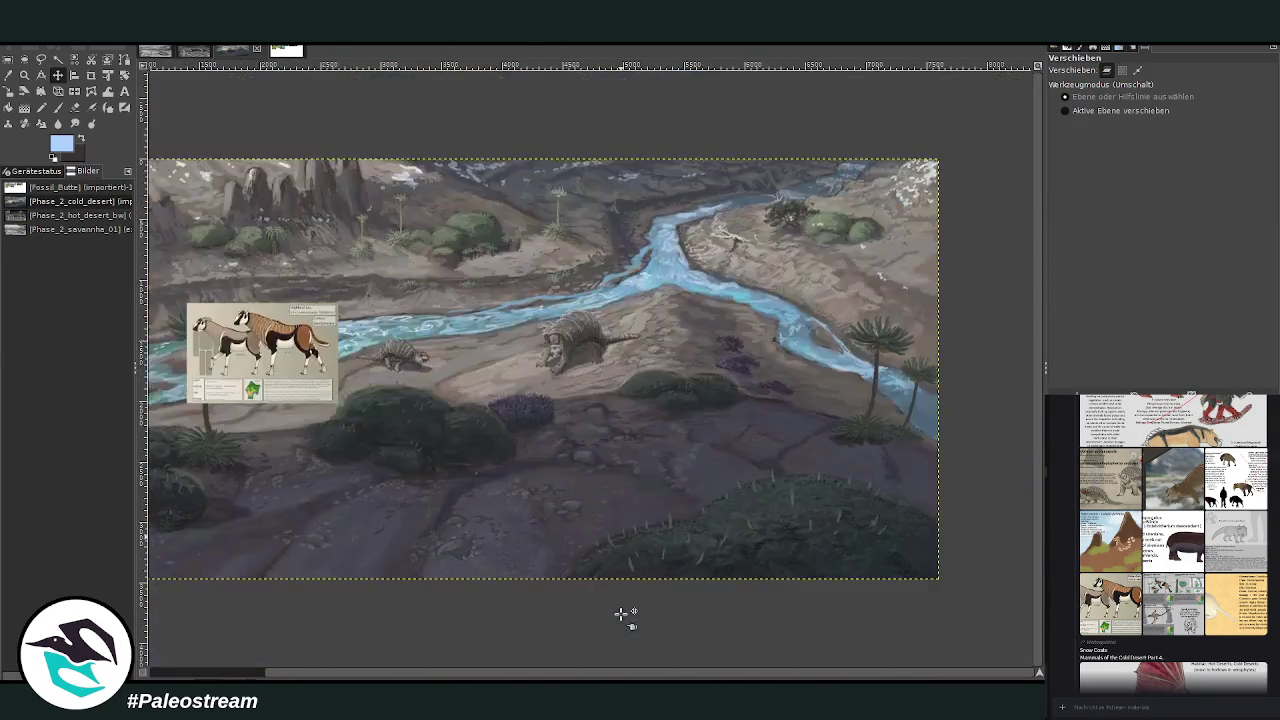
{"action": "scroll", "coordinate": [620, 613], "scroll_direction": "down", "scroll_amount": 1, "text": "ctrl"}
{"action": "key", "text": "z"}
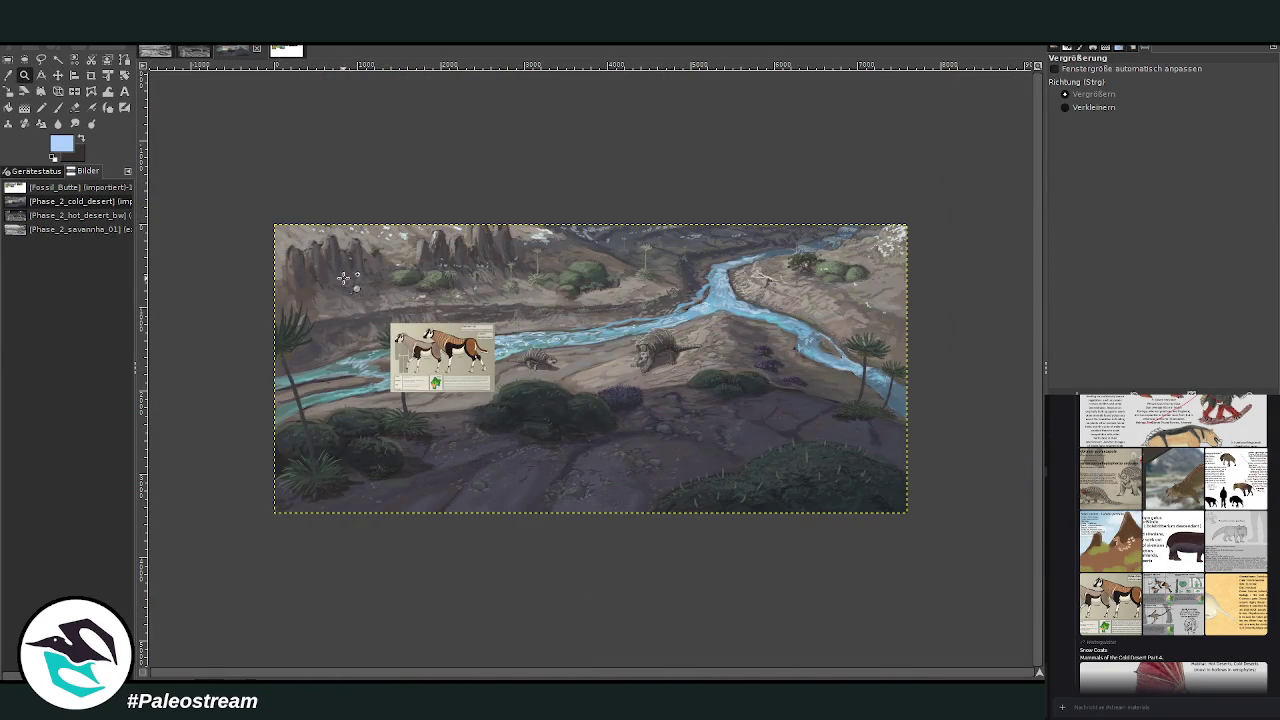
{"action": "left_click", "coordinate": [396, 454]}
{"action": "mouse_move", "coordinate": [284, 146]}
{"action": "left_mouse_down"}
{"action": "mouse_move", "coordinate": [370, 163]}
{"action": "mouse_move", "coordinate": [857, 585]}
{"action": "left_mouse_up"}
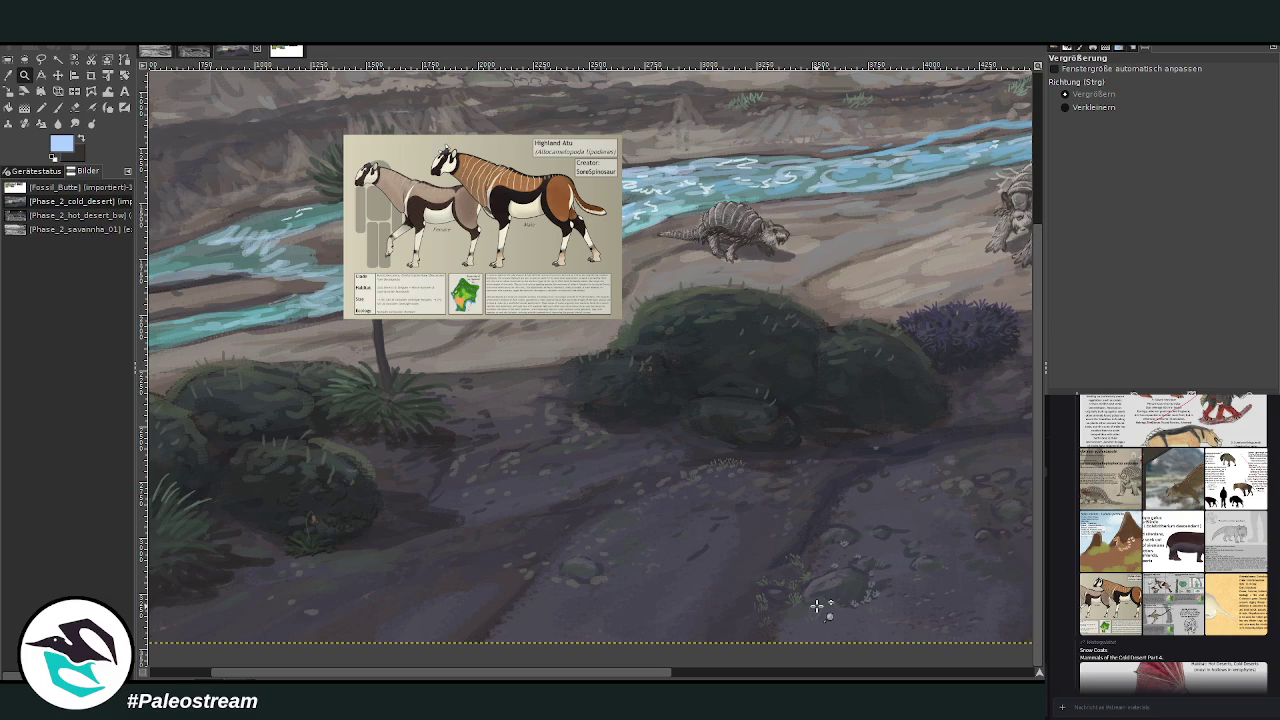
Shift the Atu card right and pick the Paintbrush with a dark colour.
{"action": "left_click", "coordinate": [58, 75]}
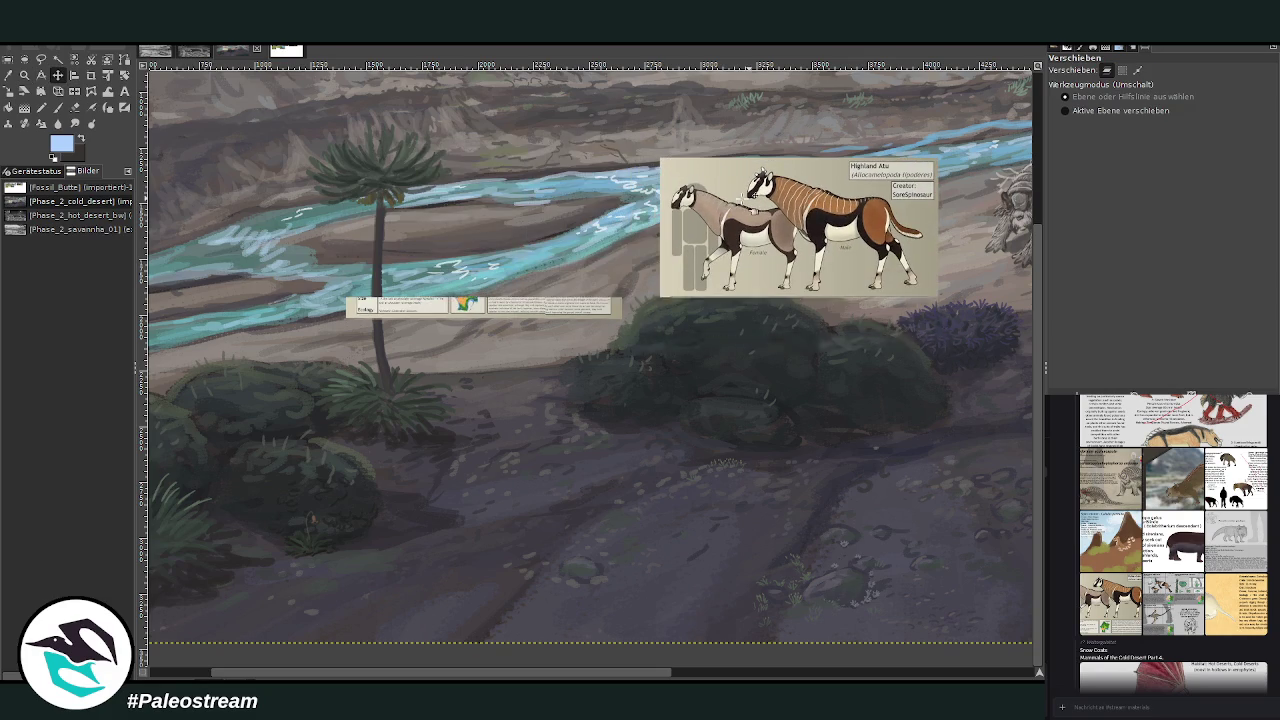
{"action": "key", "text": "p"}
{"action": "left_click", "coordinate": [79, 140]}
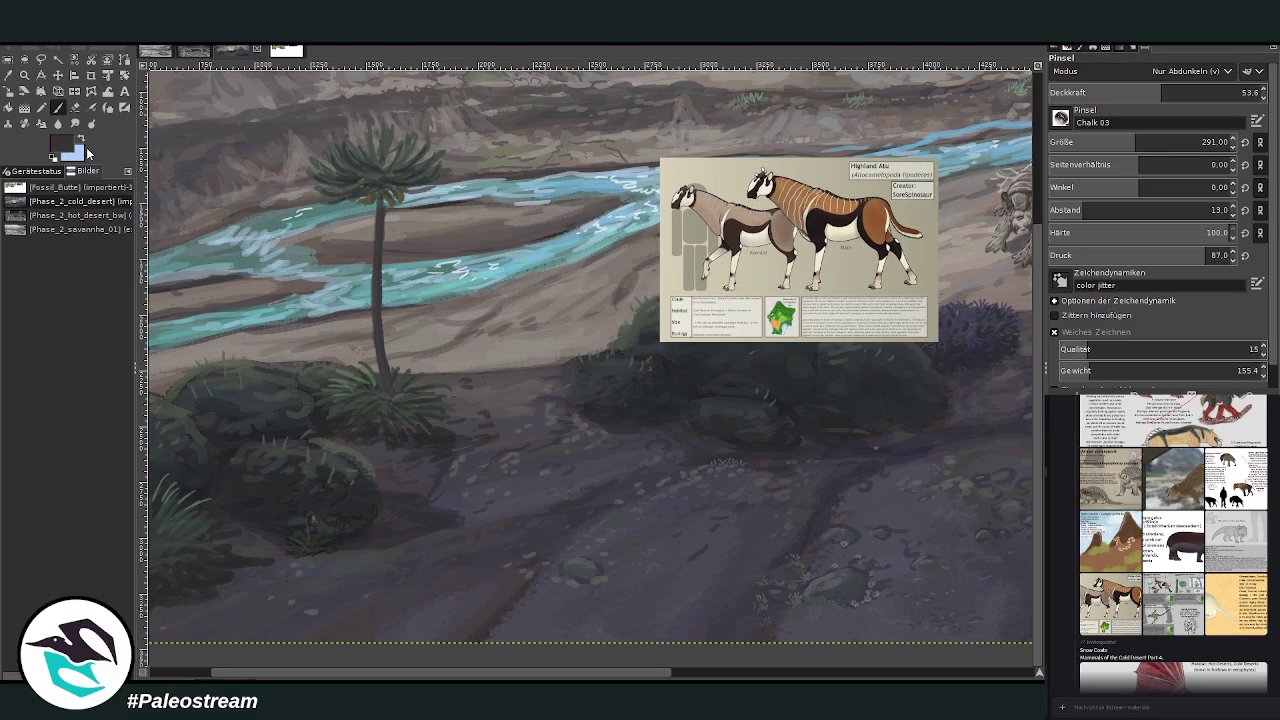
Darken the colour and set the brush to normal mode with higher opacity and size.
{"action": "left_click", "coordinate": [1003, 418], "text": "ctrl"}
{"action": "left_click", "coordinate": [1078, 141]}
{"action": "left_click", "coordinate": [1220, 92]}
{"action": "left_click", "coordinate": [1098, 141]}
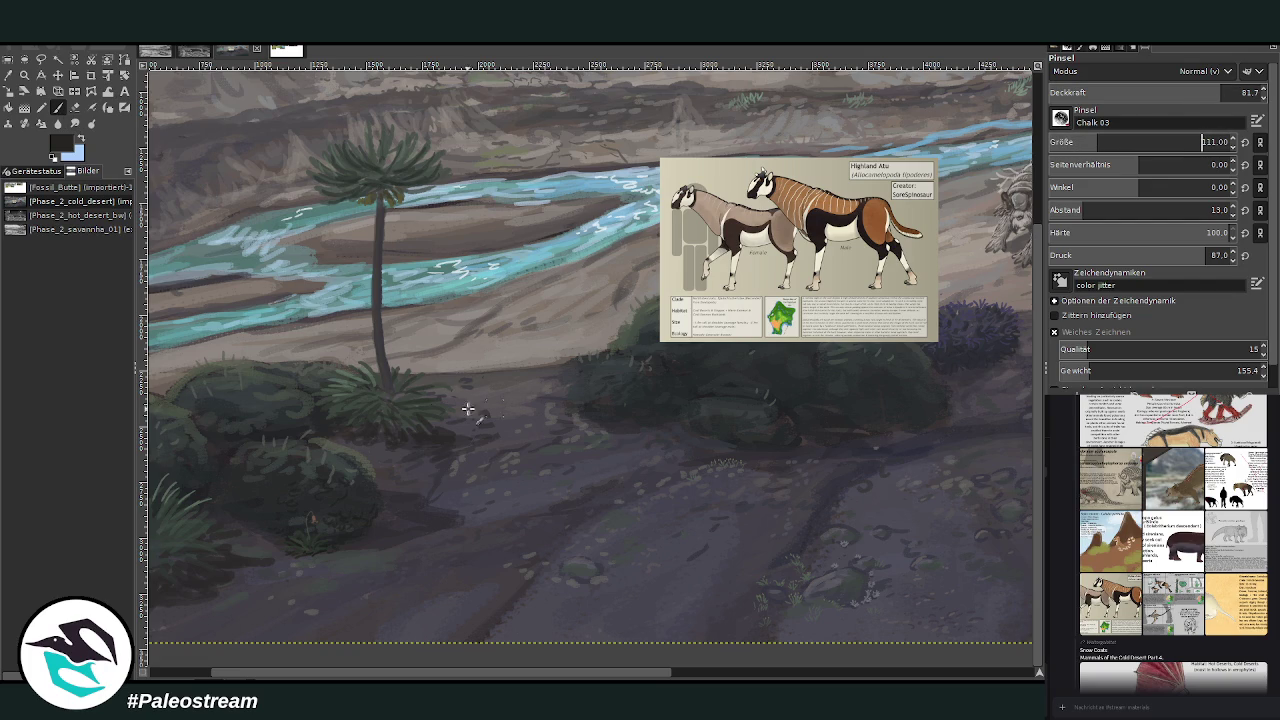
Sketch the atu's body loop, back and neck-head outline with a finer brush.
{"action": "mouse_move", "coordinate": [505, 425]}
{"action": "left_mouse_down"}
{"action": "mouse_move", "coordinate": [420, 495]}
{"action": "mouse_move", "coordinate": [485, 405]}
{"action": "mouse_move", "coordinate": [410, 414]}
{"action": "left_mouse_up"}
{"action": "left_click_drag", "start_coordinate": [512, 368], "coordinate": [397, 415]}
{"action": "left_click", "coordinate": [1090, 142]}
{"action": "left_click_drag", "start_coordinate": [505, 356], "coordinate": [392, 400]}
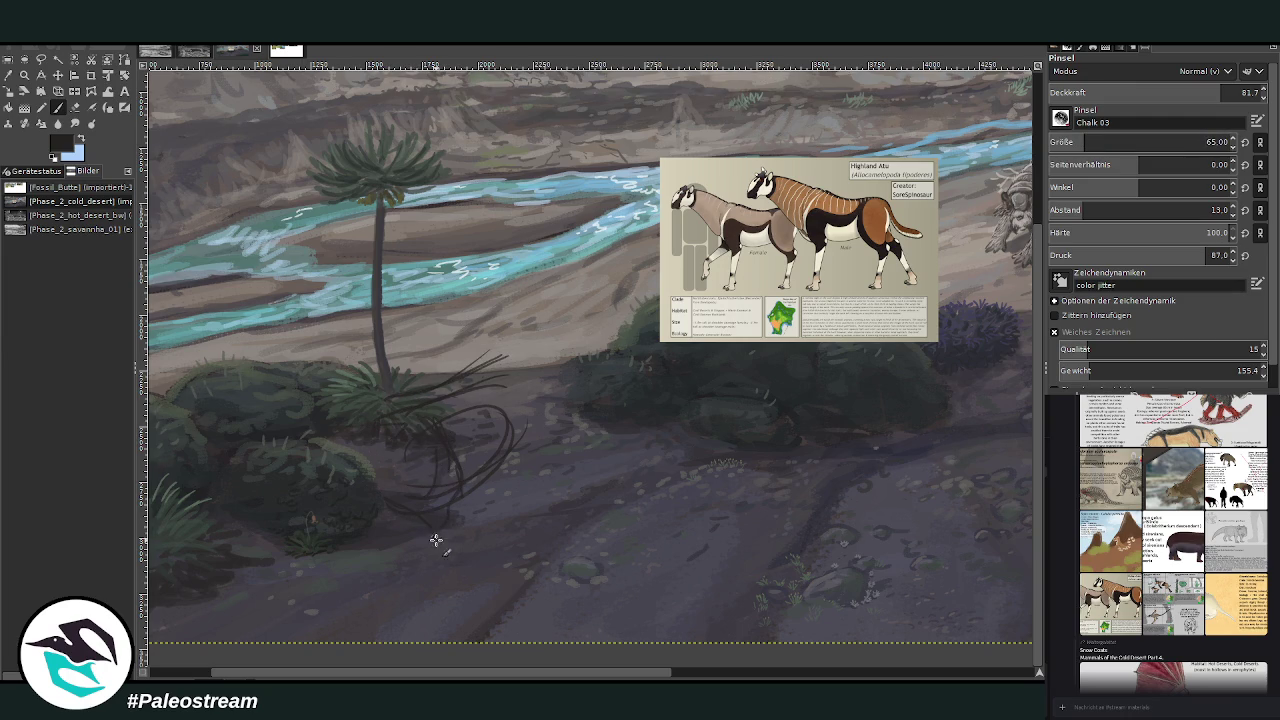
Sketch the atu's legs, hoof, hindquarters and chest line.
{"action": "mouse_move", "coordinate": [461, 488]}
{"action": "left_mouse_down"}
{"action": "mouse_move", "coordinate": [460, 556]}
{"action": "mouse_move", "coordinate": [440, 558]}
{"action": "mouse_move", "coordinate": [470, 590]}
{"action": "left_mouse_up"}
{"action": "left_click_drag", "start_coordinate": [451, 543], "coordinate": [483, 593]}
{"action": "mouse_move", "coordinate": [434, 530]}
{"action": "left_mouse_down"}
{"action": "mouse_move", "coordinate": [442, 572]}
{"action": "mouse_move", "coordinate": [487, 612]}
{"action": "left_mouse_up"}
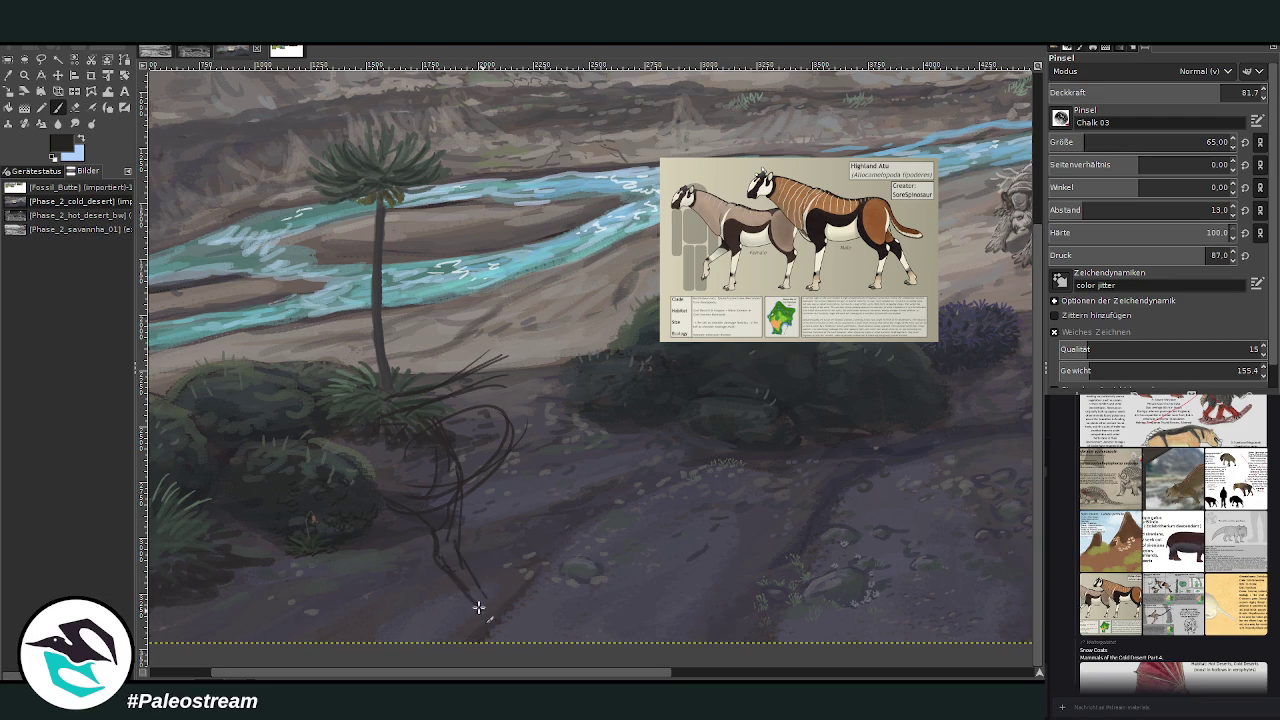
{"action": "left_click_drag", "start_coordinate": [490, 553], "coordinate": [486, 620]}
{"action": "mouse_move", "coordinate": [494, 611]}
{"action": "left_mouse_down"}
{"action": "mouse_move", "coordinate": [515, 620]}
{"action": "mouse_move", "coordinate": [488, 628]}
{"action": "left_mouse_up"}
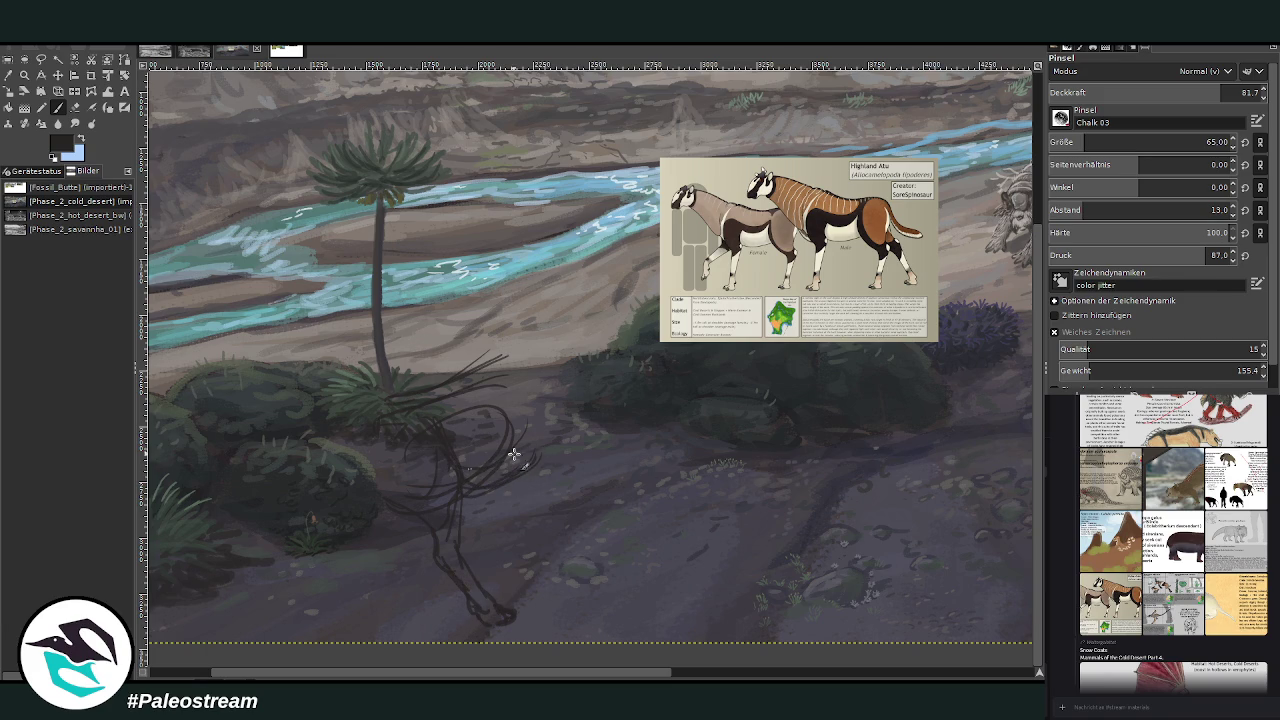
{"action": "mouse_move", "coordinate": [550, 436]}
{"action": "left_mouse_down"}
{"action": "mouse_move", "coordinate": [510, 372]}
{"action": "mouse_move", "coordinate": [546, 482]}
{"action": "left_mouse_up"}
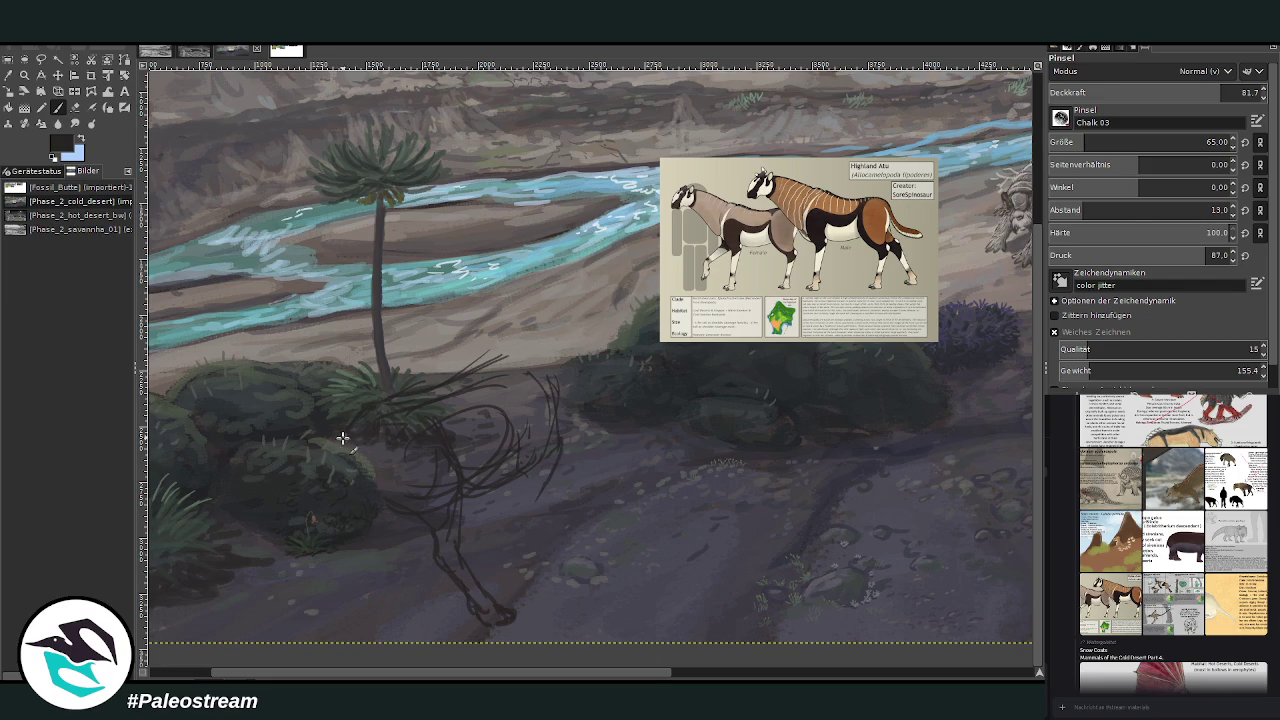
{"action": "mouse_move", "coordinate": [341, 436]}
{"action": "left_mouse_down"}
{"action": "mouse_move", "coordinate": [334, 483]}
{"action": "mouse_move", "coordinate": [359, 440]}
{"action": "left_mouse_up"}
{"action": "left_click_drag", "start_coordinate": [346, 545], "coordinate": [334, 630]}
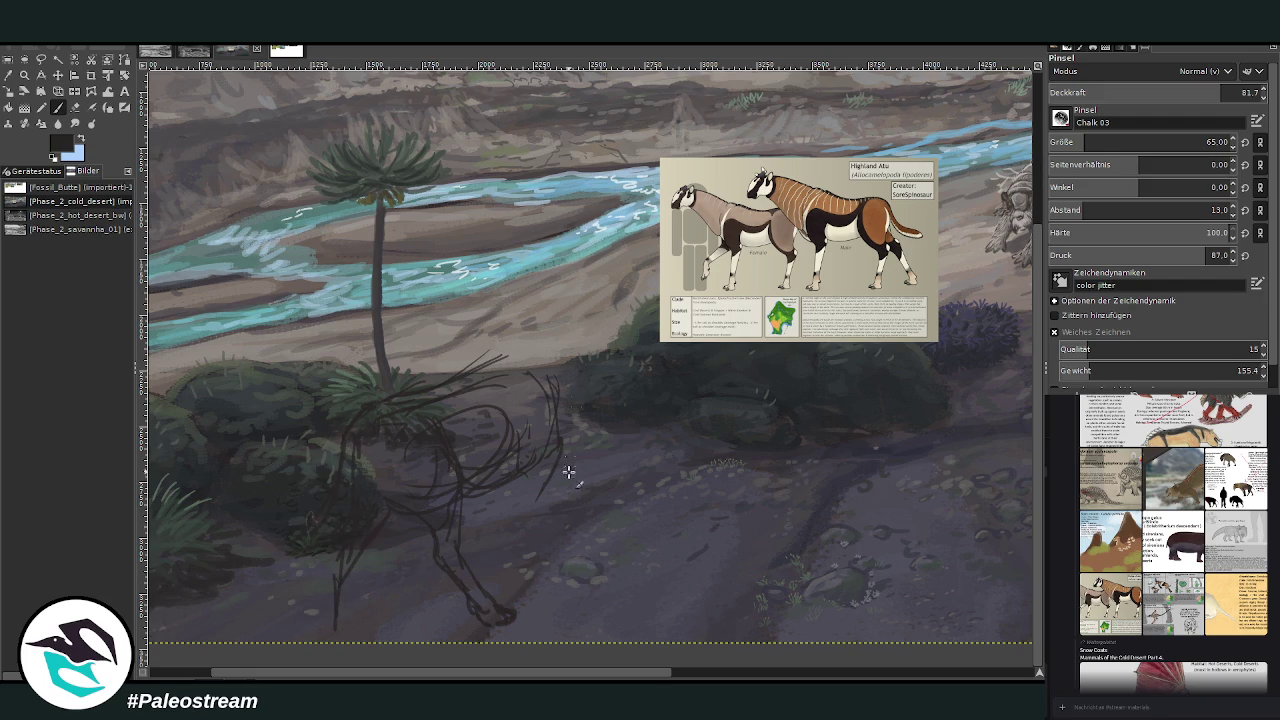
{"action": "left_click_drag", "start_coordinate": [556, 440], "coordinate": [519, 604]}
{"action": "mouse_move", "coordinate": [553, 459]}
{"action": "left_mouse_down"}
{"action": "mouse_move", "coordinate": [528, 580]}
{"action": "mouse_move", "coordinate": [540, 618]}
{"action": "left_mouse_up"}
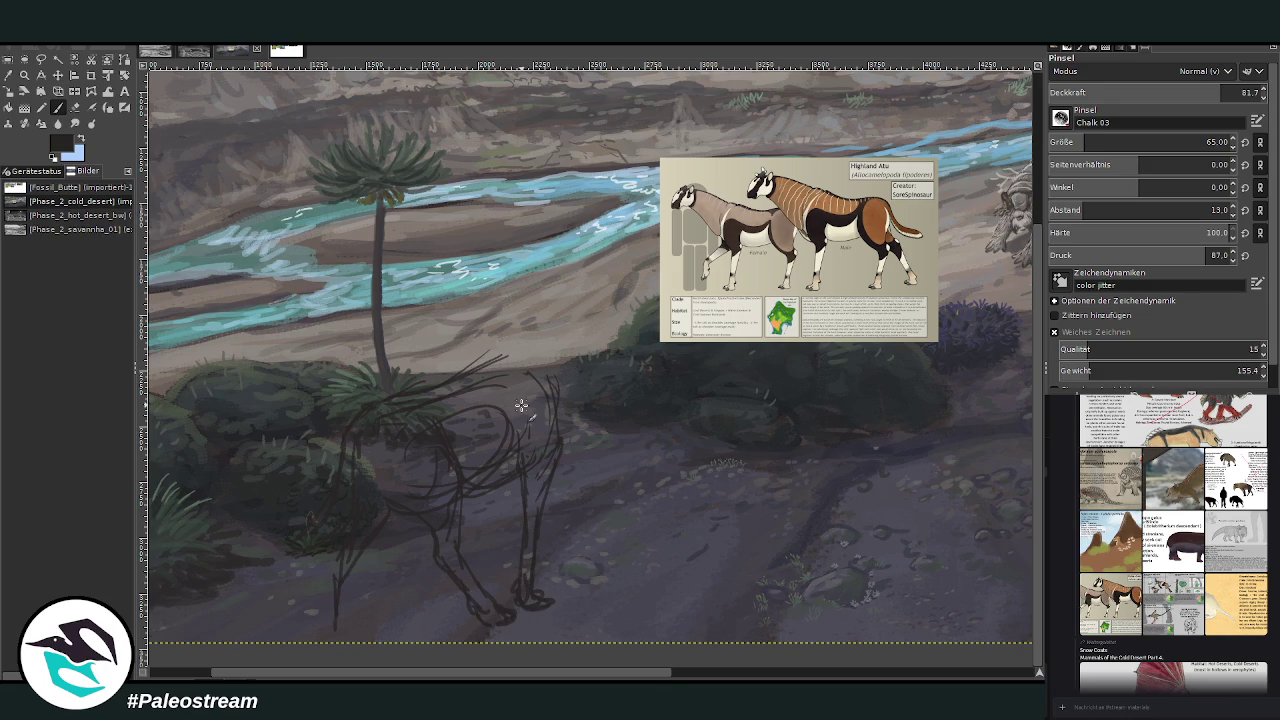
Zoom in on the sketch and draw the front legs.
{"action": "scroll", "coordinate": [521, 405], "scroll_direction": "down", "scroll_amount": 2}
{"action": "scroll", "coordinate": [521, 405], "scroll_direction": "down", "scroll_amount": 1}
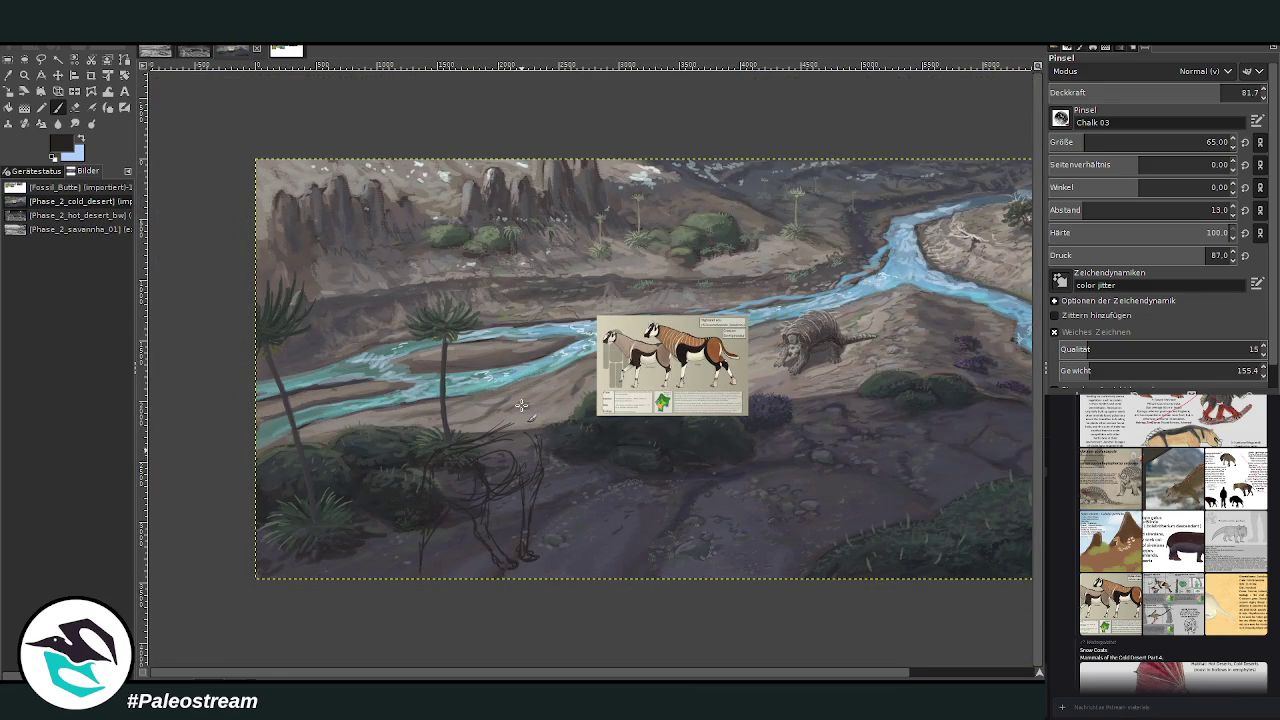
{"action": "key", "text": "z"}
{"action": "left_click_drag", "start_coordinate": [410, 332], "coordinate": [710, 578]}
{"action": "key", "text": "p"}
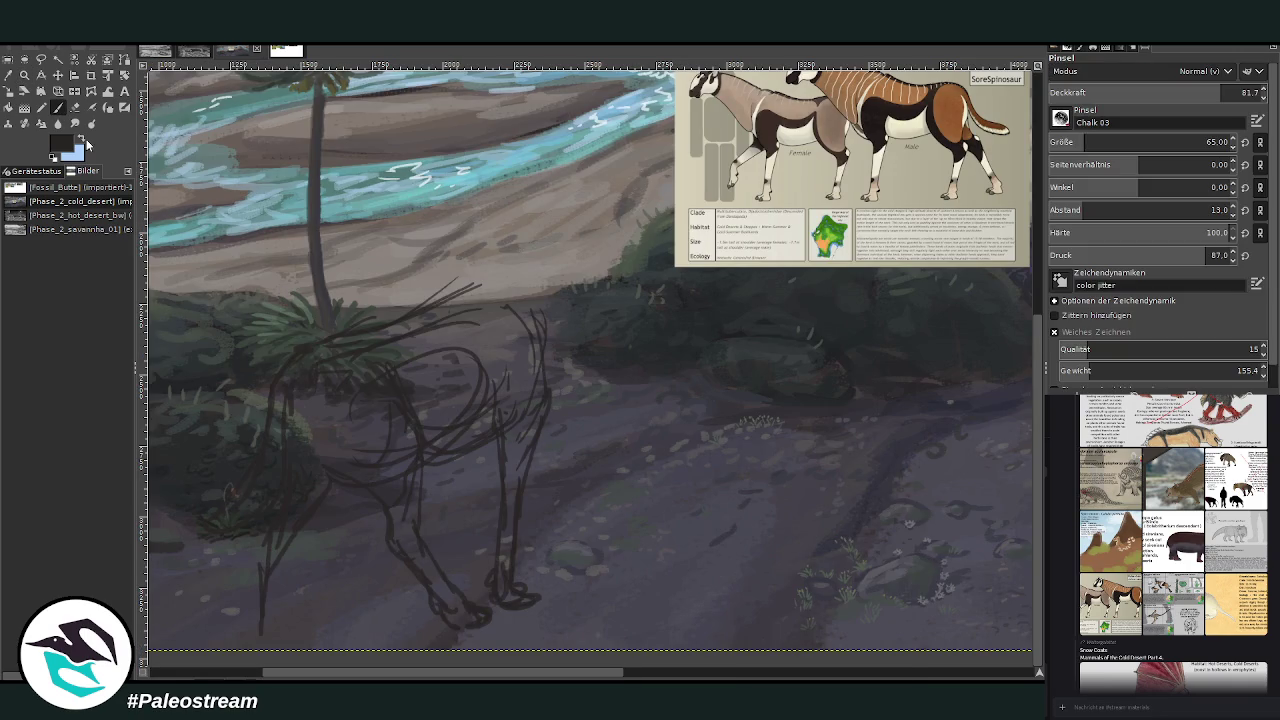
{"action": "mouse_move", "coordinate": [252, 540]}
{"action": "left_mouse_down"}
{"action": "mouse_move", "coordinate": [248, 634]}
{"action": "mouse_move", "coordinate": [270, 620]}
{"action": "mouse_move", "coordinate": [254, 582]}
{"action": "left_mouse_up"}
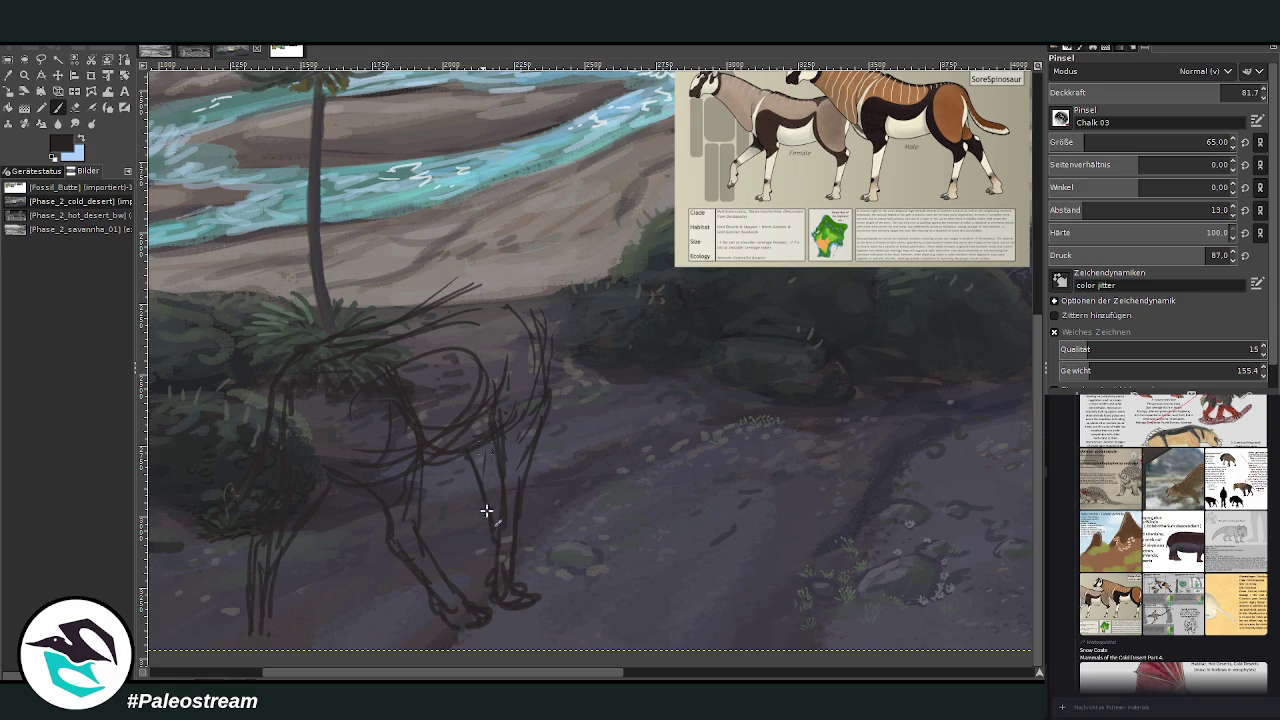
Redraw the rising neck line and add the head lines.
{"action": "scroll", "coordinate": [1039, 488], "scroll_direction": "up", "scroll_amount": 3}
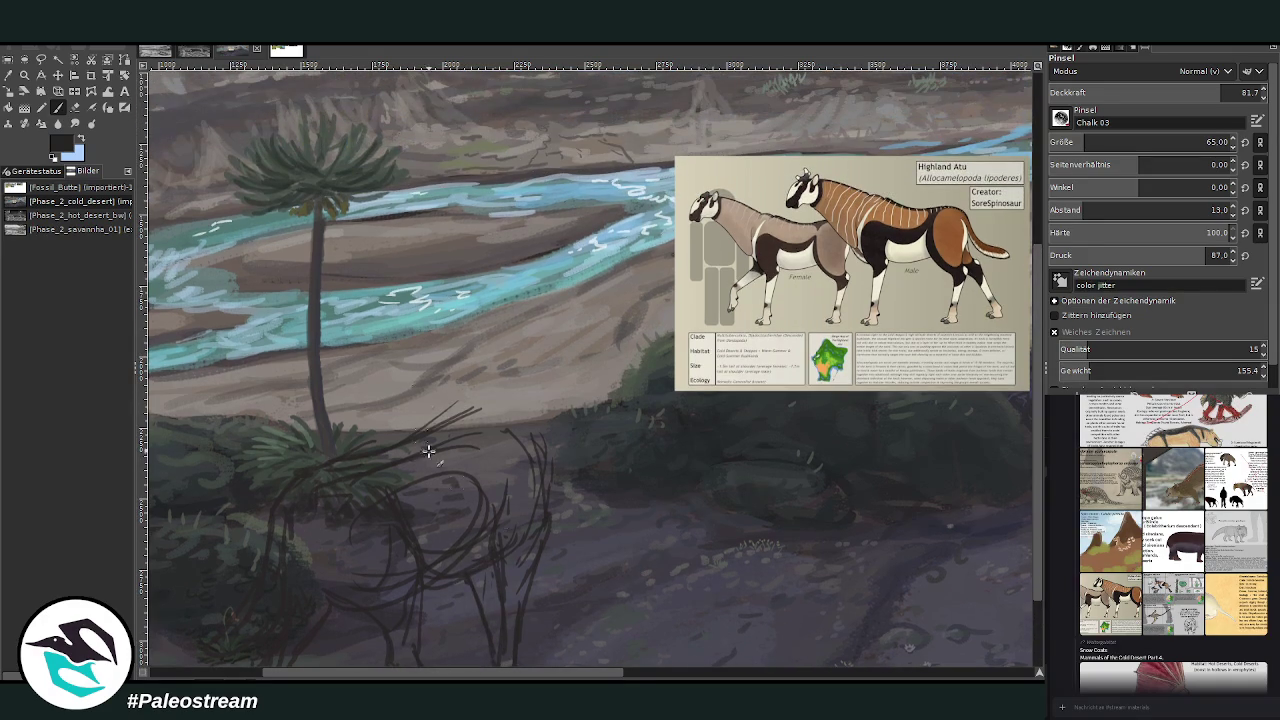
{"action": "scroll", "coordinate": [571, 538], "scroll_direction": "right", "scroll_amount": 2}
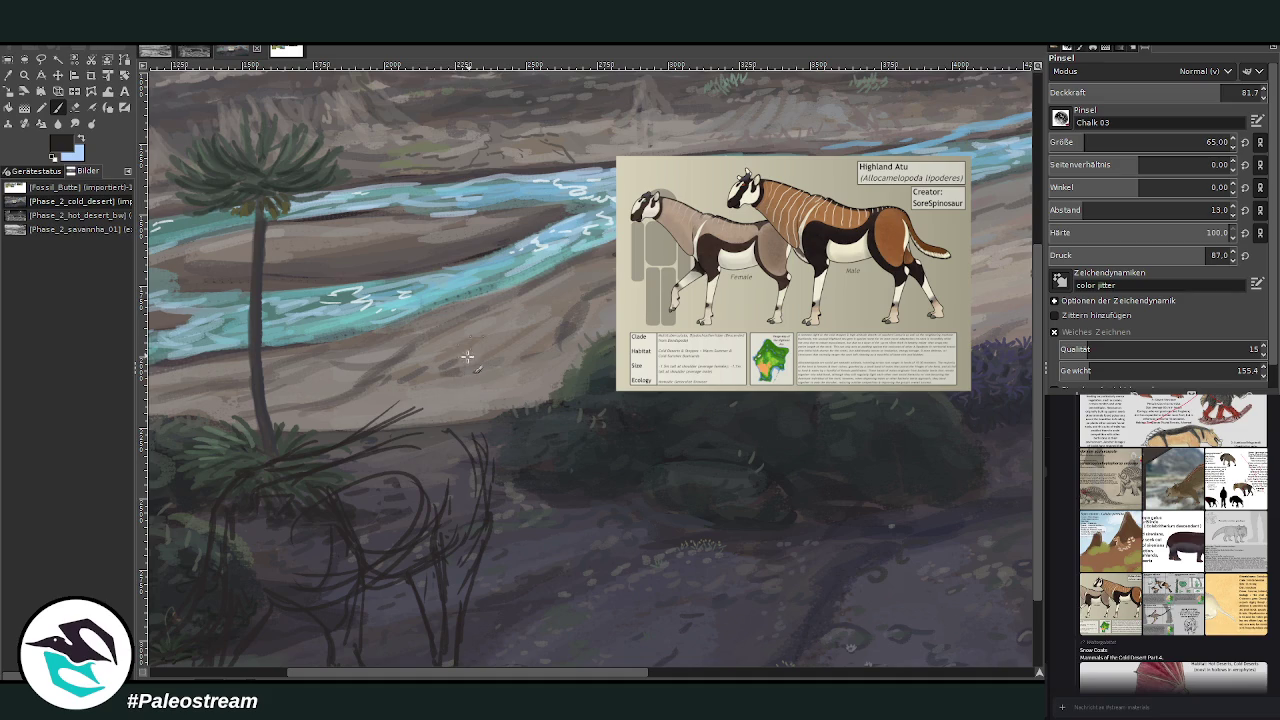
{"action": "left_click_drag", "start_coordinate": [517, 302], "coordinate": [419, 401]}
{"action": "key", "text": "ctrl+z"}
{"action": "key", "text": "ctrl+z"}
{"action": "left_click_drag", "start_coordinate": [442, 393], "coordinate": [556, 306]}
{"action": "left_click_drag", "start_coordinate": [562, 318], "coordinate": [559, 366]}
{"action": "left_click_drag", "start_coordinate": [561, 318], "coordinate": [500, 510]}
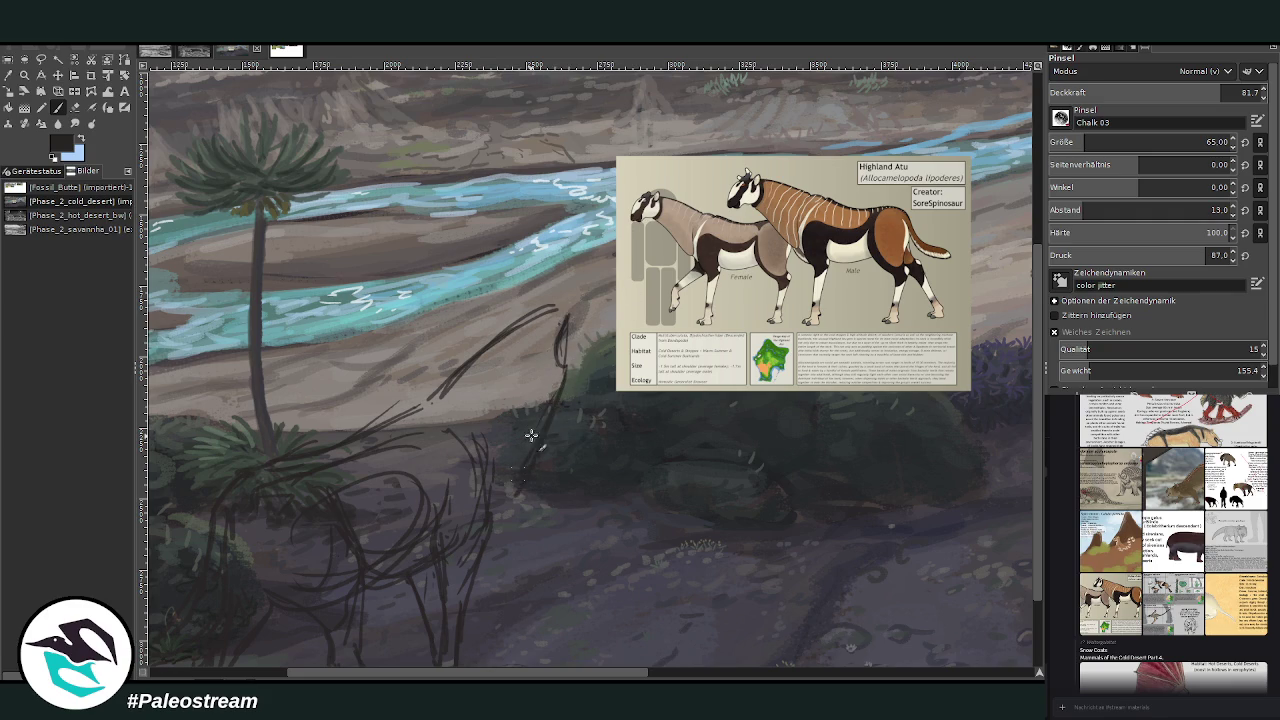
{"action": "left_click_drag", "start_coordinate": [552, 403], "coordinate": [566, 371]}
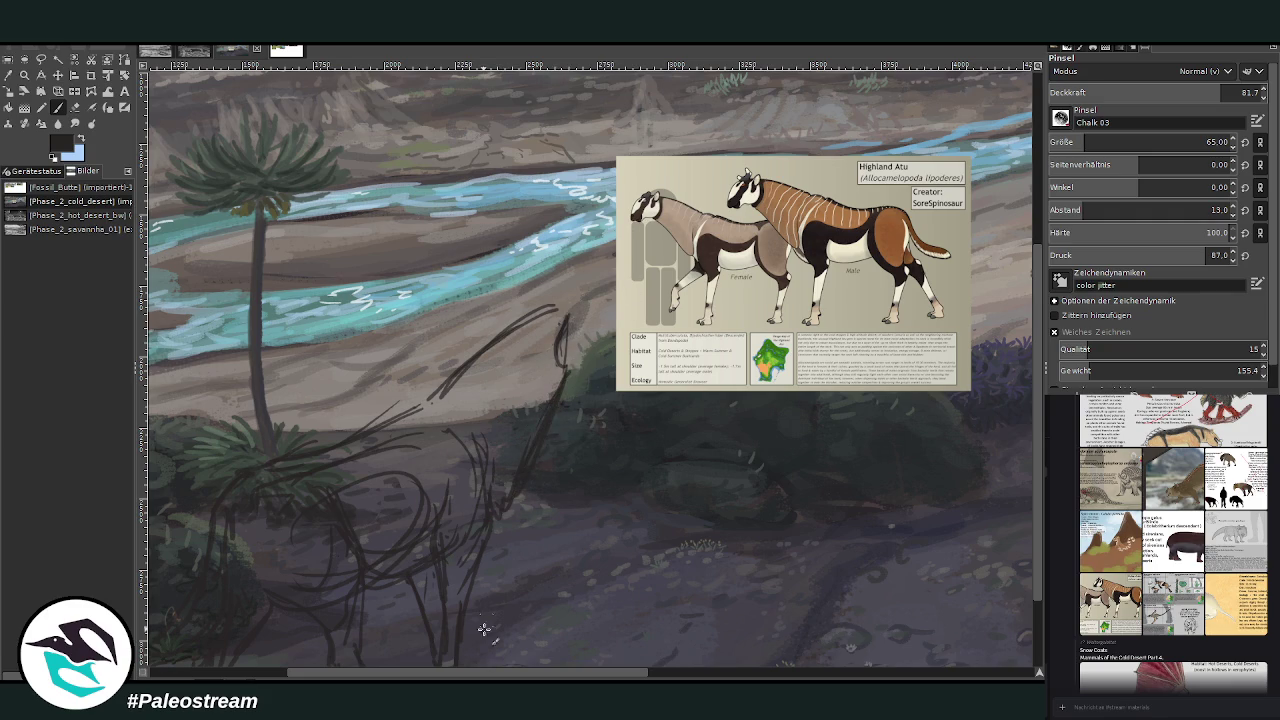
Draw the curved back of the neck and fit the whole painting in the window.
{"action": "scroll", "coordinate": [493, 594], "scroll_direction": "right", "scroll_amount": 2}
{"action": "mouse_move", "coordinate": [496, 296]}
{"action": "left_mouse_down"}
{"action": "mouse_move", "coordinate": [360, 414]}
{"action": "mouse_move", "coordinate": [313, 436]}
{"action": "left_mouse_up"}
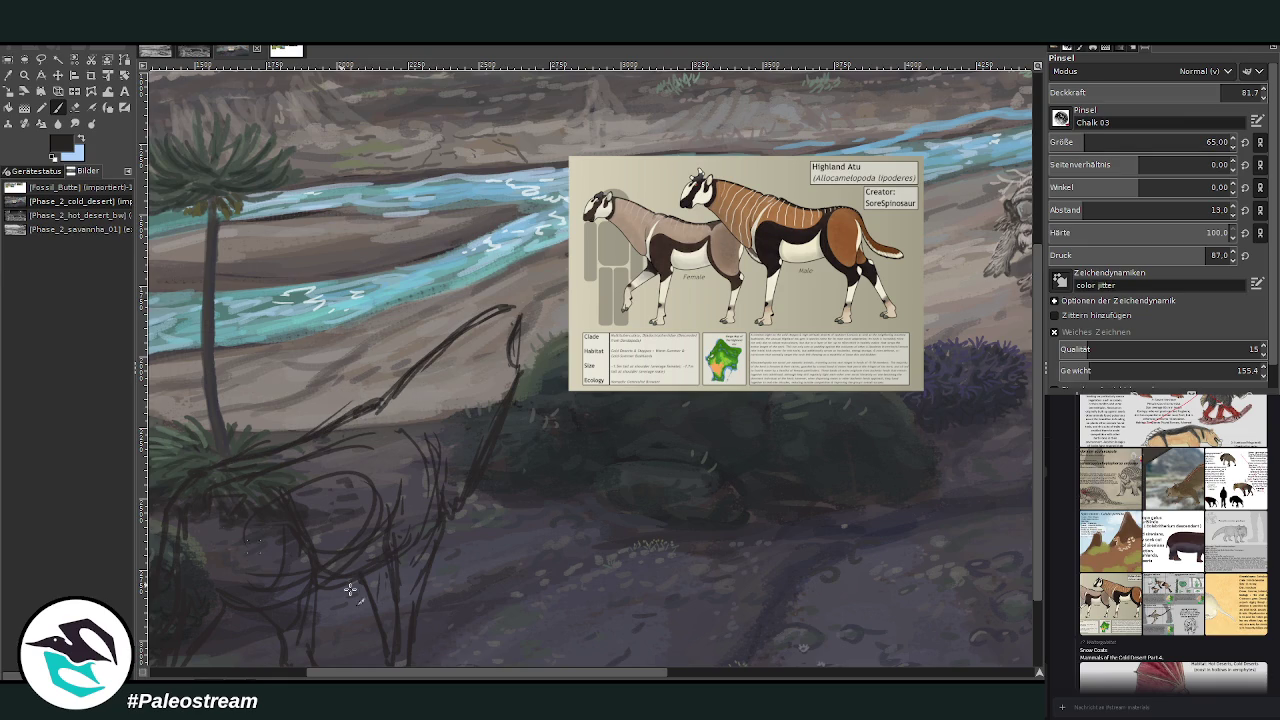
{"action": "scroll", "coordinate": [425, 672], "scroll_direction": "left", "scroll_amount": 5}
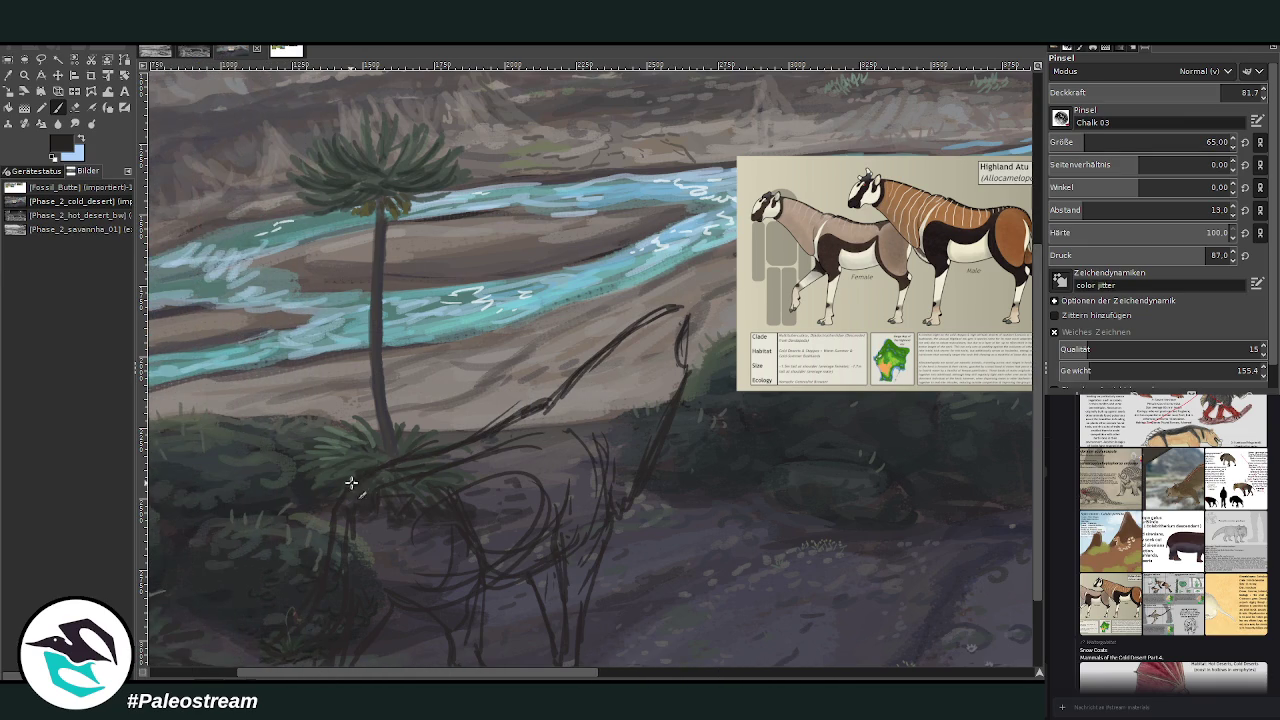
{"action": "left_click_drag", "start_coordinate": [484, 677], "coordinate": [526, 678]}
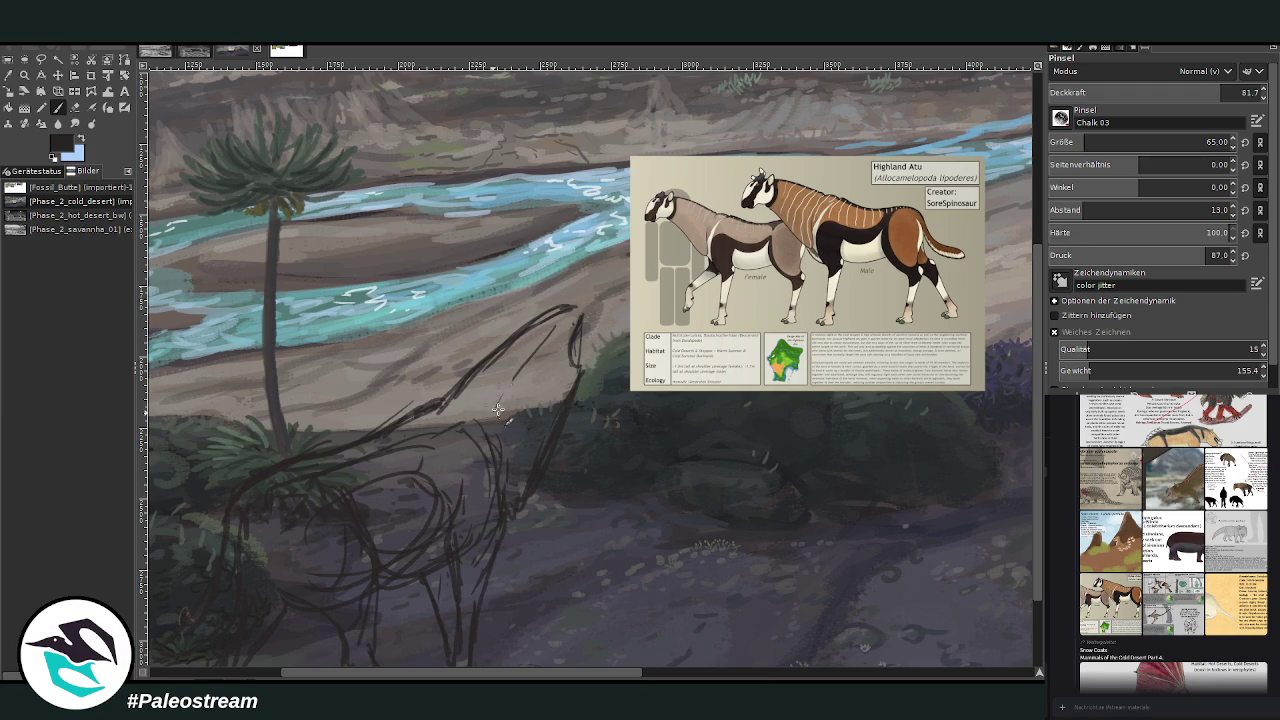
{"action": "key", "text": "shift+ctrl+j"}
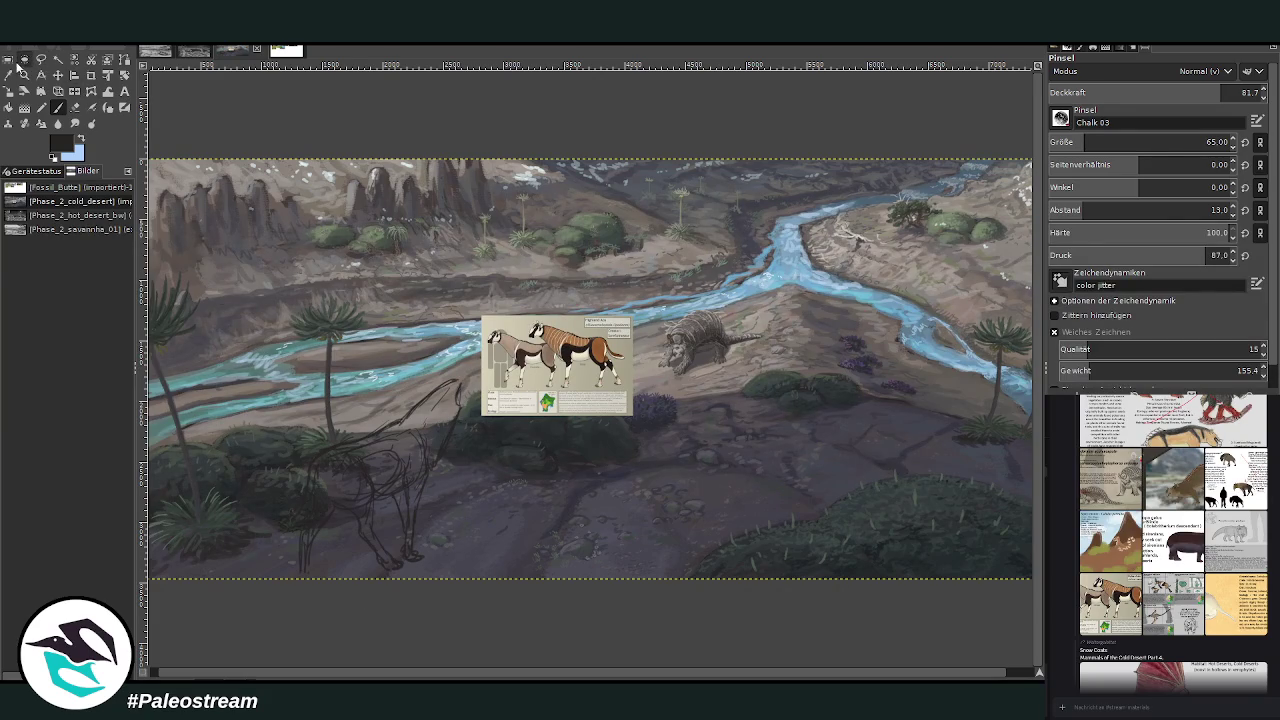
Mark a crop area around the sketch, then cancel the crop.
{"action": "left_click", "coordinate": [91, 75]}
{"action": "left_click_drag", "start_coordinate": [258, 346], "coordinate": [514, 594]}
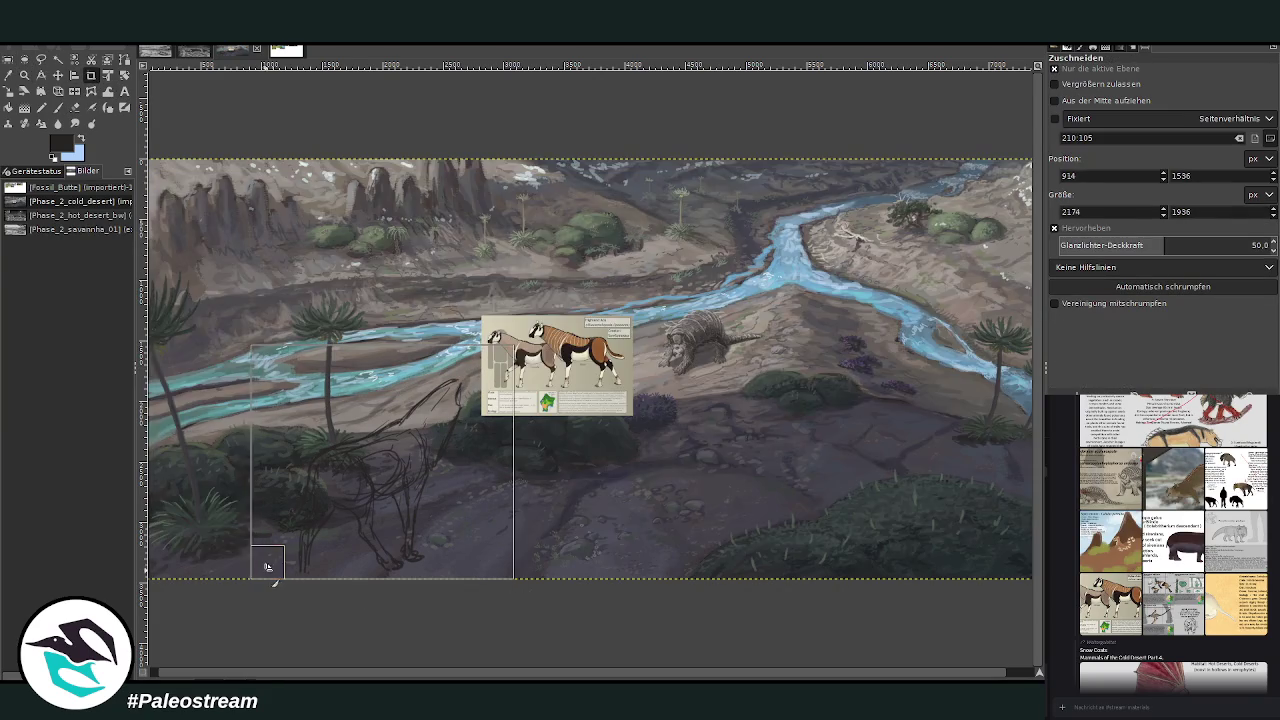
{"action": "left_click_drag", "start_coordinate": [263, 563], "coordinate": [252, 578]}
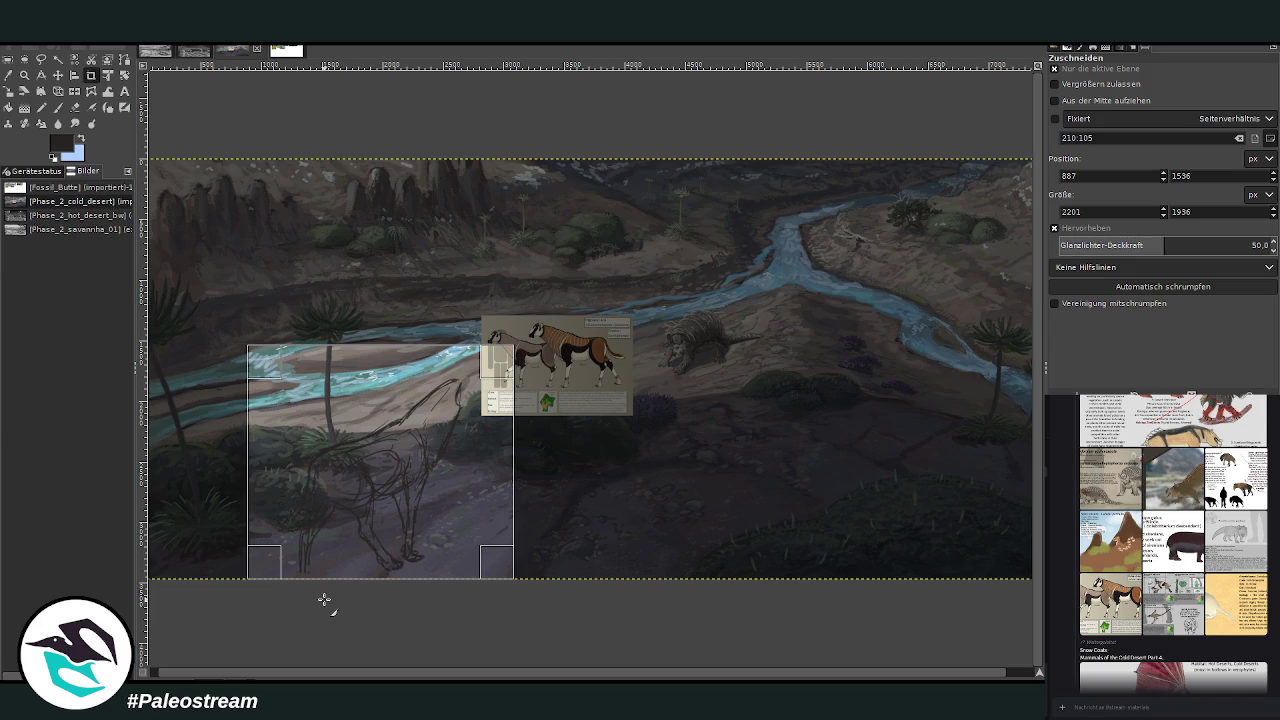
{"action": "key", "text": "Escape"}
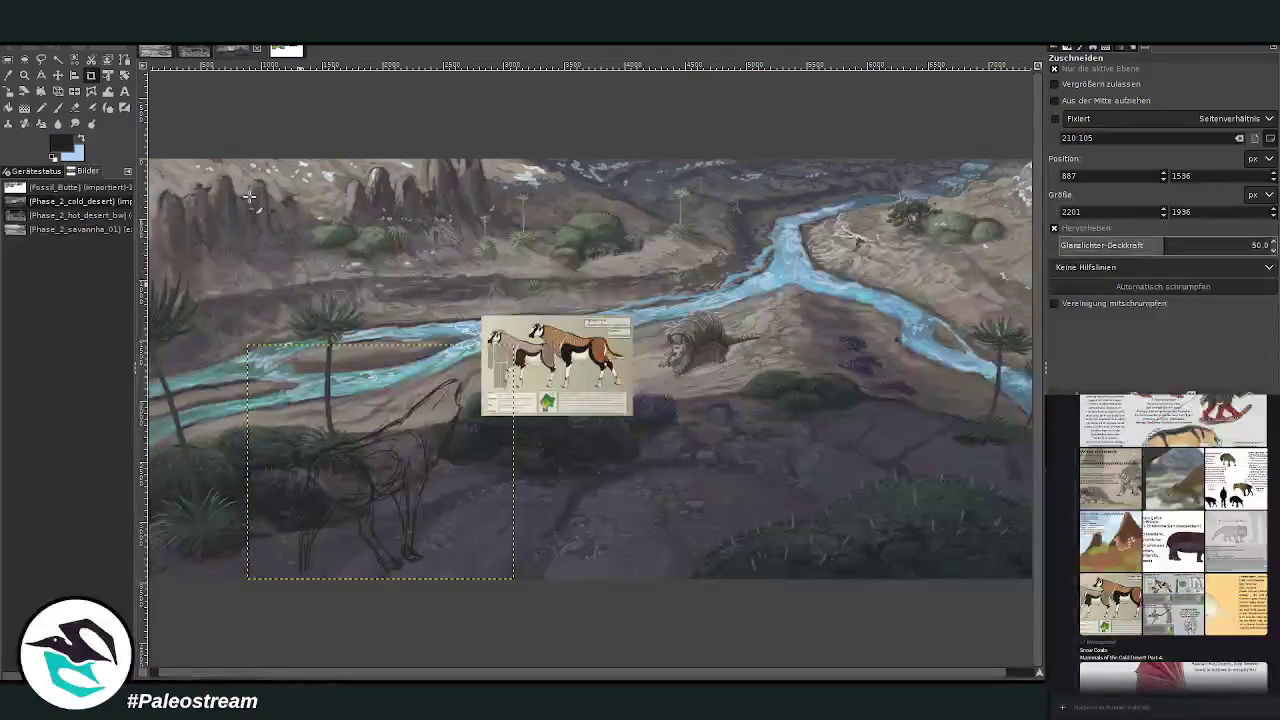
Apply a perspective tilt to the atu sketch by adjusting its corners.
{"action": "left_click", "coordinate": [58, 91]}
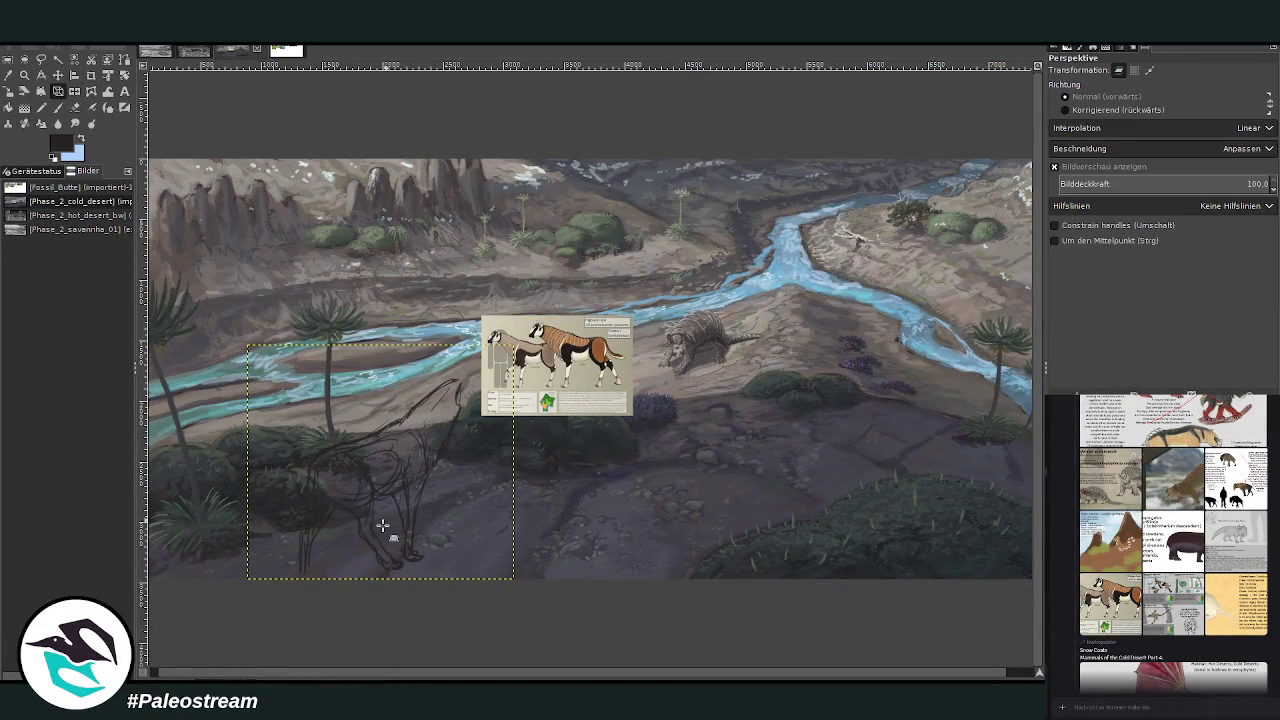
{"action": "left_click", "coordinate": [285, 568]}
{"action": "left_click_drag", "start_coordinate": [285, 568], "coordinate": [285, 584]}
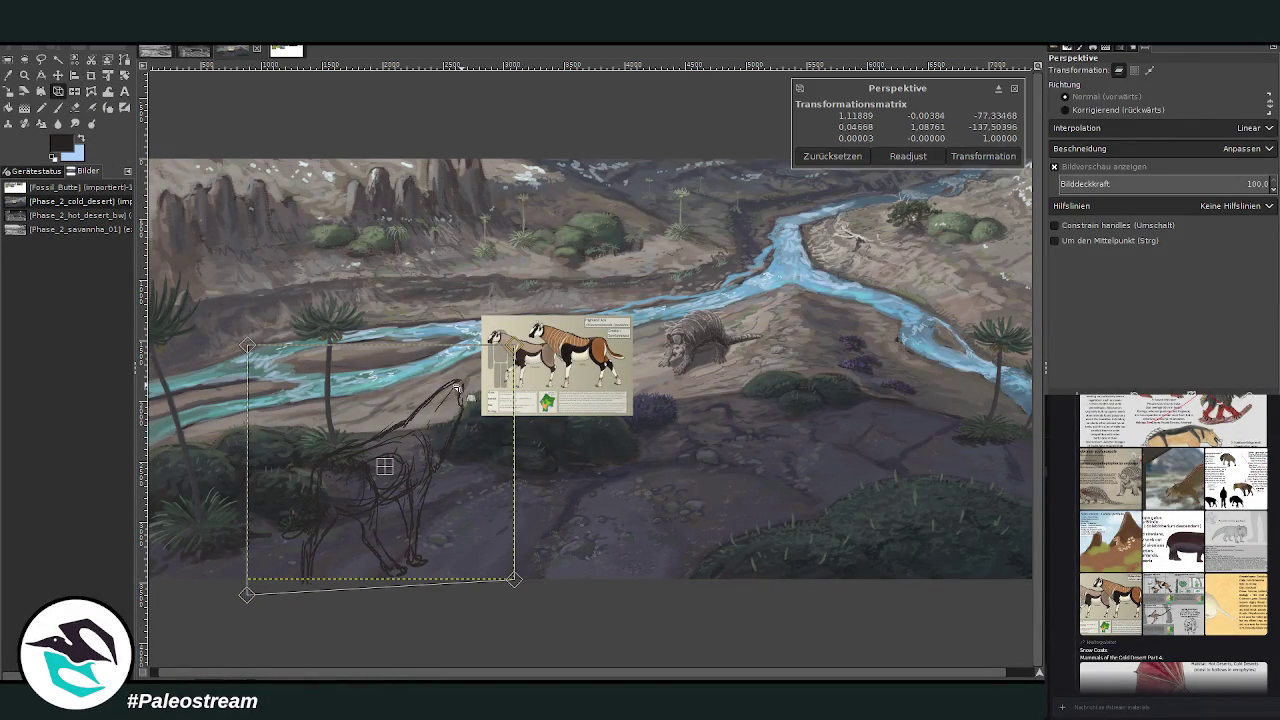
{"action": "left_click_drag", "start_coordinate": [455, 403], "coordinate": [456, 407]}
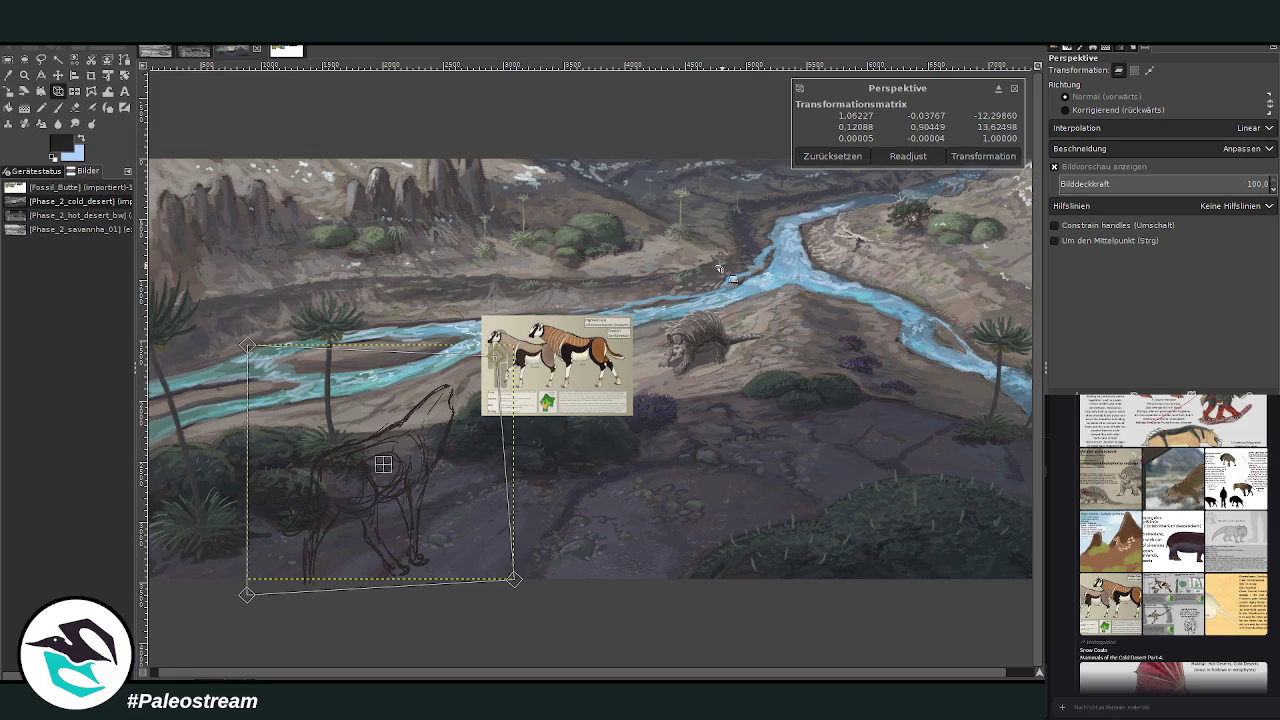
{"action": "left_click_drag", "start_coordinate": [248, 348], "coordinate": [253, 354]}
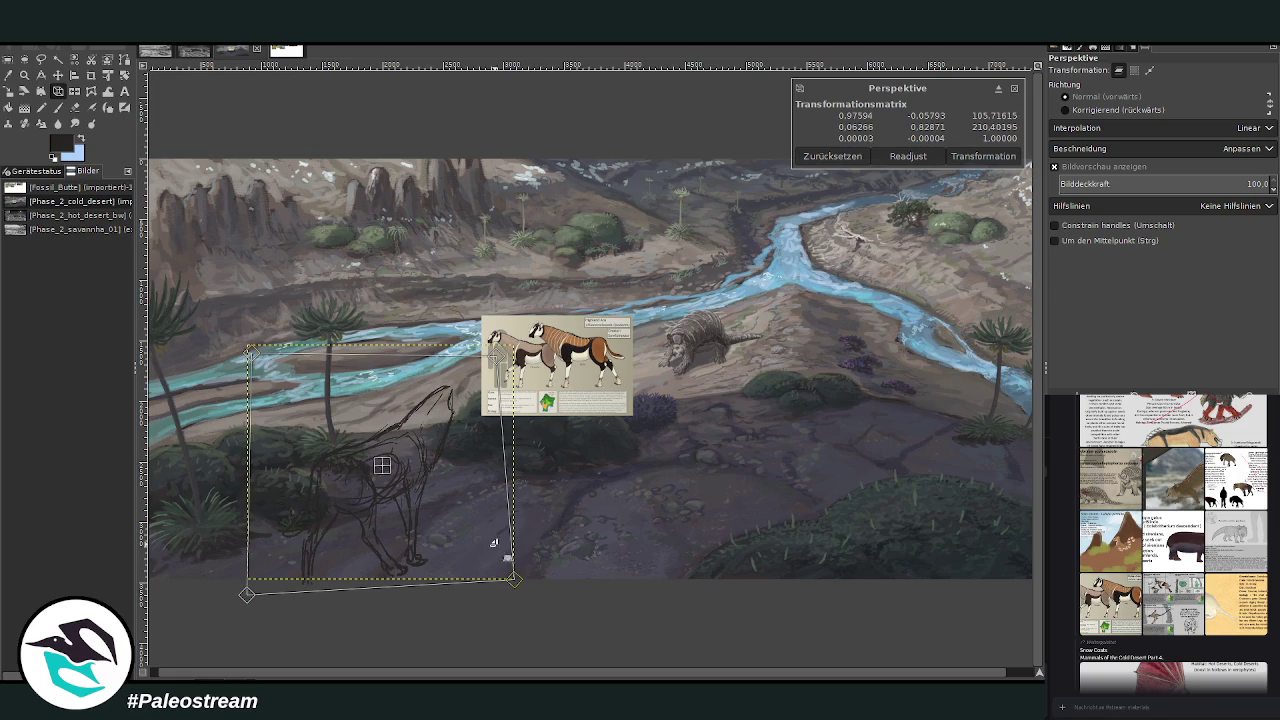
{"action": "left_click_drag", "start_coordinate": [500, 564], "coordinate": [499, 556]}
{"action": "left_click_drag", "start_coordinate": [248, 592], "coordinate": [252, 595]}
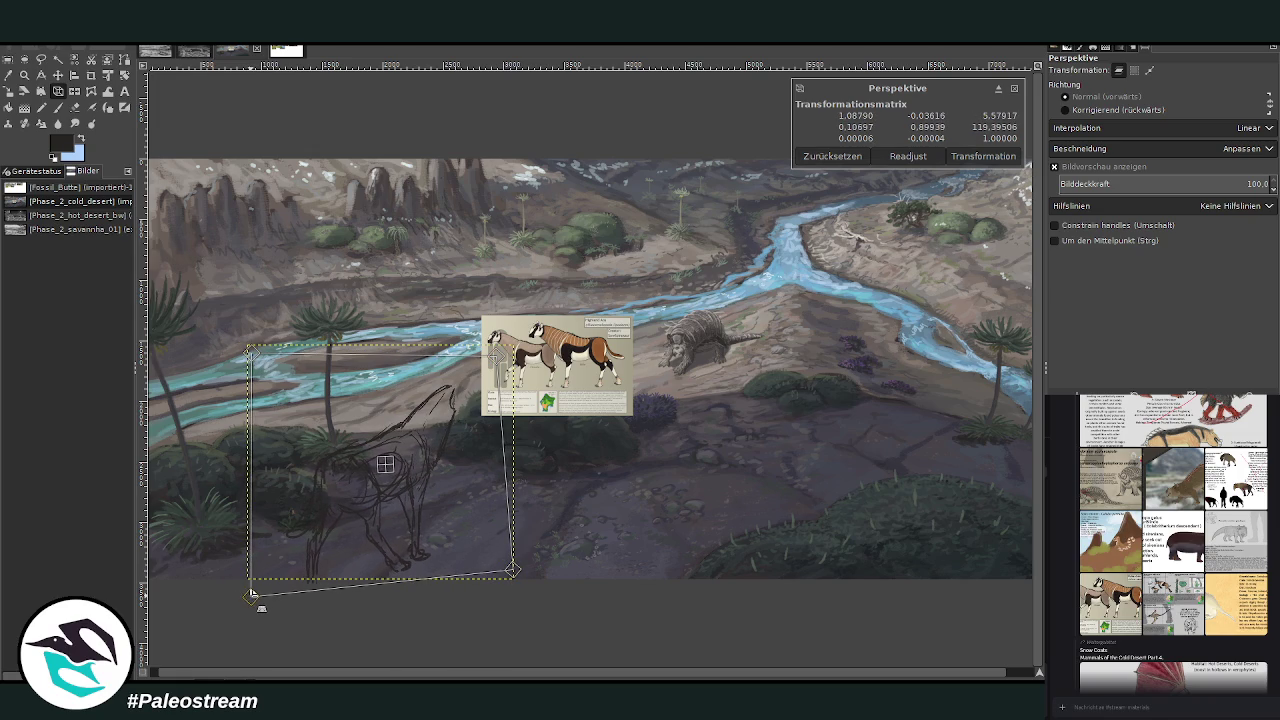
{"action": "left_click_drag", "start_coordinate": [246, 358], "coordinate": [245, 369]}
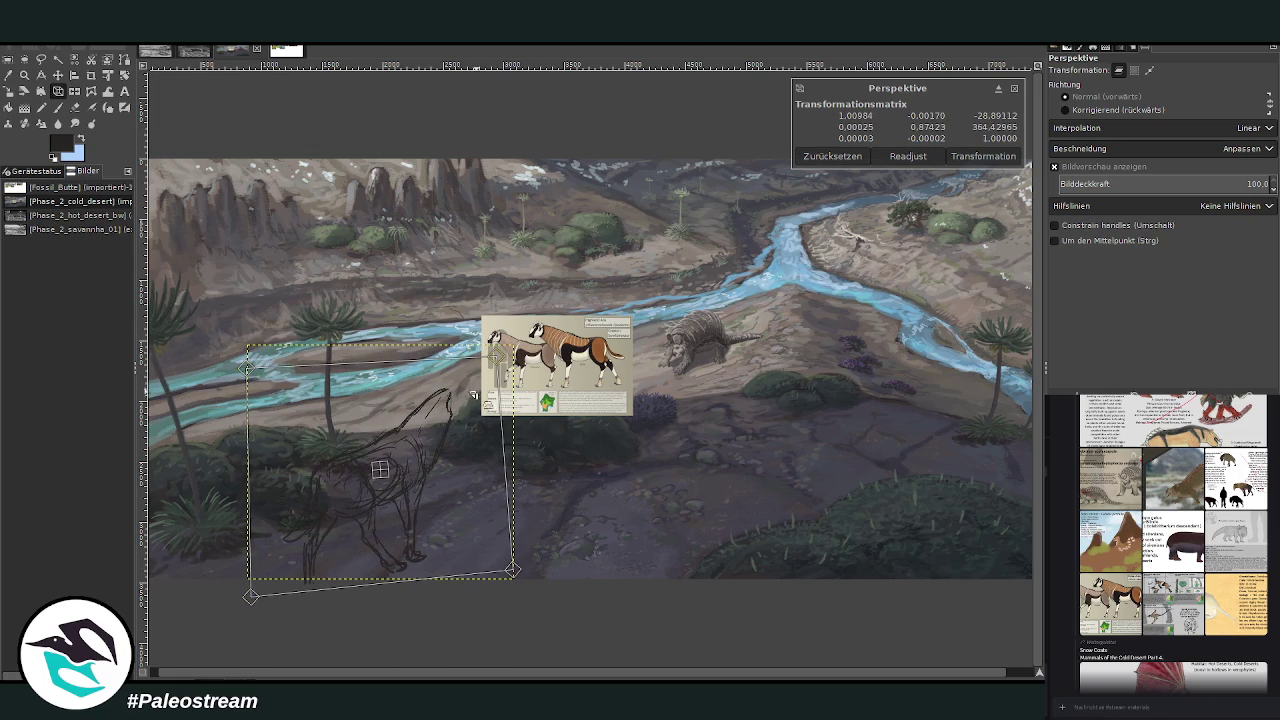
{"action": "left_click", "coordinate": [983, 156]}
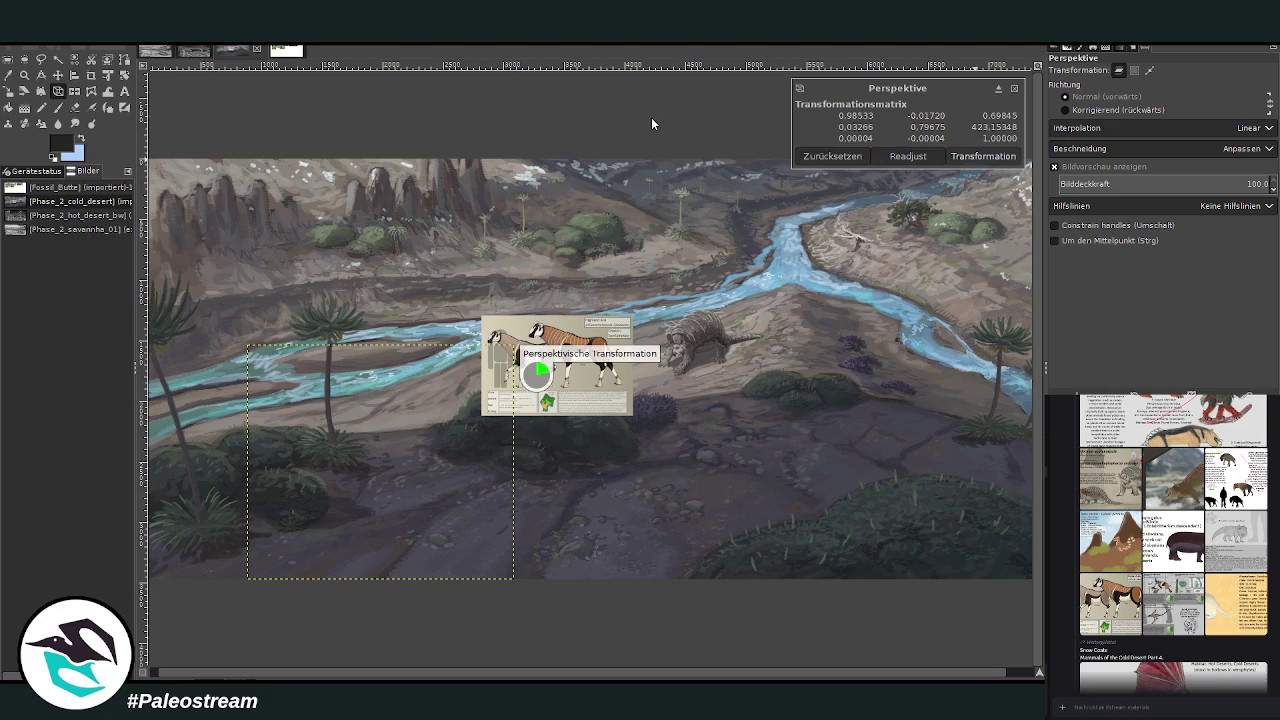
Nudge the atu sketch slightly up and right.
{"action": "key", "text": "shift+s"}
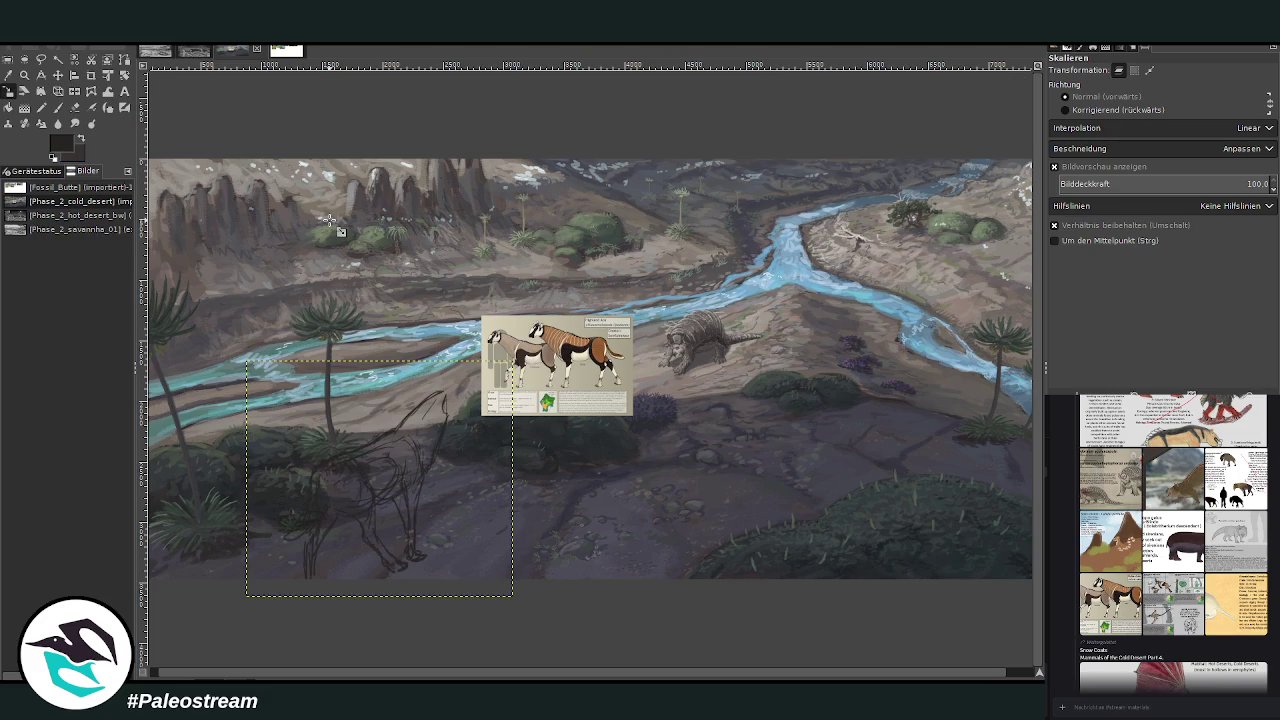
{"action": "key", "text": "shift+p"}
{"action": "left_click", "coordinate": [57, 75]}
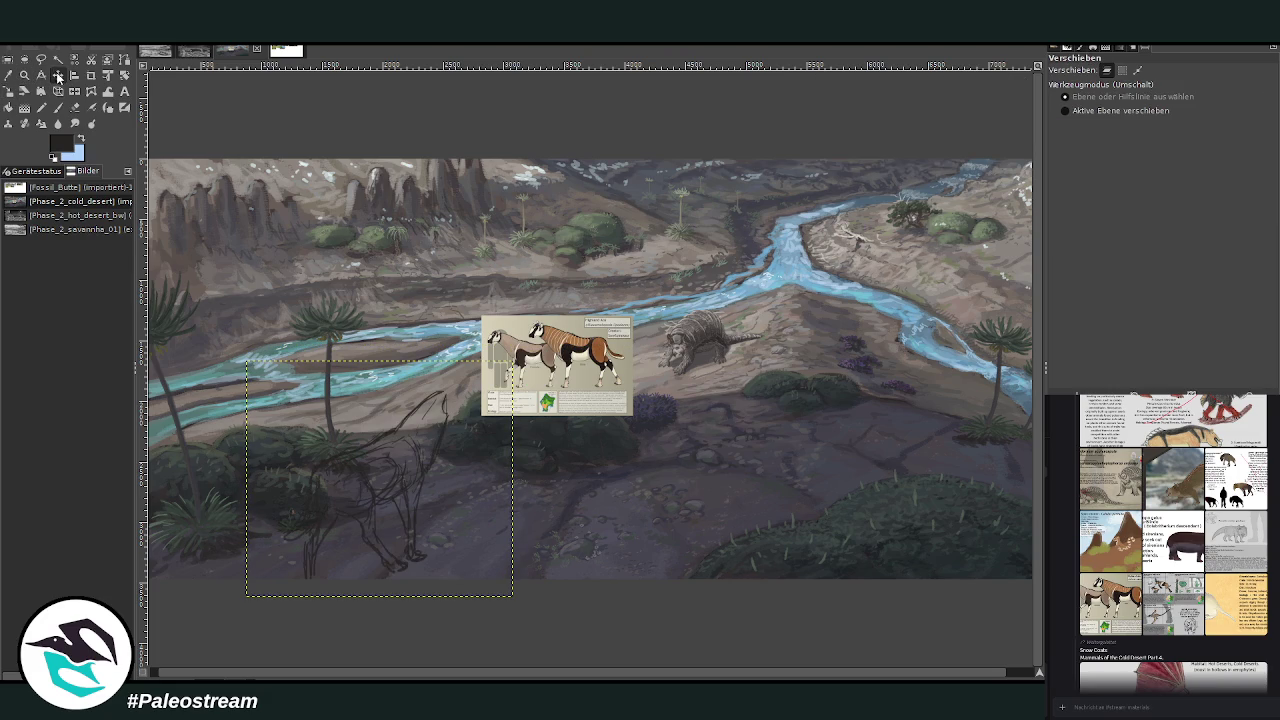
{"action": "left_click_drag", "start_coordinate": [370, 487], "coordinate": [385, 480]}
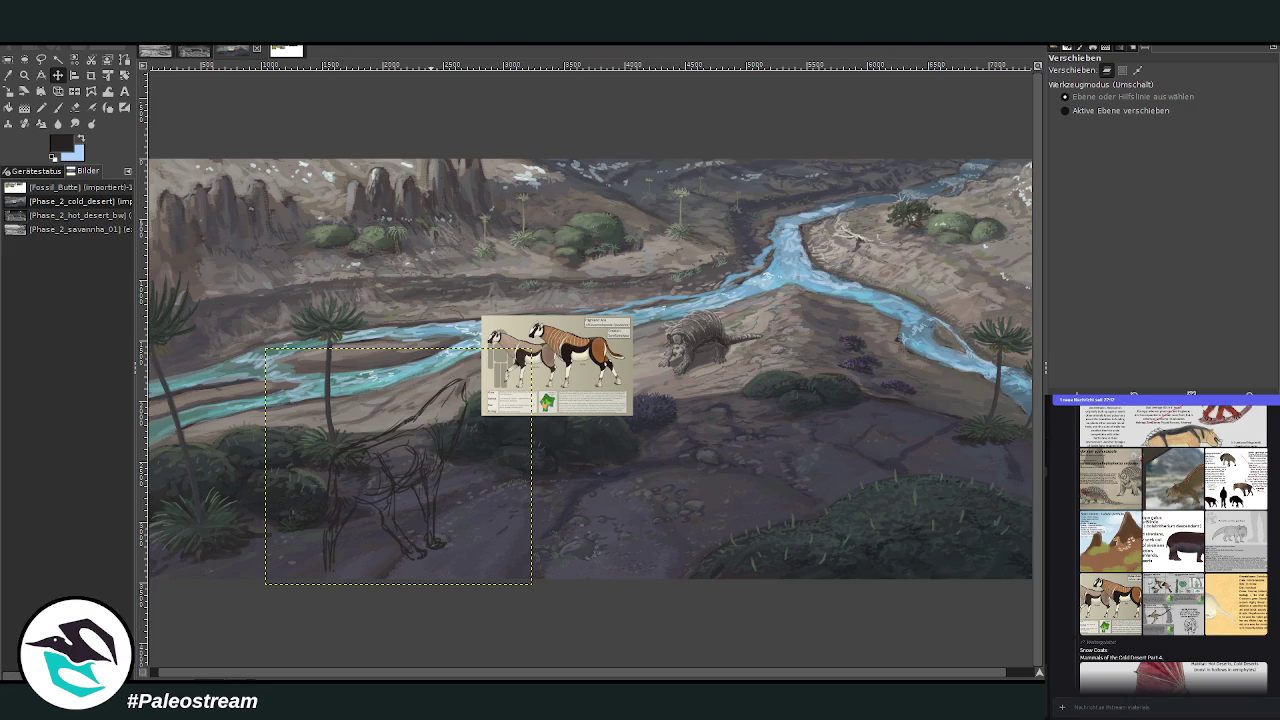
Move the reference sheet down below the river and zoom in on the sketch.
{"action": "scroll", "coordinate": [1062, 560], "scroll_direction": "down", "scroll_amount": 5}
{"action": "scroll", "coordinate": [1062, 560], "scroll_direction": "down", "scroll_amount": 5}
{"action": "scroll", "coordinate": [1062, 560], "scroll_direction": "down", "scroll_amount": 5}
{"action": "scroll", "coordinate": [1062, 560], "scroll_direction": "down", "scroll_amount": 5}
{"action": "scroll", "coordinate": [1068, 650], "scroll_direction": "down", "scroll_amount": 5}
{"action": "scroll", "coordinate": [1070, 648], "scroll_direction": "down", "scroll_amount": 3}
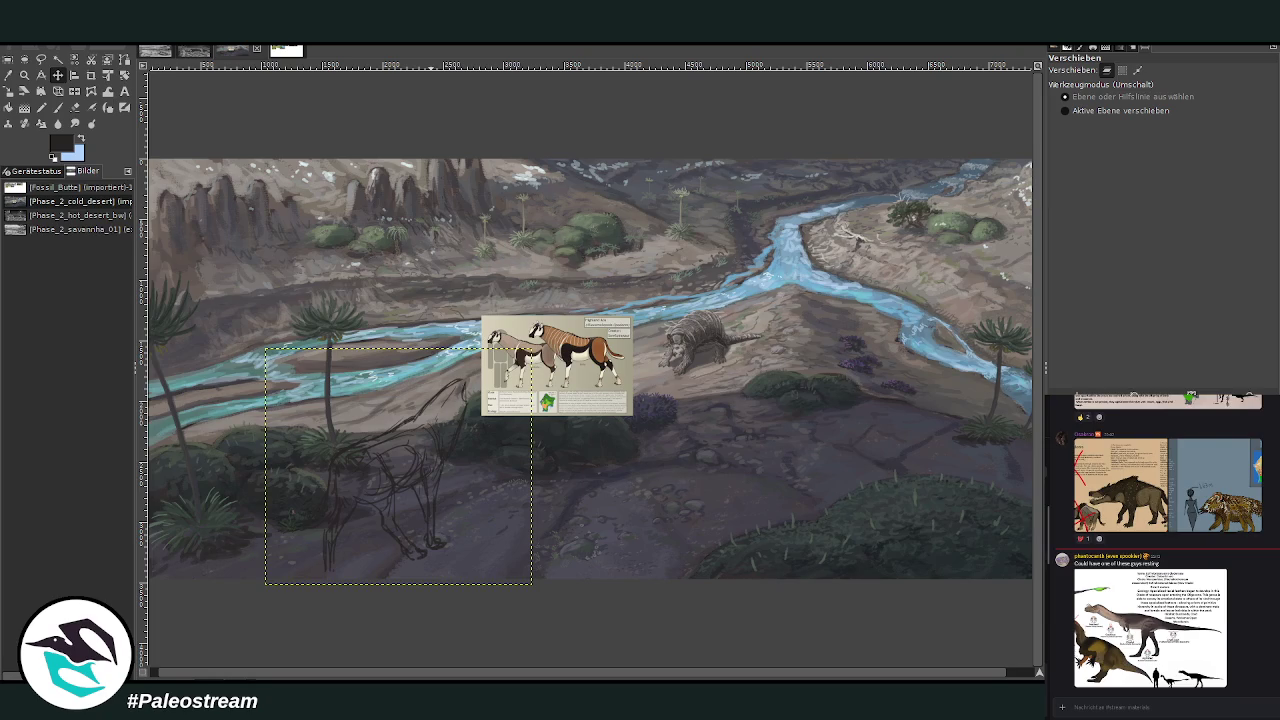
{"action": "scroll", "coordinate": [1066, 638], "scroll_direction": "down", "scroll_amount": 5}
{"action": "left_click_drag", "start_coordinate": [522, 400], "coordinate": [527, 525]}
{"action": "key", "text": "z"}
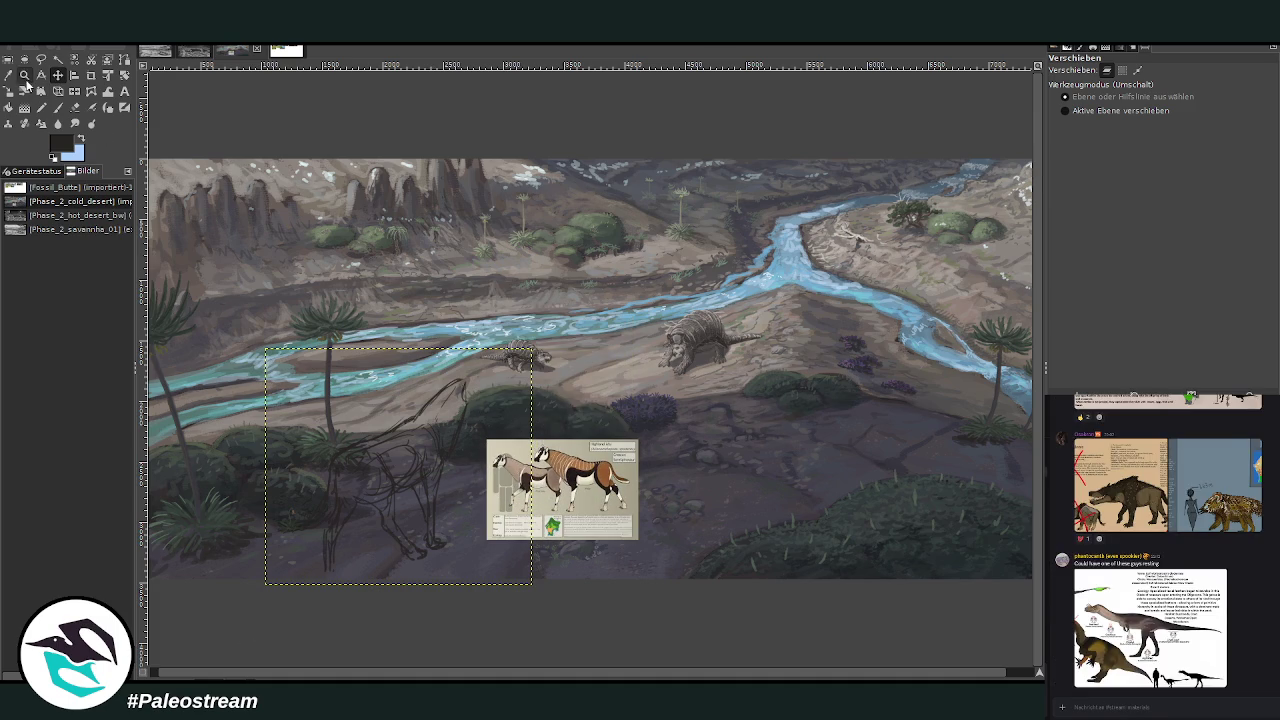
{"action": "left_click_drag", "start_coordinate": [278, 354], "coordinate": [604, 570]}
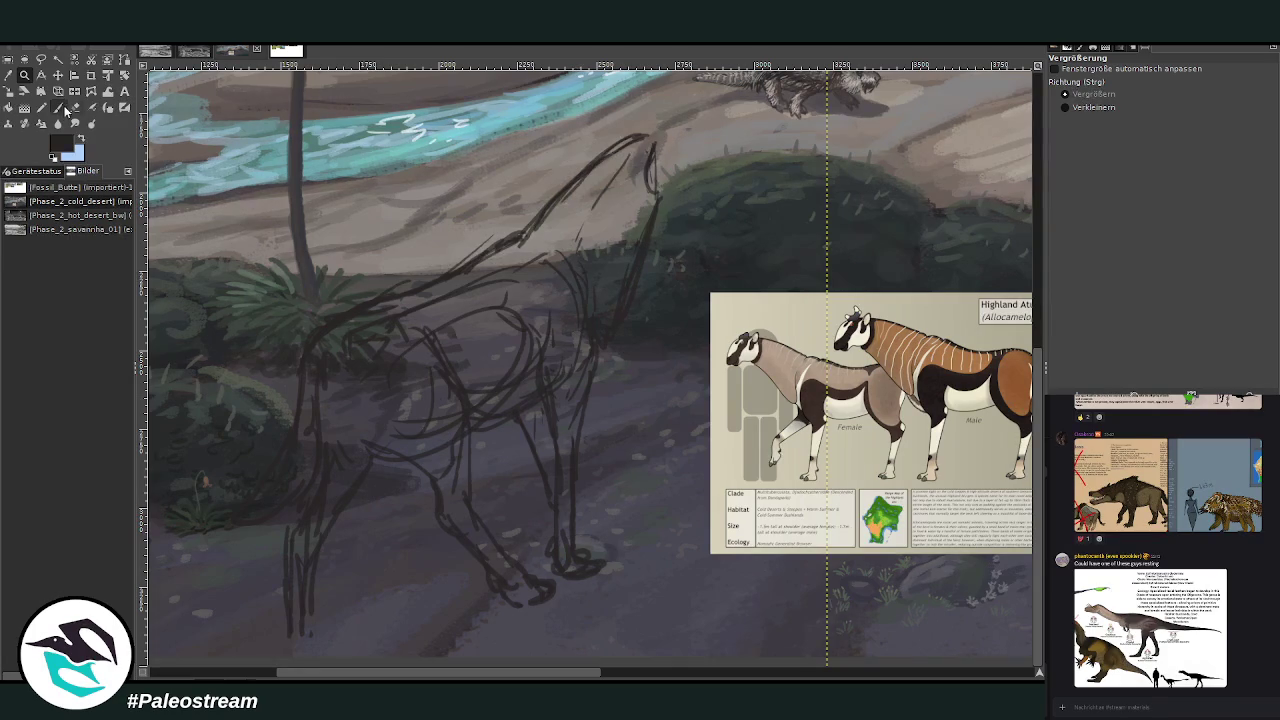
Sketch a hoof at the bottom of the atu's front leg.
{"action": "left_click", "coordinate": [57, 107]}
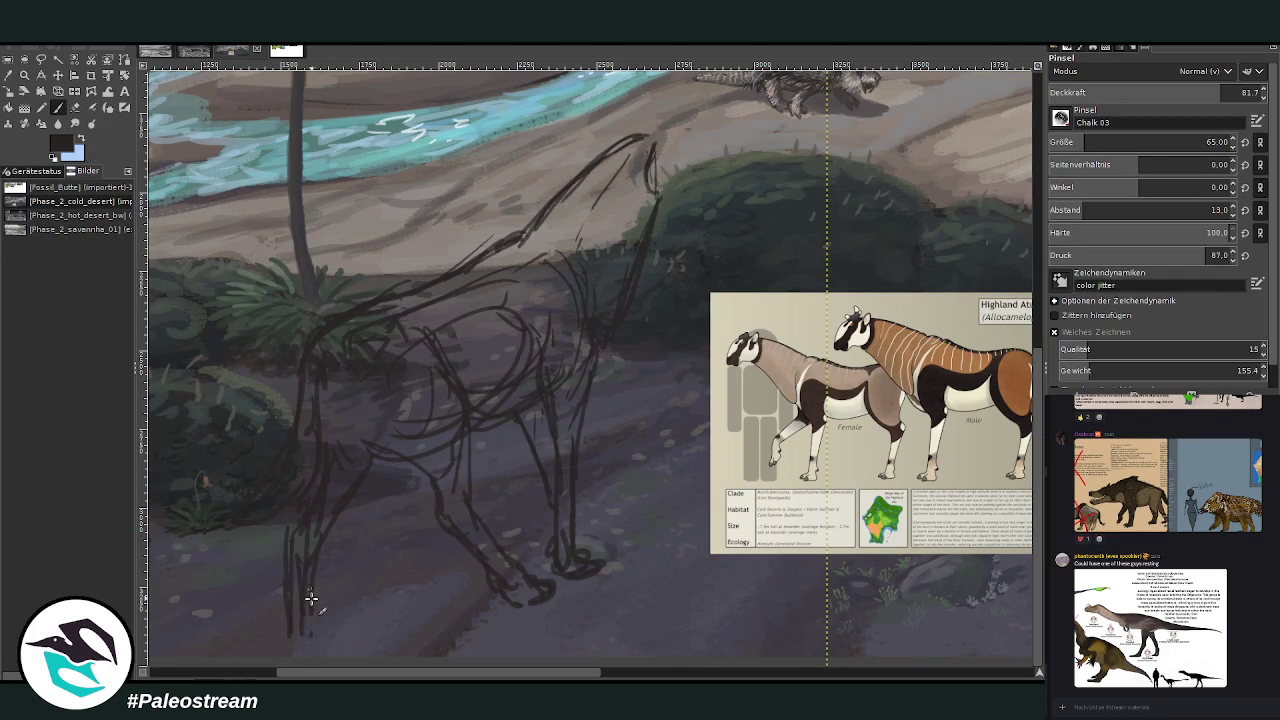
{"action": "left_click_drag", "start_coordinate": [306, 623], "coordinate": [296, 636]}
{"action": "scroll", "coordinate": [373, 577], "scroll_direction": "up", "scroll_amount": 2}
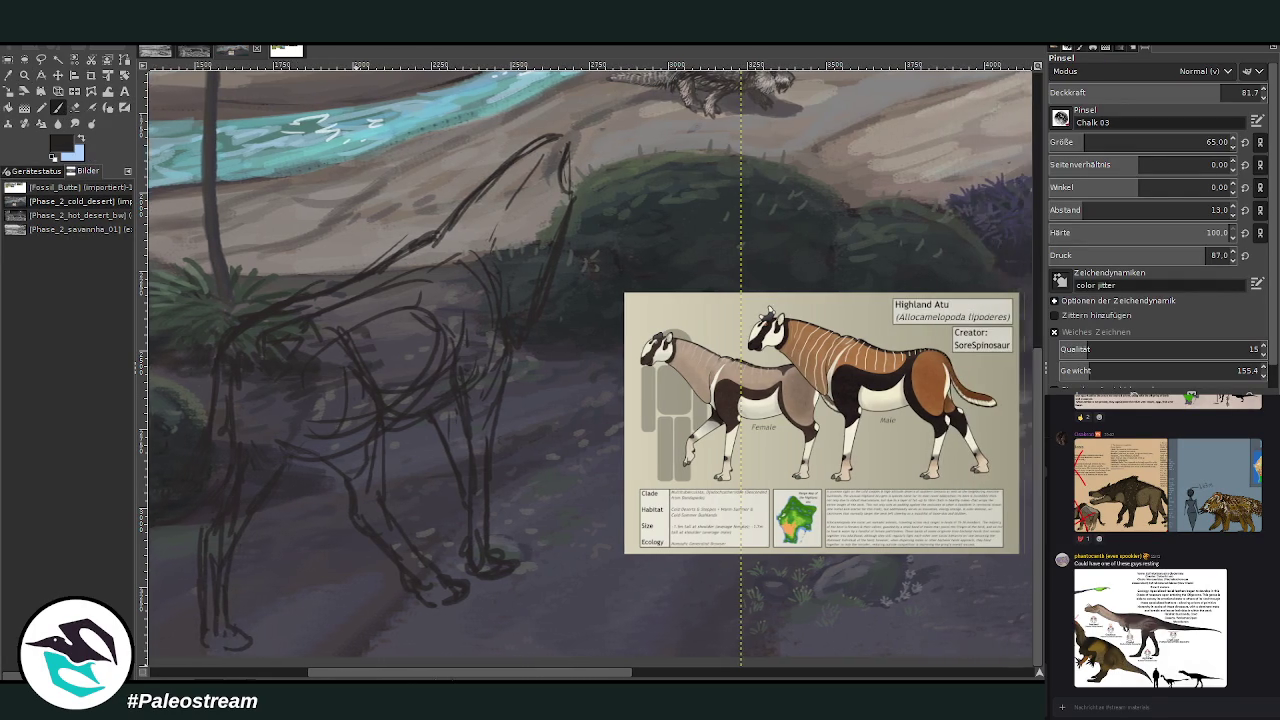
{"action": "scroll", "coordinate": [373, 577], "scroll_direction": "down", "scroll_amount": 2}
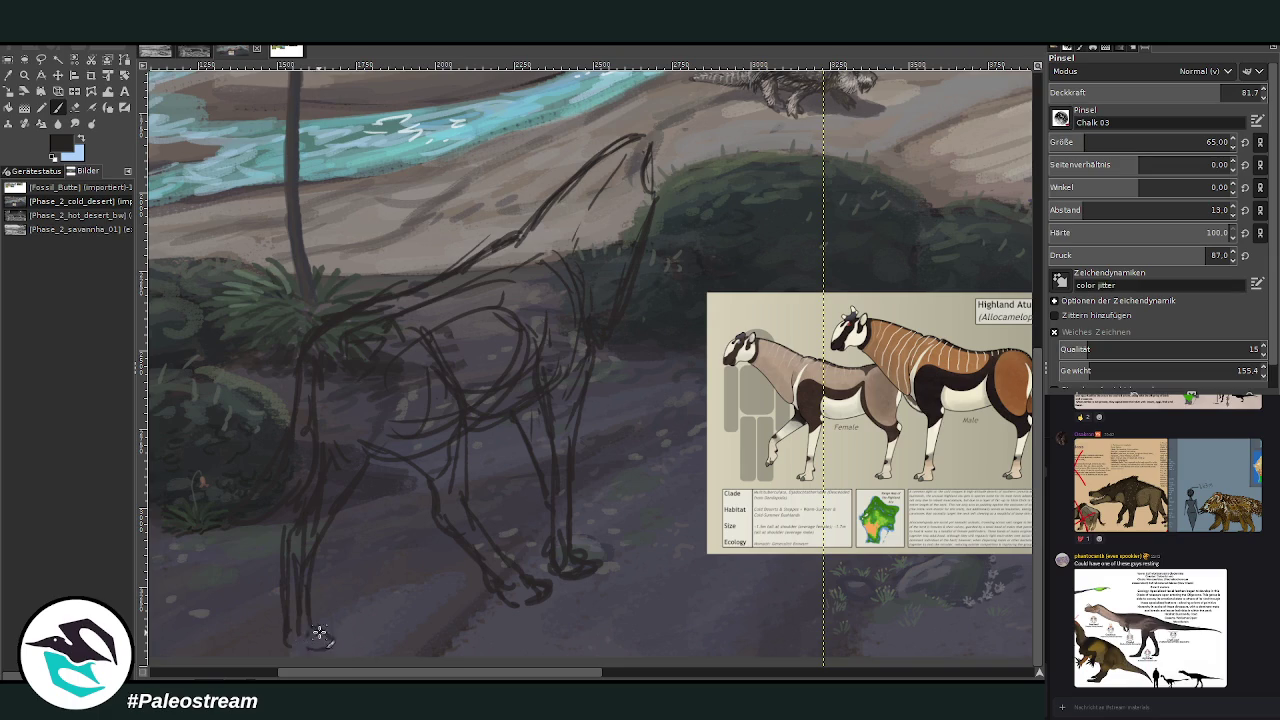
{"action": "scroll", "coordinate": [531, 650], "scroll_direction": "right", "scroll_amount": 2}
{"action": "scroll", "coordinate": [490, 620], "scroll_direction": "right", "scroll_amount": 3}
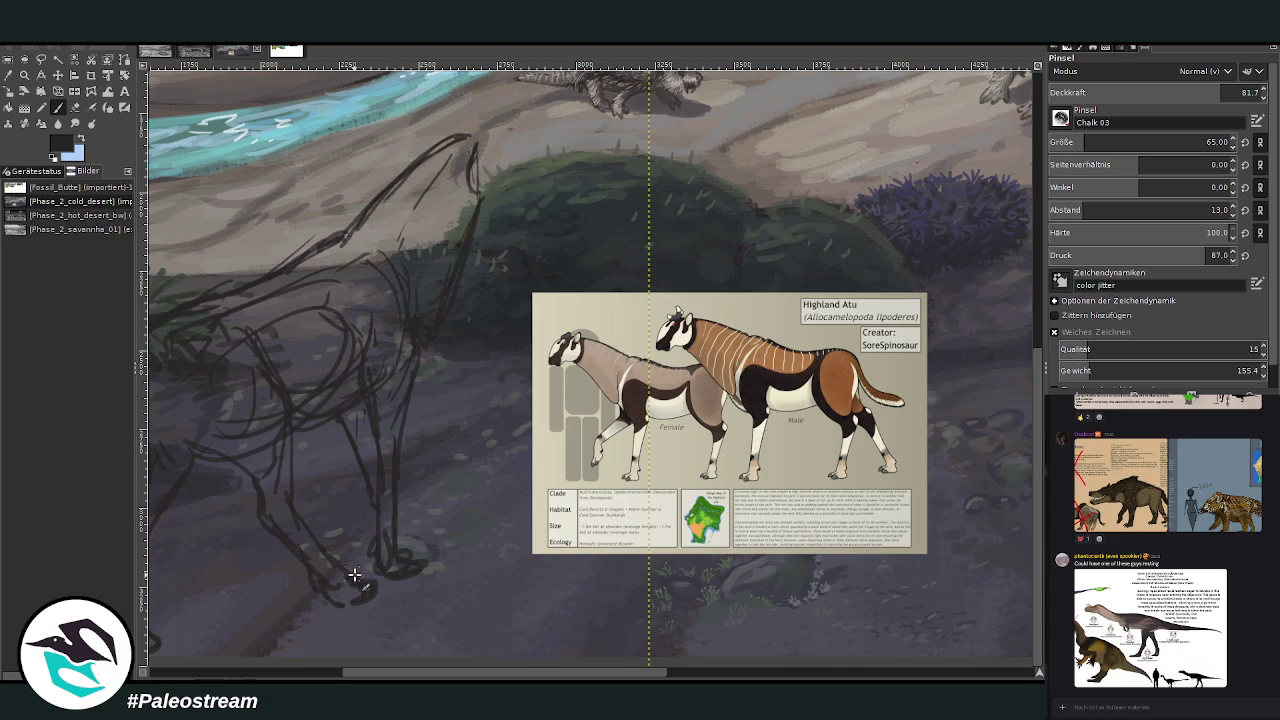
{"action": "scroll", "coordinate": [365, 652], "scroll_direction": "left", "scroll_amount": 2}
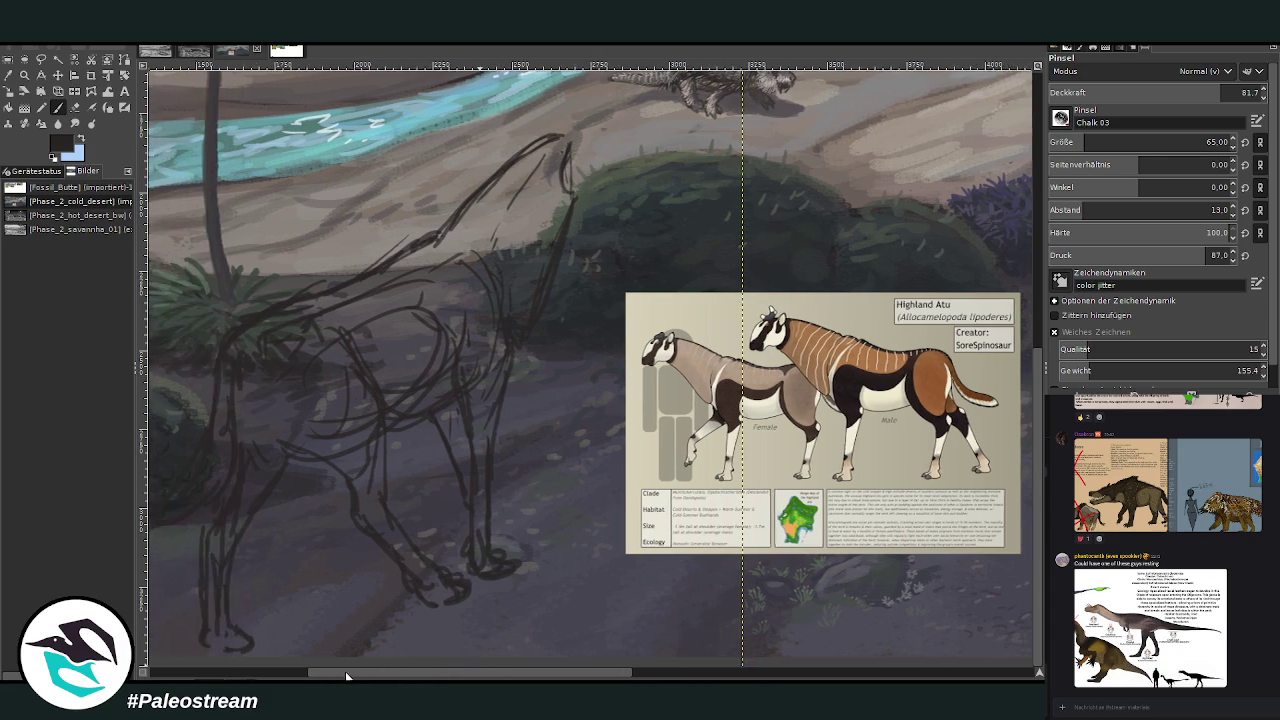
{"action": "scroll", "coordinate": [366, 610], "scroll_direction": "left", "scroll_amount": 1}
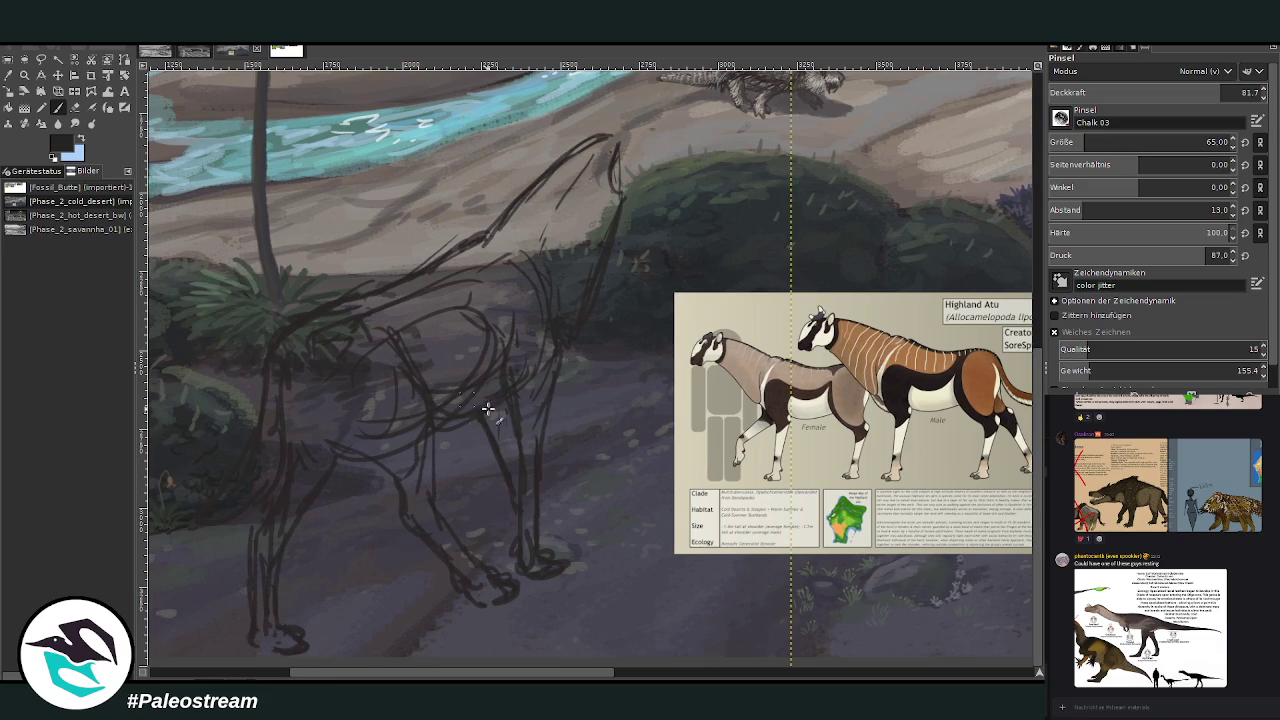
Draw the lower front-leg line and zoom in on the head and neck.
{"action": "left_click_drag", "start_coordinate": [540, 550], "coordinate": [541, 491]}
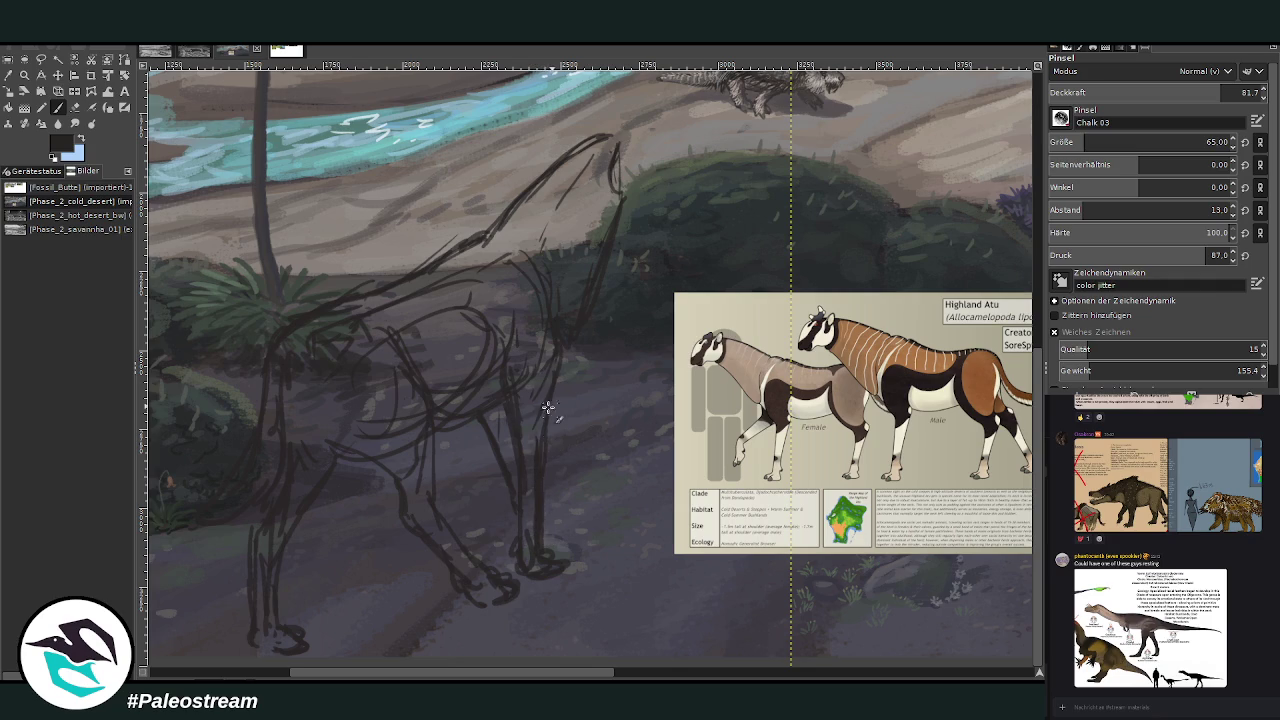
{"action": "left_click_drag", "start_coordinate": [478, 677], "coordinate": [519, 677]}
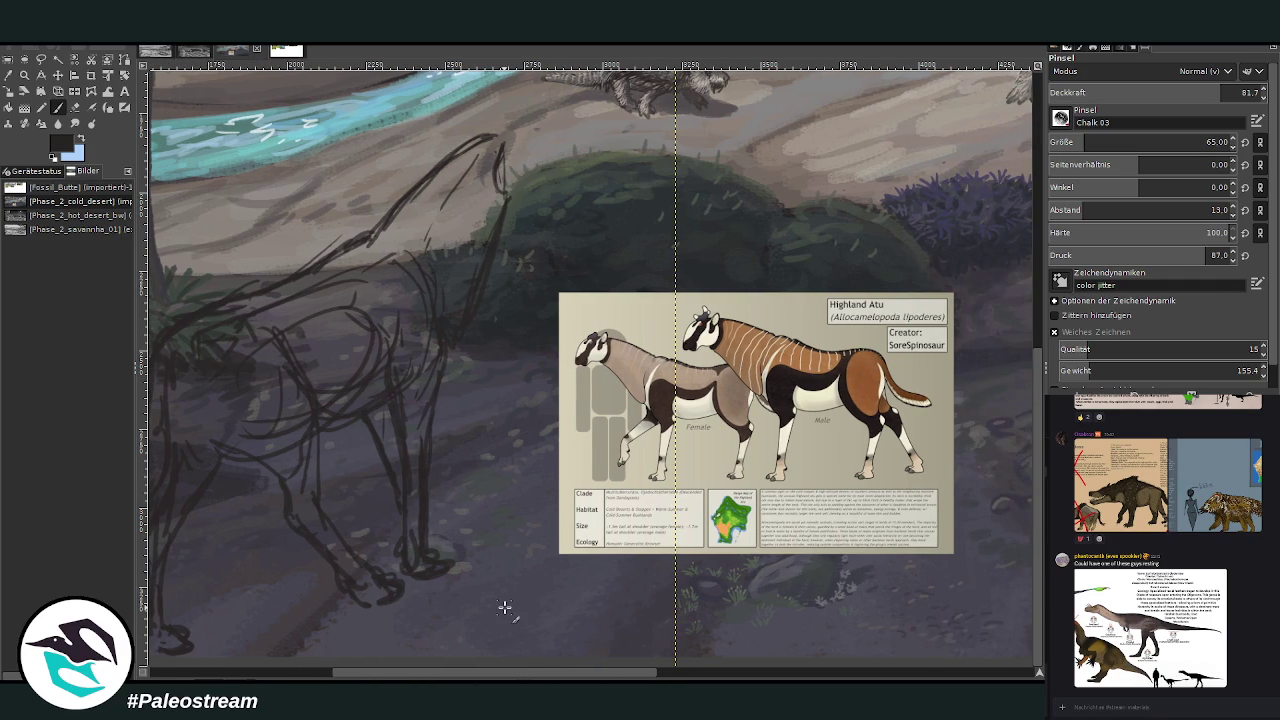
{"action": "key", "text": "z"}
{"action": "left_click_drag", "start_coordinate": [362, 86], "coordinate": [875, 580]}
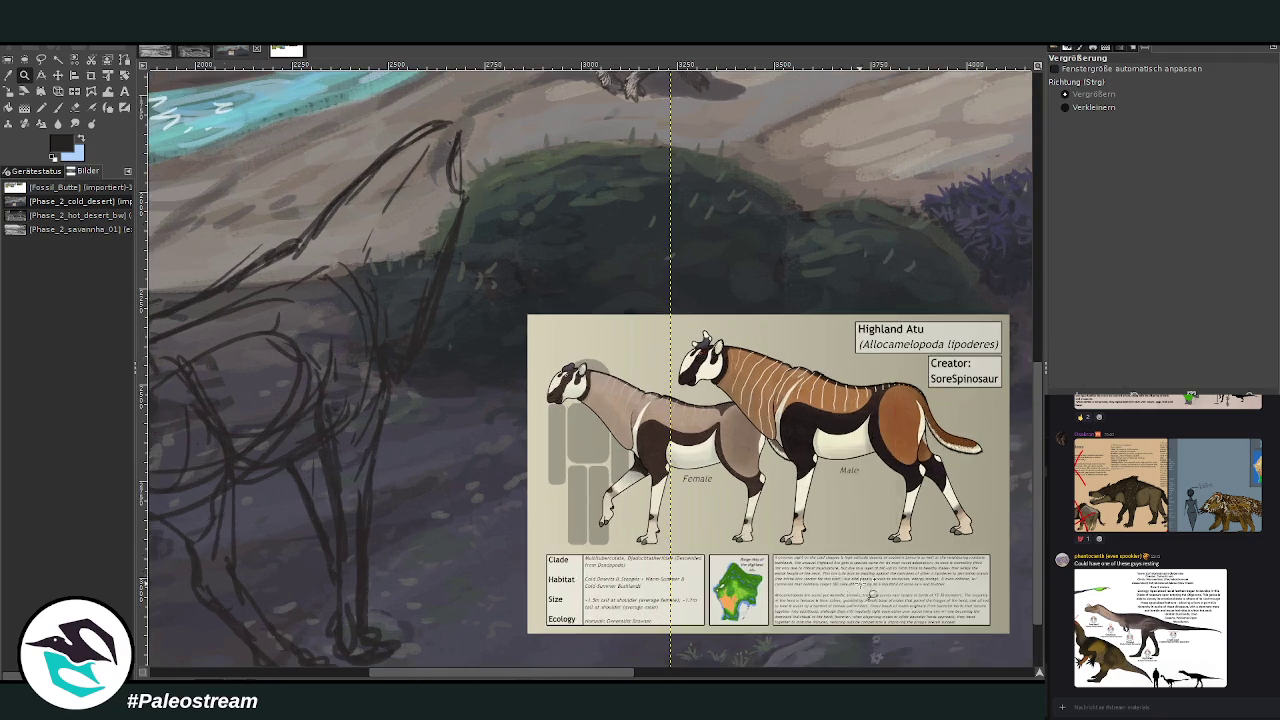
Hatch the neck and shoulder and outline the head down to the muzzle.
{"action": "key", "text": "p"}
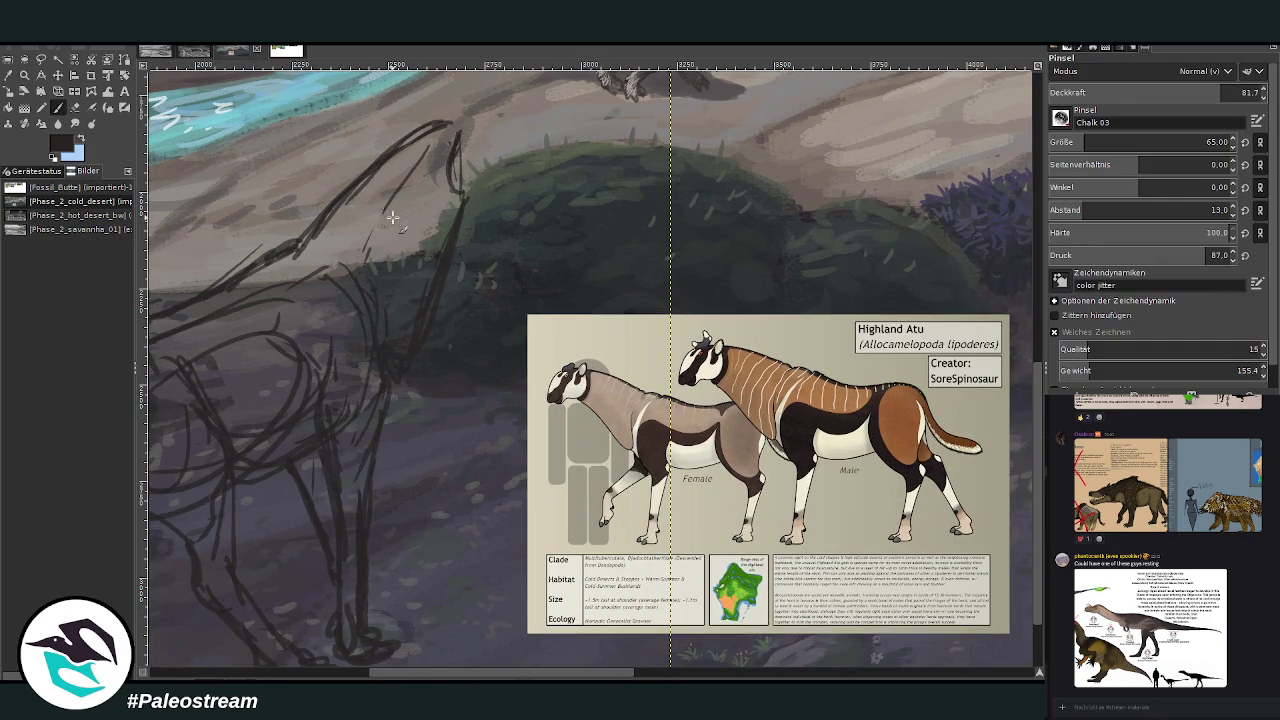
{"action": "key", "text": "shift+e"}
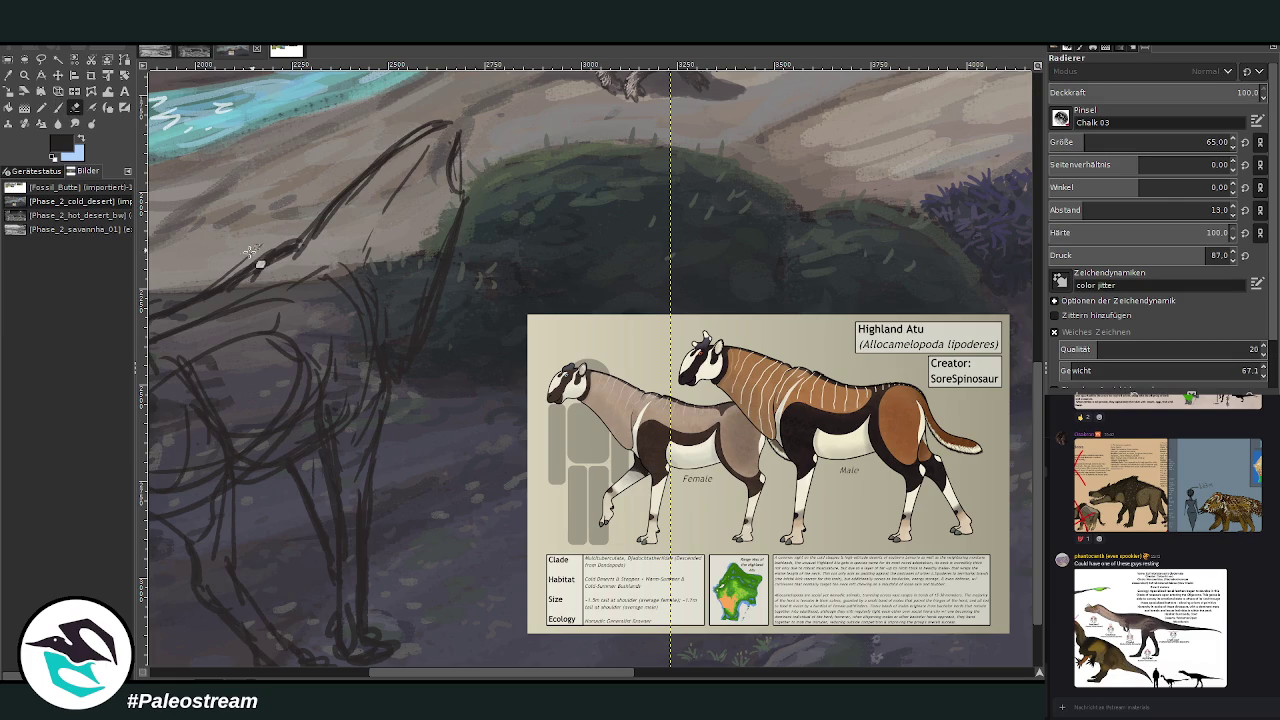
{"action": "left_click", "coordinate": [58, 107]}
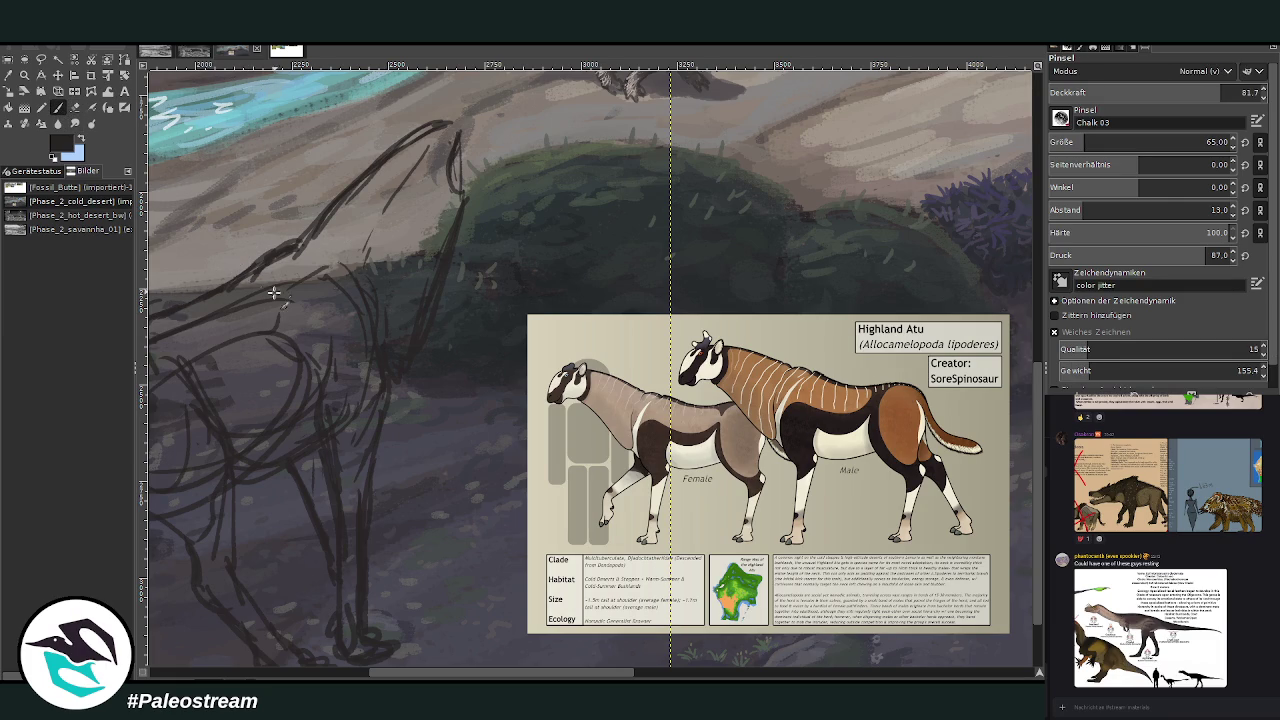
{"action": "left_click_drag", "start_coordinate": [311, 325], "coordinate": [332, 290]}
{"action": "mouse_move", "coordinate": [340, 340]}
{"action": "left_mouse_down"}
{"action": "mouse_move", "coordinate": [345, 255]}
{"action": "mouse_move", "coordinate": [380, 235]}
{"action": "mouse_move", "coordinate": [330, 220]}
{"action": "left_mouse_up"}
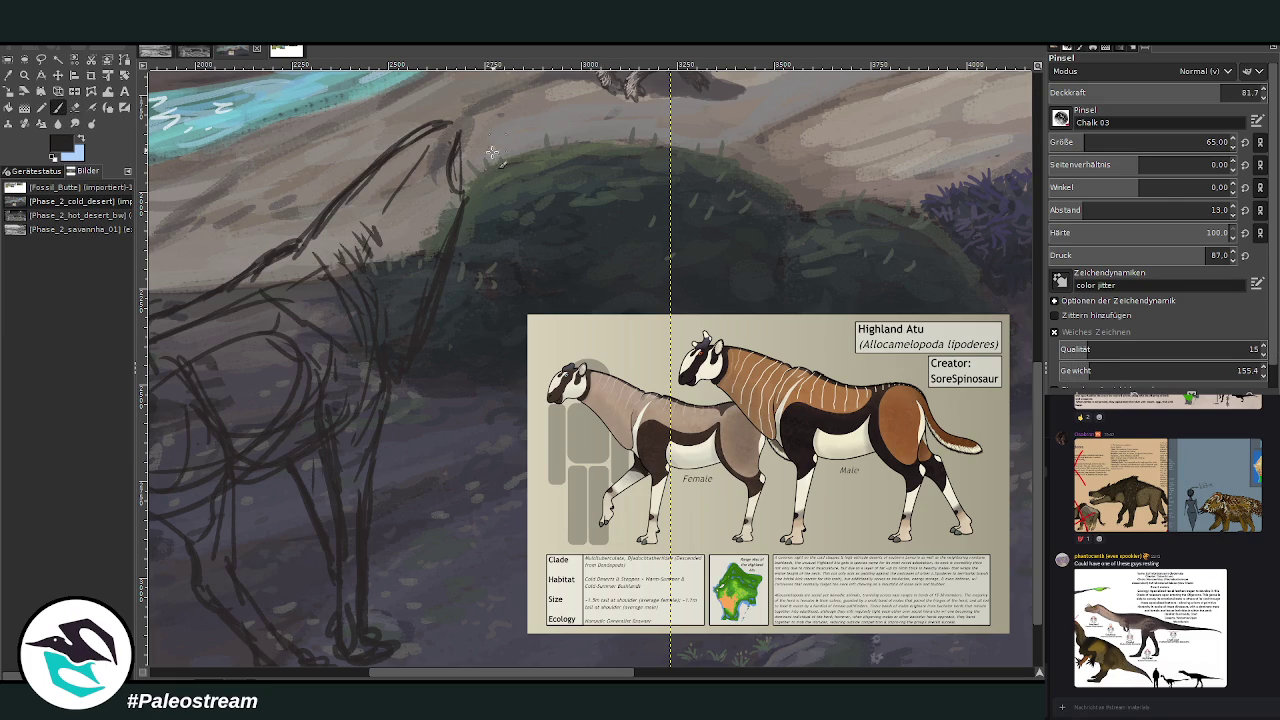
{"action": "left_click_drag", "start_coordinate": [446, 128], "coordinate": [458, 193]}
{"action": "left_click_drag", "start_coordinate": [446, 124], "coordinate": [498, 140]}
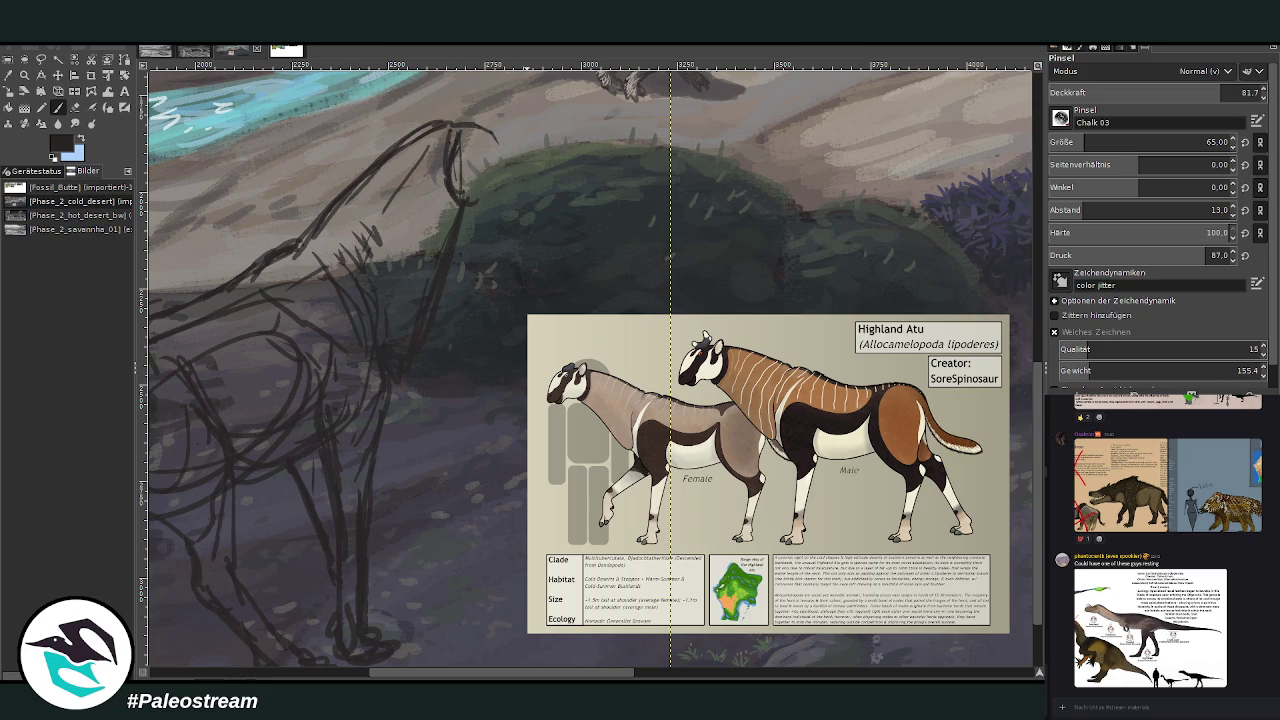
{"action": "mouse_move", "coordinate": [477, 125]}
{"action": "left_mouse_down"}
{"action": "mouse_move", "coordinate": [533, 170]}
{"action": "mouse_move", "coordinate": [548, 205]}
{"action": "mouse_move", "coordinate": [540, 225]}
{"action": "mouse_move", "coordinate": [520, 228]}
{"action": "left_mouse_up"}
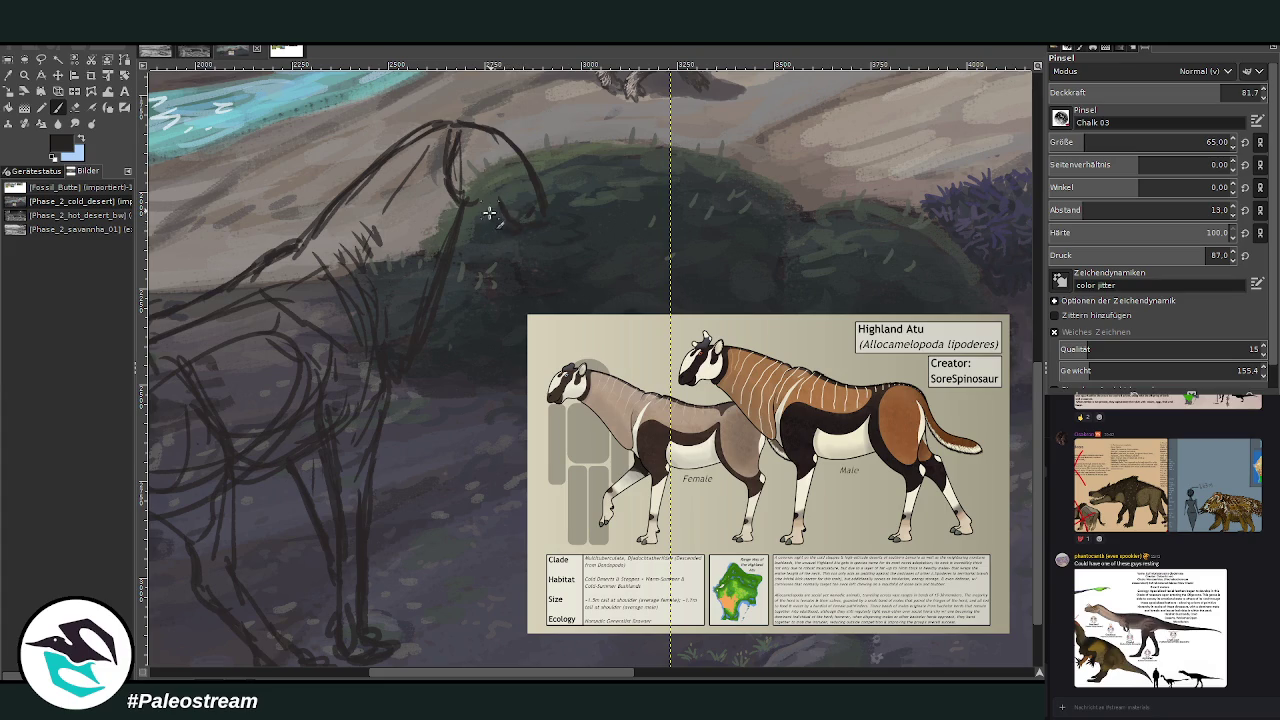
Add a head line, the eye and the ears on top of the head.
{"action": "mouse_move", "coordinate": [448, 205]}
{"action": "left_mouse_down"}
{"action": "mouse_move", "coordinate": [443, 148]}
{"action": "mouse_move", "coordinate": [445, 170]}
{"action": "left_mouse_up"}
{"action": "left_click_drag", "start_coordinate": [476, 148], "coordinate": [468, 144]}
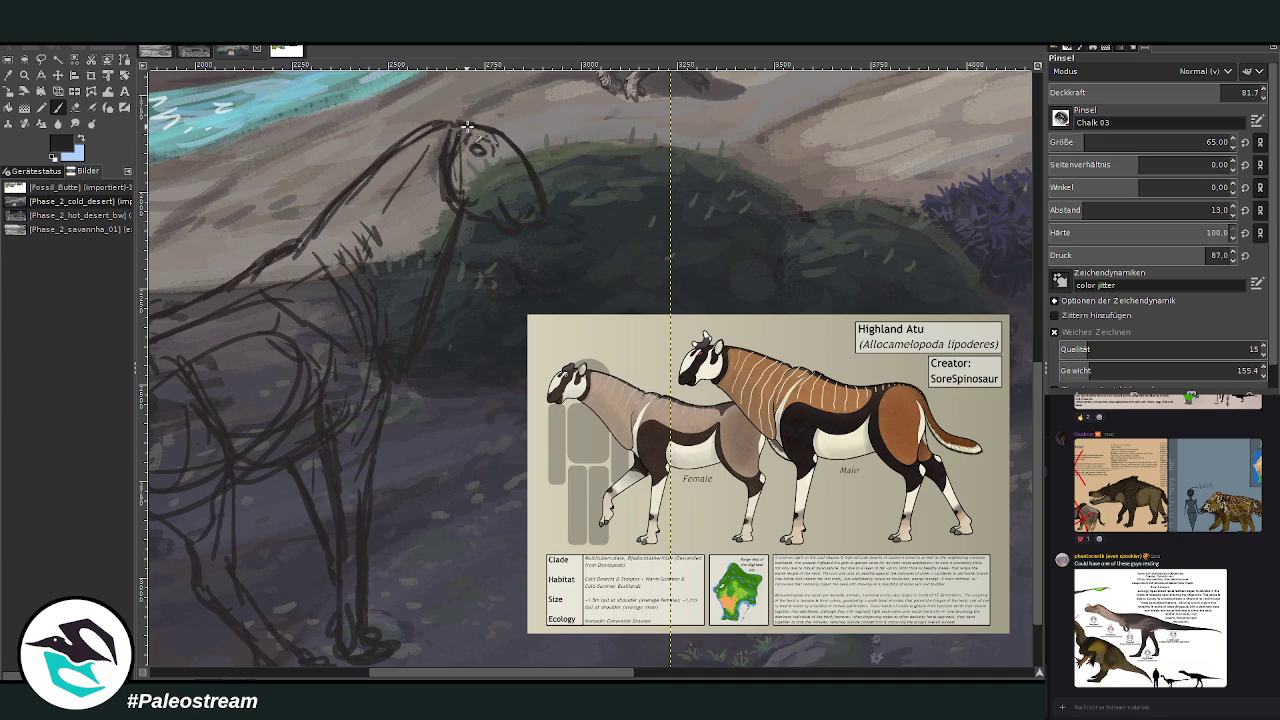
{"action": "mouse_move", "coordinate": [470, 116]}
{"action": "left_mouse_down"}
{"action": "mouse_move", "coordinate": [455, 108]}
{"action": "mouse_move", "coordinate": [499, 120]}
{"action": "left_mouse_up"}
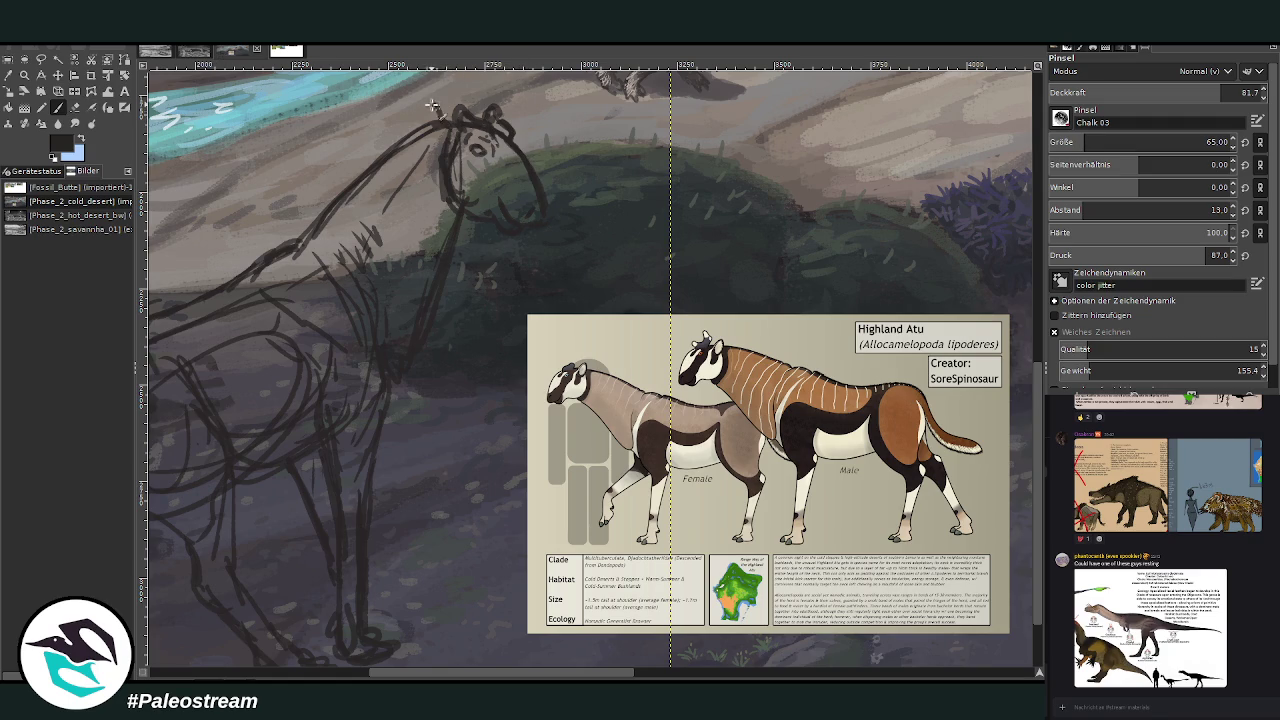
{"action": "mouse_move", "coordinate": [442, 140]}
{"action": "left_mouse_down"}
{"action": "mouse_move", "coordinate": [425, 114]}
{"action": "mouse_move", "coordinate": [442, 148]}
{"action": "left_mouse_up"}
{"action": "left_click_drag", "start_coordinate": [470, 107], "coordinate": [478, 96]}
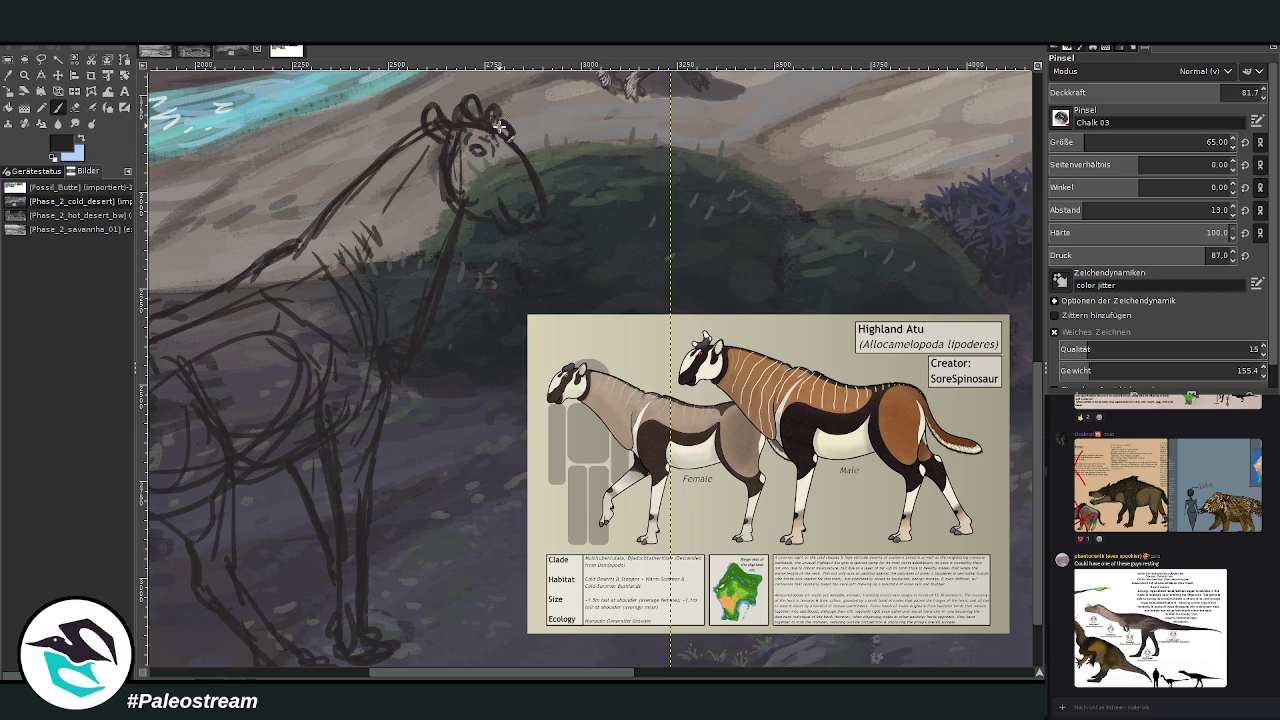
Warp the head and neck into a steeper shape and redraw the neck's front line.
{"action": "left_click", "coordinate": [108, 91]}
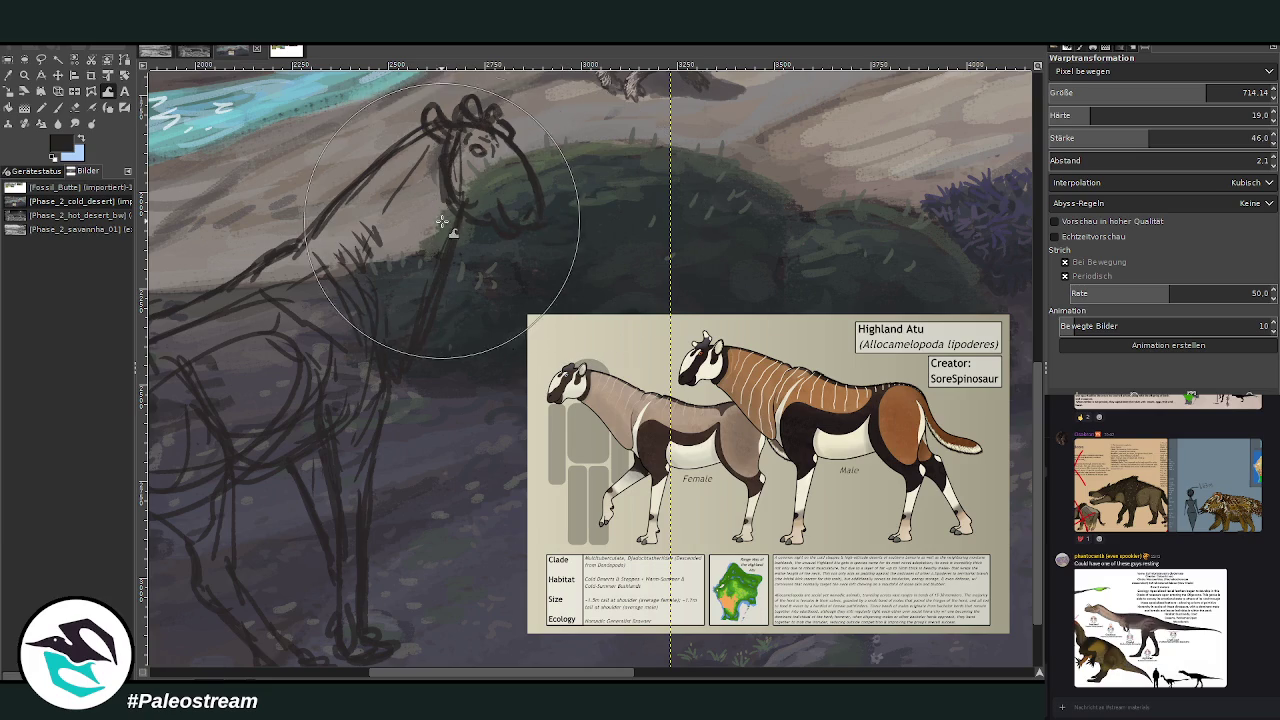
{"action": "mouse_move", "coordinate": [437, 214]}
{"action": "left_mouse_down"}
{"action": "mouse_move", "coordinate": [443, 229]}
{"action": "mouse_move", "coordinate": [341, 203]}
{"action": "mouse_move", "coordinate": [344, 128]}
{"action": "left_mouse_up"}
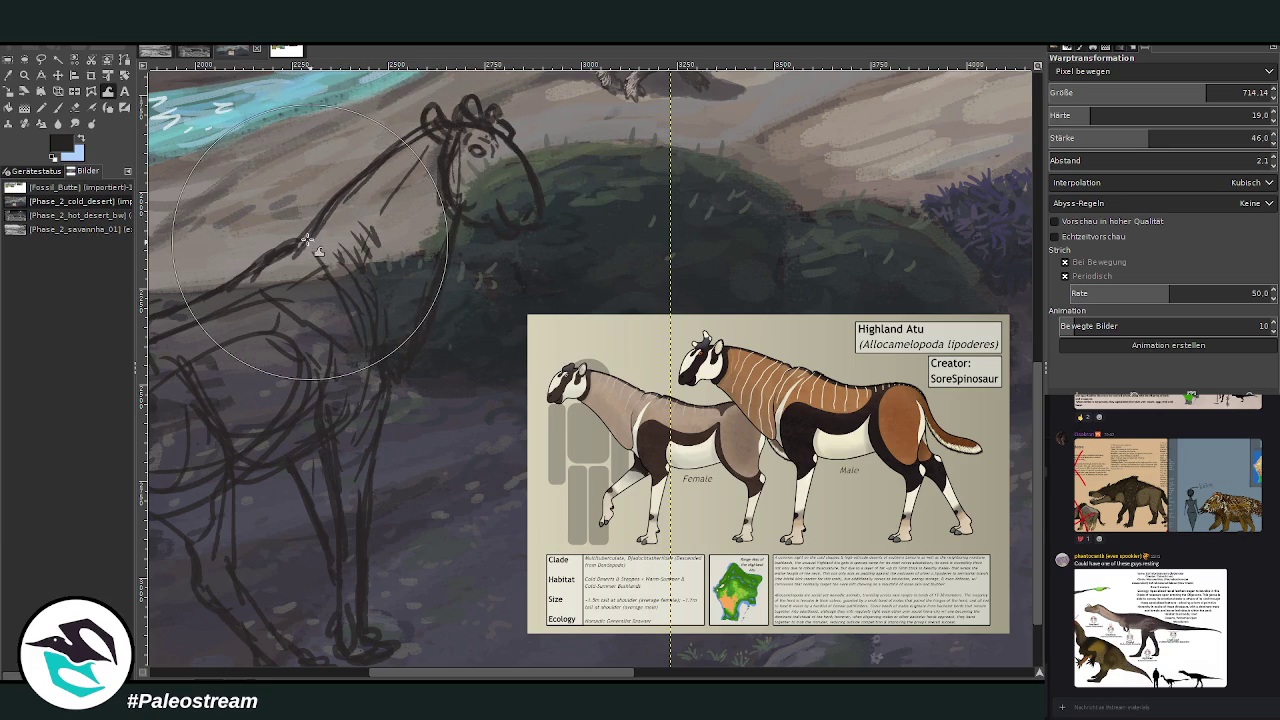
{"action": "key", "text": "p"}
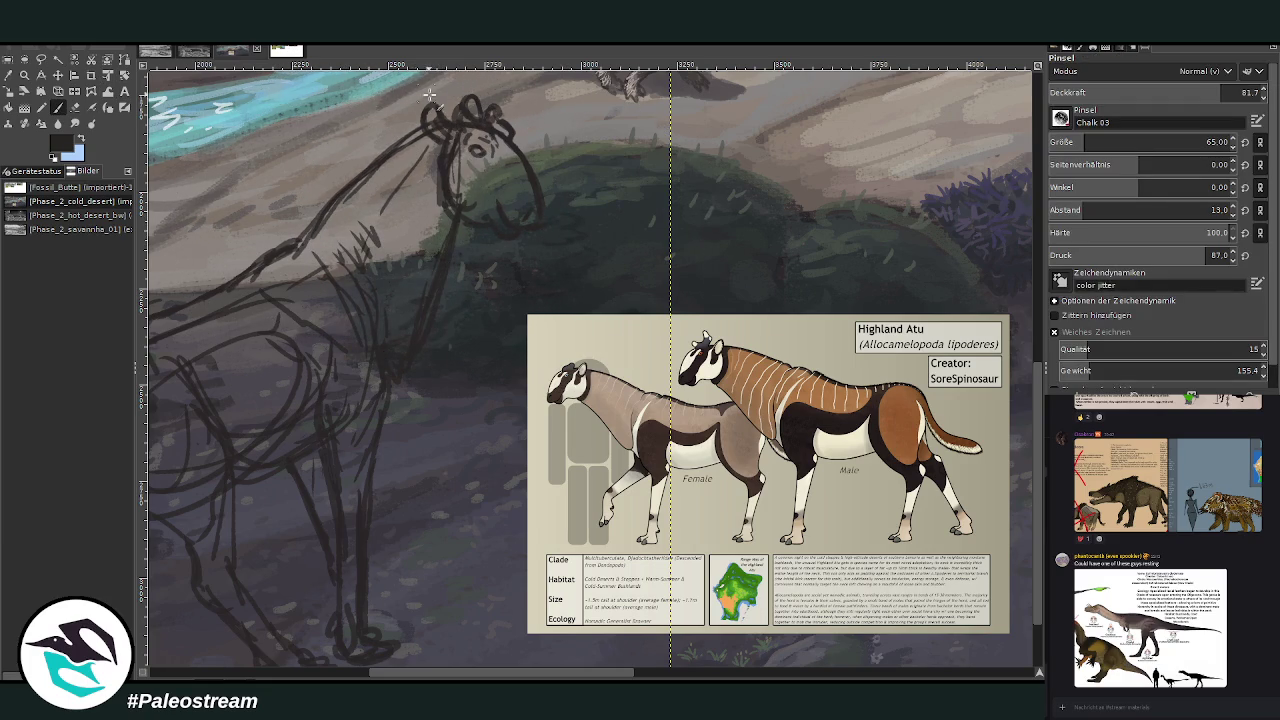
{"action": "left_click_drag", "start_coordinate": [410, 135], "coordinate": [275, 268]}
{"action": "left_click", "coordinate": [75, 107]}
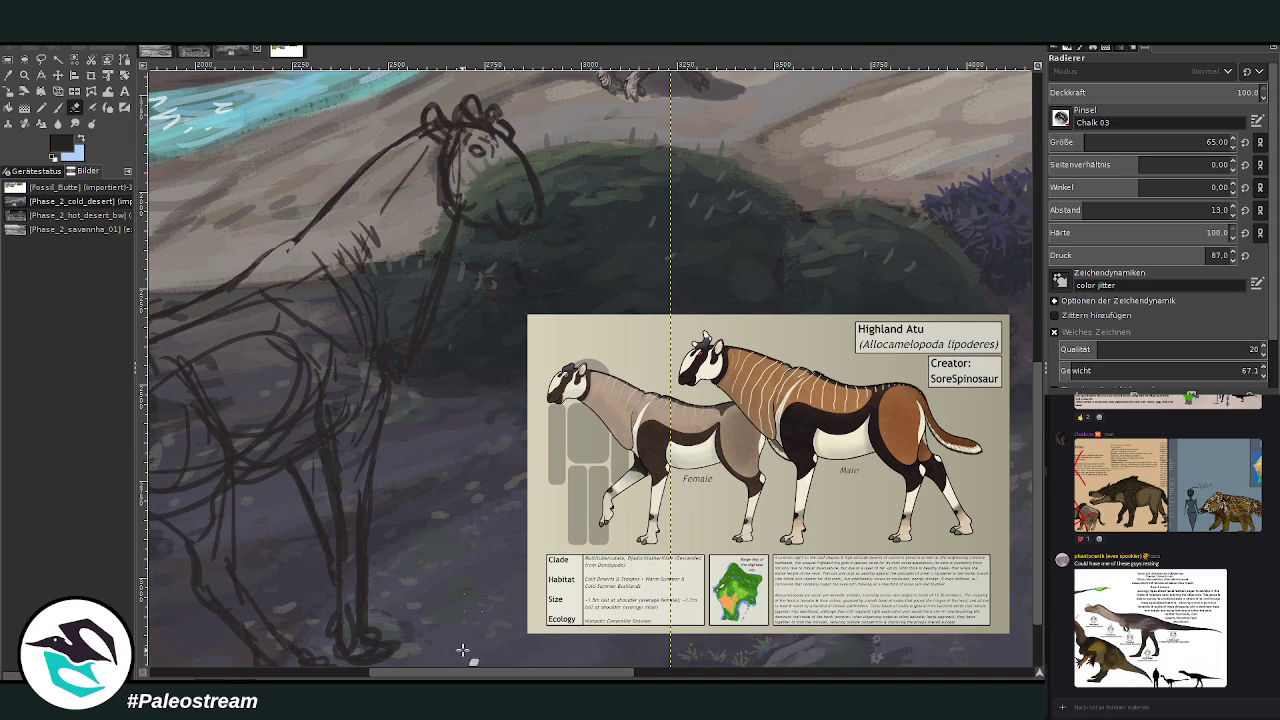
{"action": "scroll", "coordinate": [500, 450], "scroll_direction": "left", "scroll_amount": 5}
{"action": "left_click_drag", "start_coordinate": [450, 302], "coordinate": [409, 329]}
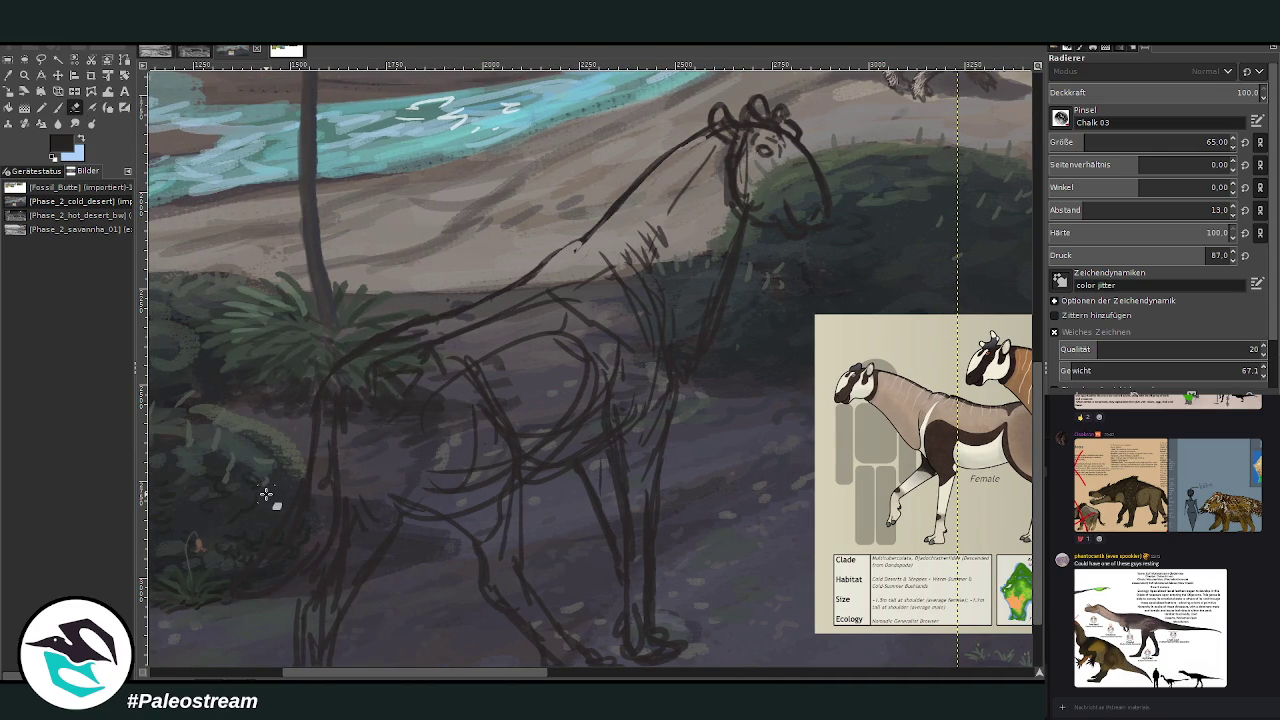
{"action": "scroll", "coordinate": [266, 494], "scroll_direction": "down", "scroll_amount": 2}
{"action": "scroll", "coordinate": [266, 494], "scroll_direction": "down", "scroll_amount": 1}
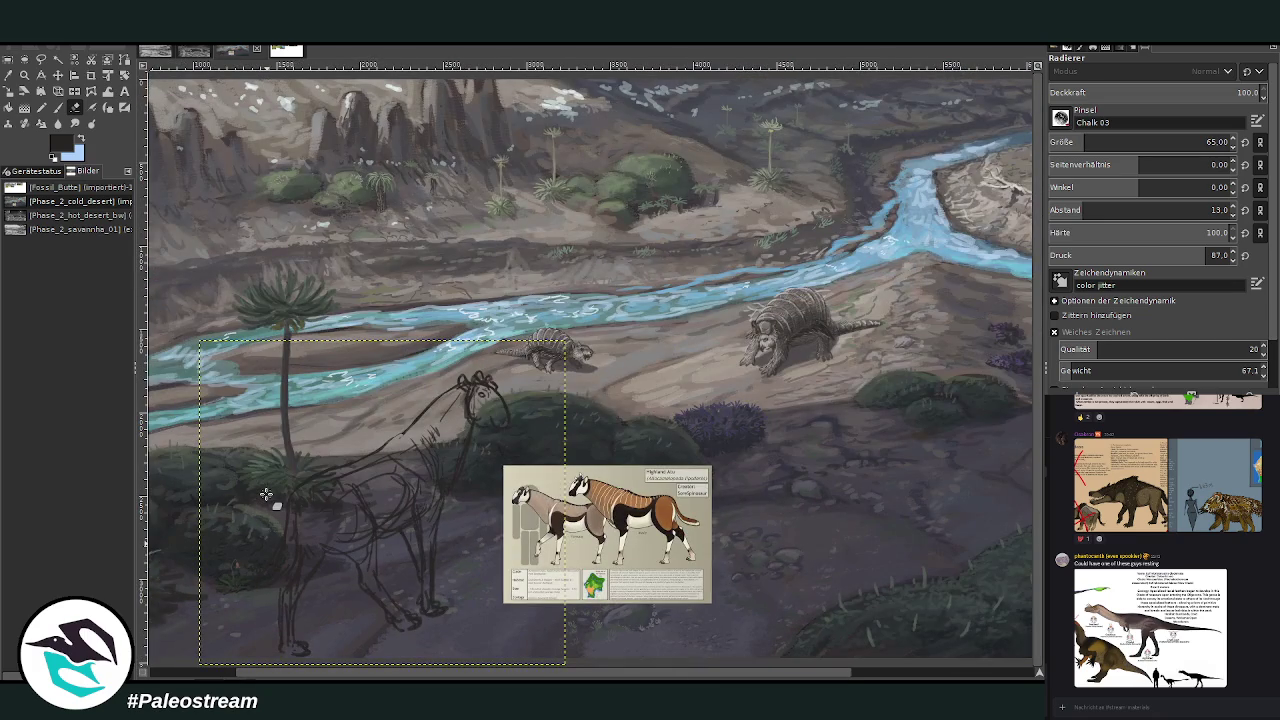
{"action": "scroll", "coordinate": [266, 494], "scroll_direction": "down", "scroll_amount": 1}
{"action": "scroll", "coordinate": [266, 494], "scroll_direction": "down", "scroll_amount": 1}
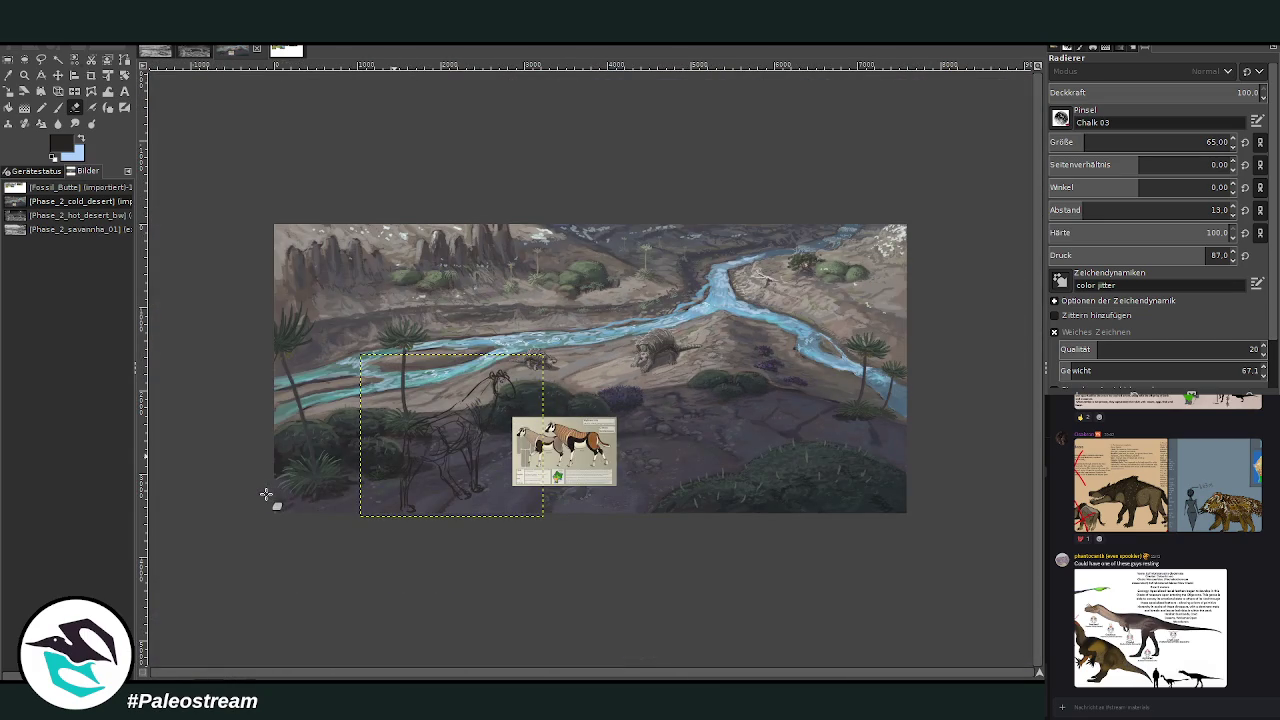
{"action": "left_click", "coordinate": [24, 75]}
{"action": "left_click_drag", "start_coordinate": [356, 277], "coordinate": [617, 525]}
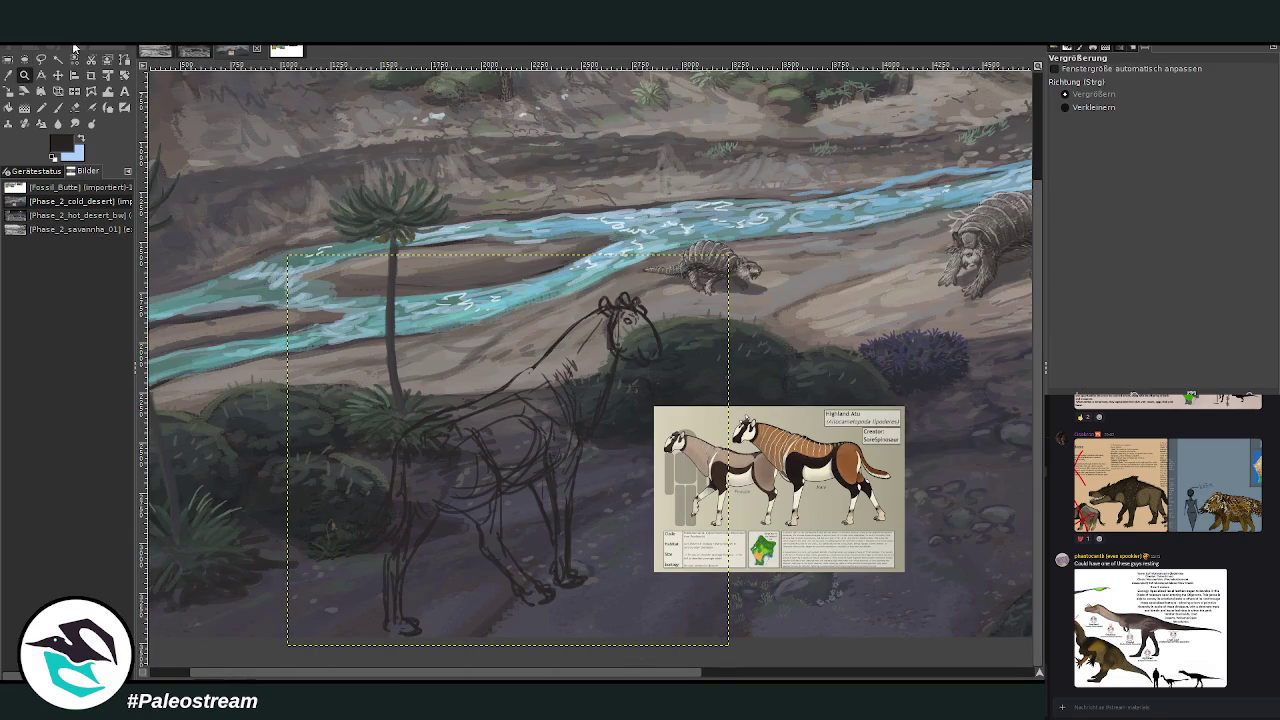
{"action": "left_click_drag", "start_coordinate": [426, 262], "coordinate": [786, 604]}
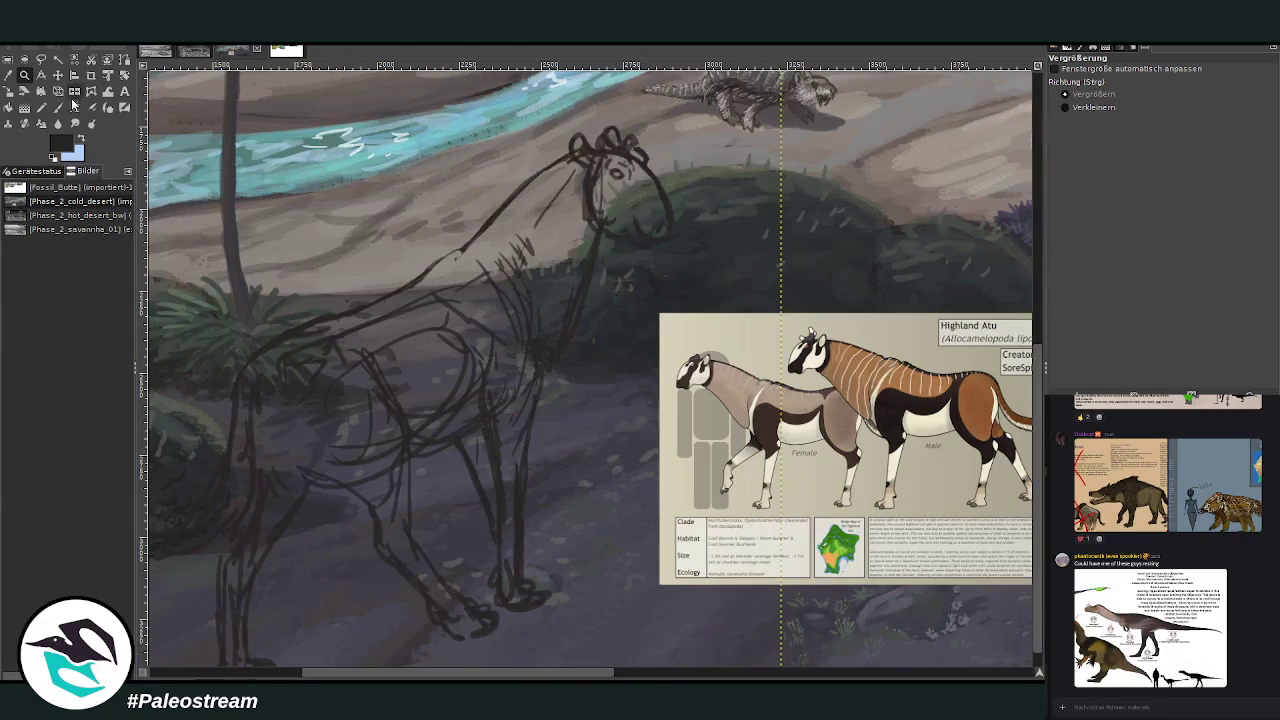
{"action": "left_click", "coordinate": [57, 107]}
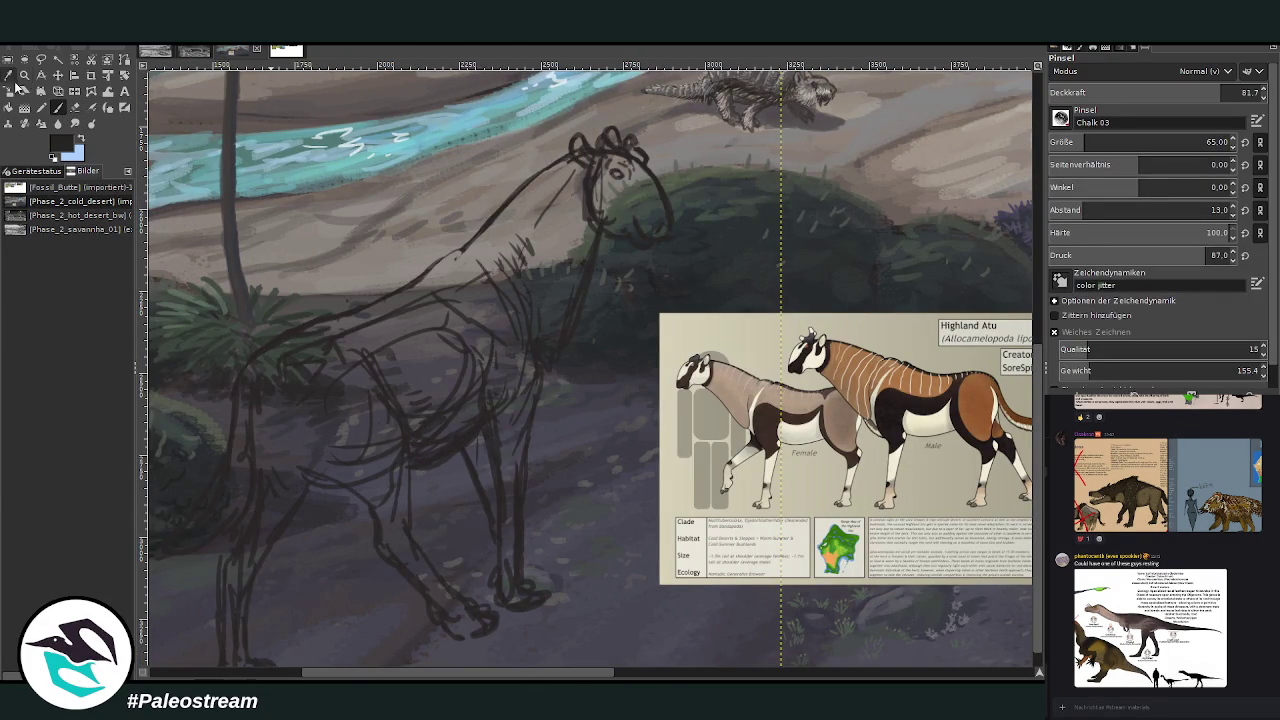
Scale the Atu sketch layer up so the animal fills more of the foreground.
{"action": "left_click", "coordinate": [8, 91]}
{"action": "left_click", "coordinate": [336, 352]}
{"action": "left_click_drag", "start_coordinate": [337, 309], "coordinate": [418, 405]}
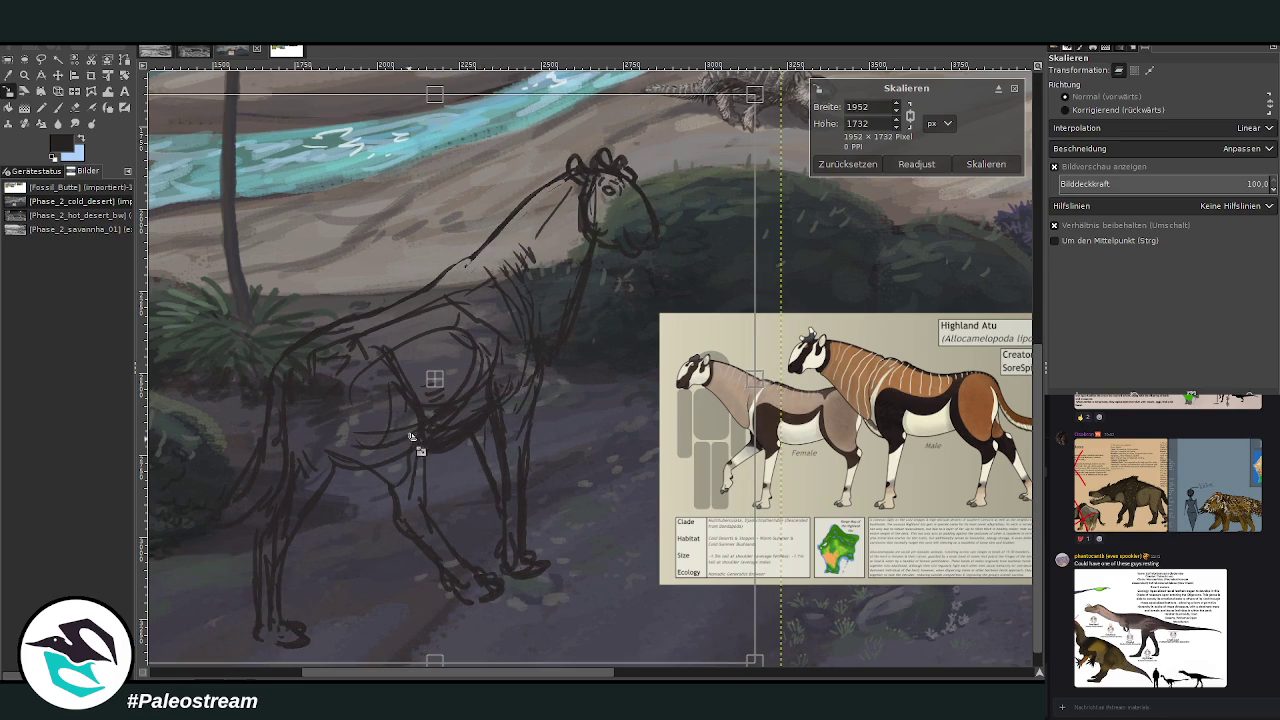
{"action": "key", "text": "Return"}
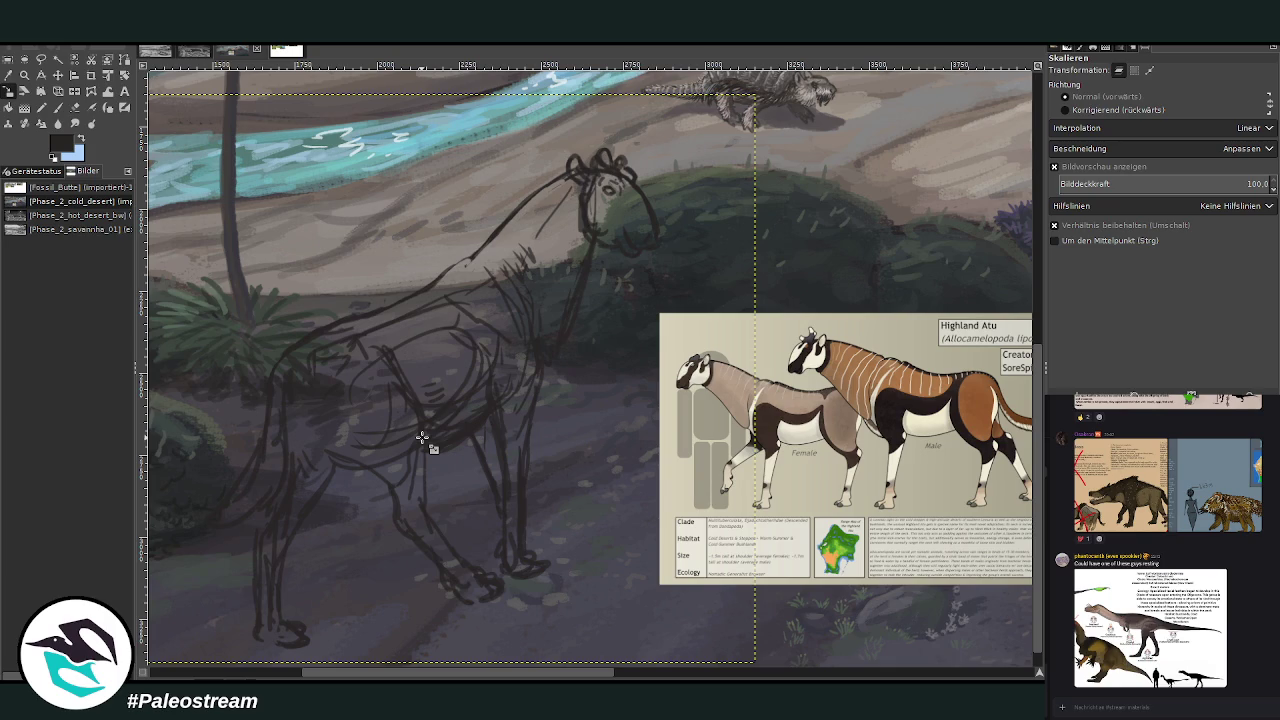
Sample a light grey-lavender from the canvas and paint a pale patch on the Atu's chest.
{"action": "key", "text": "o"}
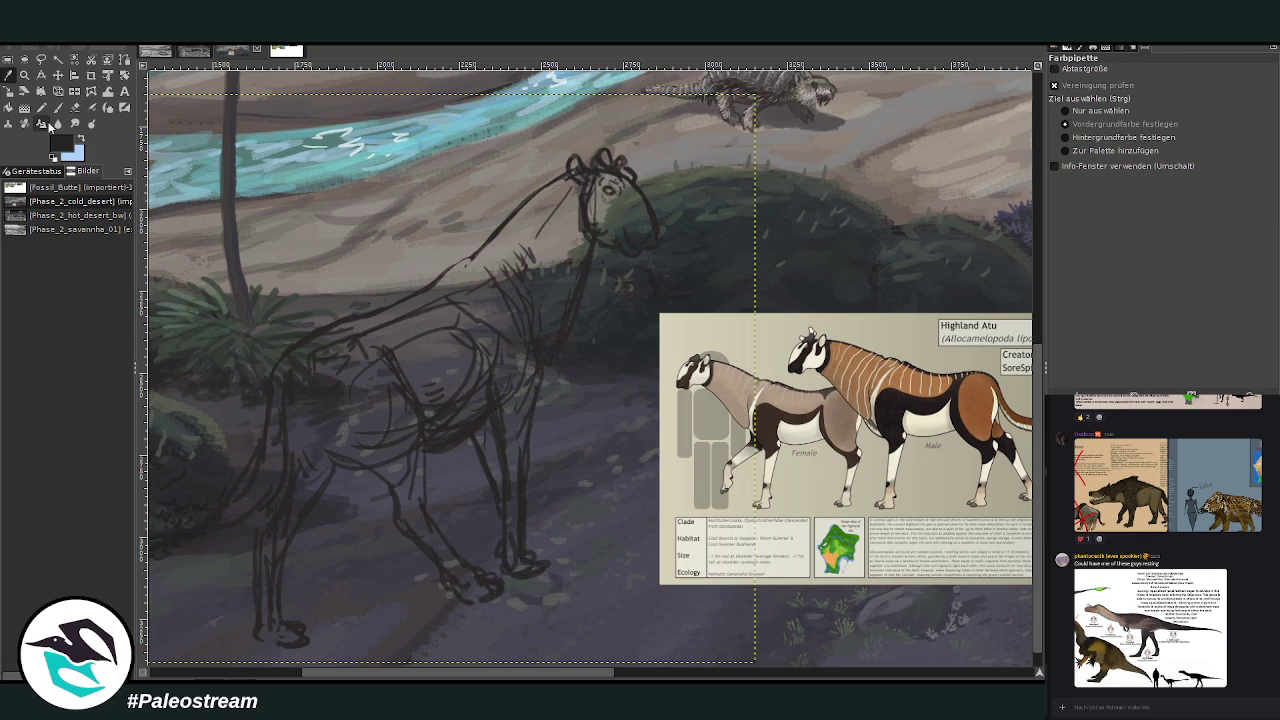
{"action": "left_click", "coordinate": [902, 410]}
{"action": "left_click", "coordinate": [57, 107]}
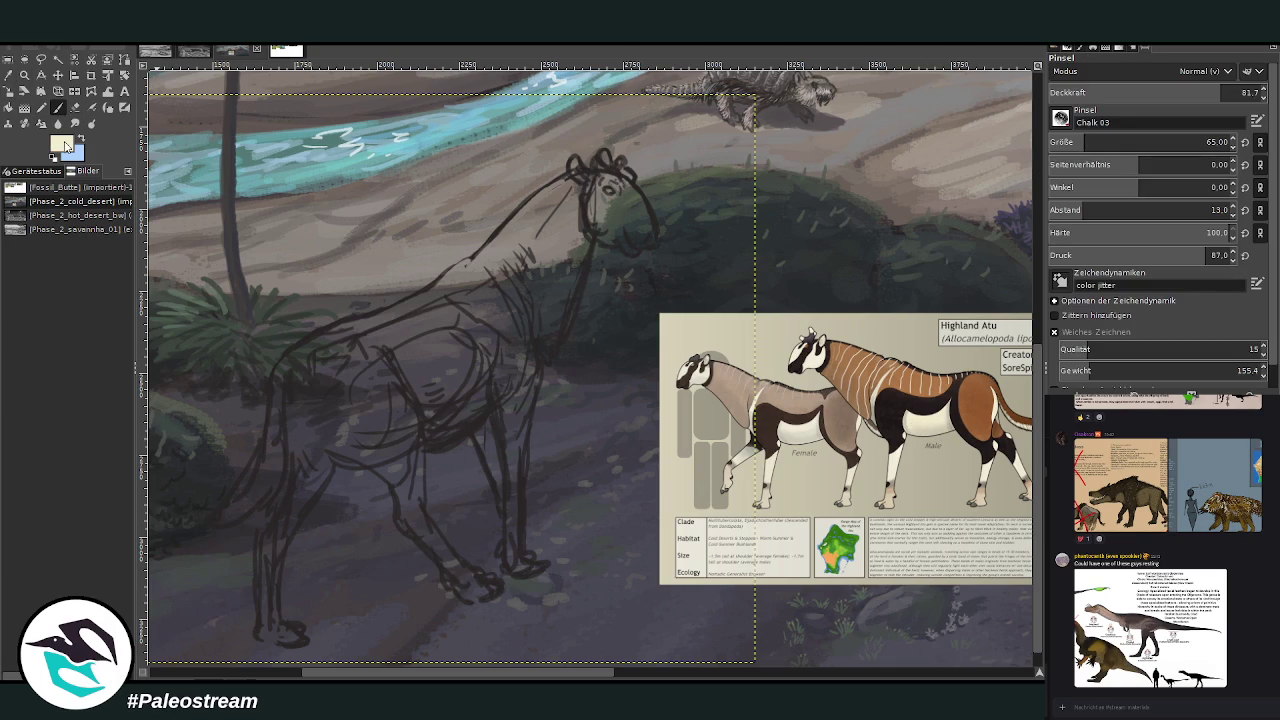
{"action": "left_click", "coordinate": [10, 75]}
{"action": "left_click", "coordinate": [565, 535]}
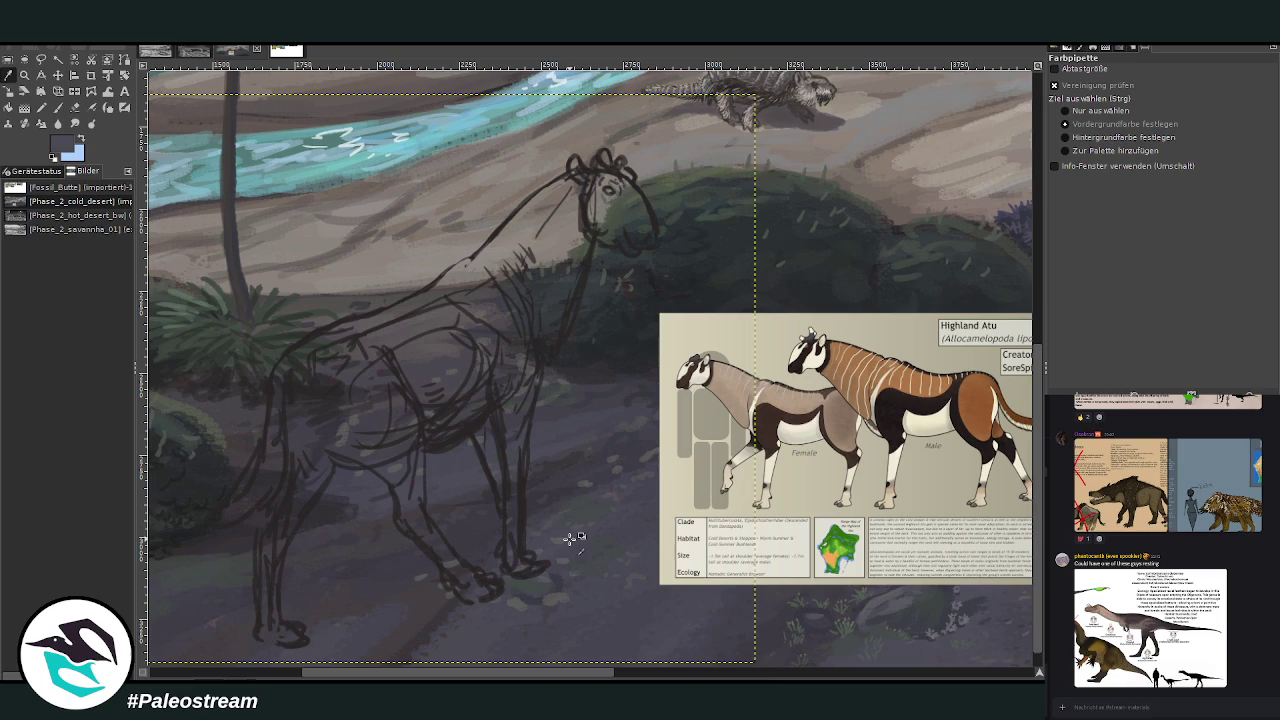
{"action": "left_click_drag", "start_coordinate": [1001, 388], "coordinate": [1001, 362]}
{"action": "left_click", "coordinate": [57, 107]}
{"action": "mouse_move", "coordinate": [430, 425]}
{"action": "left_mouse_down"}
{"action": "mouse_move", "coordinate": [432, 401]}
{"action": "mouse_move", "coordinate": [446, 446]}
{"action": "left_mouse_up"}
{"action": "left_click_drag", "start_coordinate": [452, 396], "coordinate": [456, 440]}
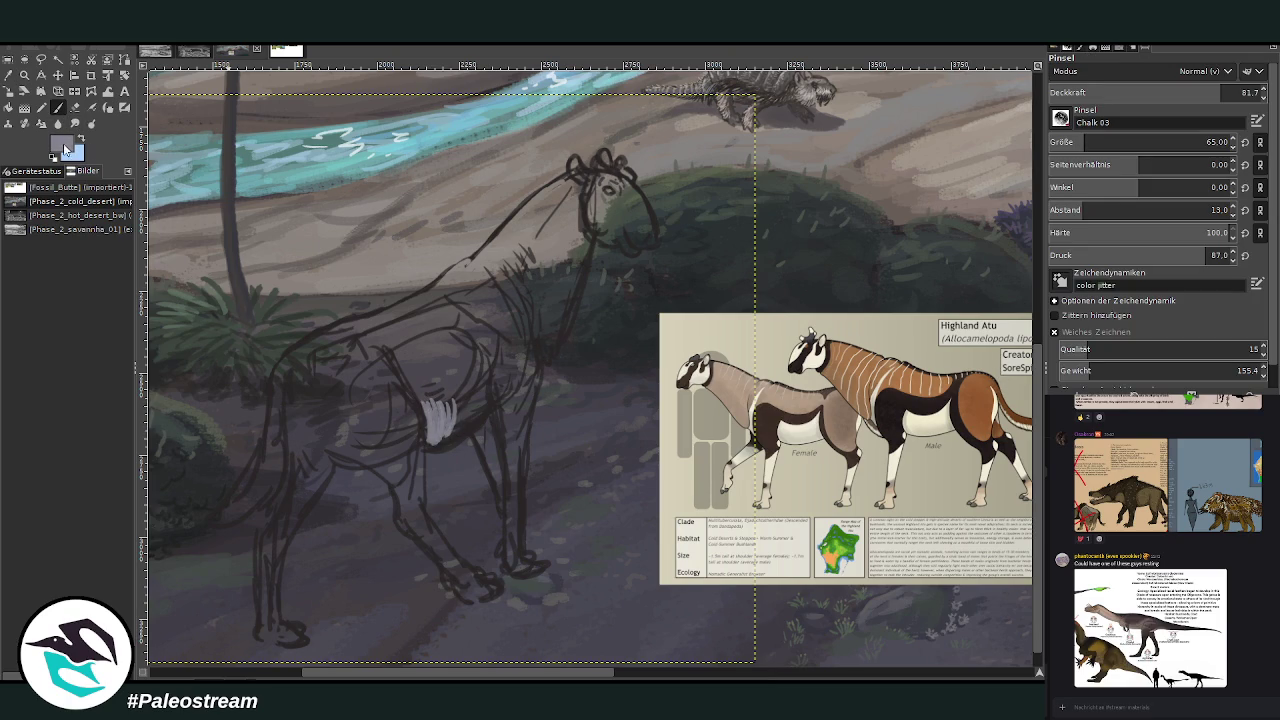
Widen the chest patch, shade the lower chest darker grey, and paint a light neck stripe.
{"action": "left_click", "coordinate": [999, 372], "text": "ctrl"}
{"action": "mouse_move", "coordinate": [456, 425]}
{"action": "left_mouse_down"}
{"action": "mouse_move", "coordinate": [462, 398]}
{"action": "mouse_move", "coordinate": [476, 432]}
{"action": "mouse_move", "coordinate": [492, 426]}
{"action": "left_mouse_up"}
{"action": "mouse_move", "coordinate": [484, 376]}
{"action": "left_mouse_down"}
{"action": "mouse_move", "coordinate": [464, 430]}
{"action": "mouse_move", "coordinate": [436, 447]}
{"action": "left_mouse_up"}
{"action": "mouse_move", "coordinate": [426, 398]}
{"action": "left_mouse_down"}
{"action": "mouse_move", "coordinate": [450, 431]}
{"action": "mouse_move", "coordinate": [471, 407]}
{"action": "mouse_move", "coordinate": [466, 432]}
{"action": "mouse_move", "coordinate": [437, 437]}
{"action": "mouse_move", "coordinate": [413, 395]}
{"action": "mouse_move", "coordinate": [456, 425]}
{"action": "mouse_move", "coordinate": [470, 397]}
{"action": "left_mouse_up"}
{"action": "mouse_move", "coordinate": [548, 370]}
{"action": "left_mouse_down"}
{"action": "mouse_move", "coordinate": [524, 325]}
{"action": "mouse_move", "coordinate": [470, 278]}
{"action": "left_mouse_up"}
{"action": "left_click_drag", "start_coordinate": [519, 319], "coordinate": [545, 362]}
Paint light grey stripes down the Atu's front and rear legs.
{"action": "mouse_move", "coordinate": [422, 530]}
{"action": "left_mouse_down"}
{"action": "mouse_move", "coordinate": [464, 586]}
{"action": "mouse_move", "coordinate": [420, 522]}
{"action": "left_mouse_up"}
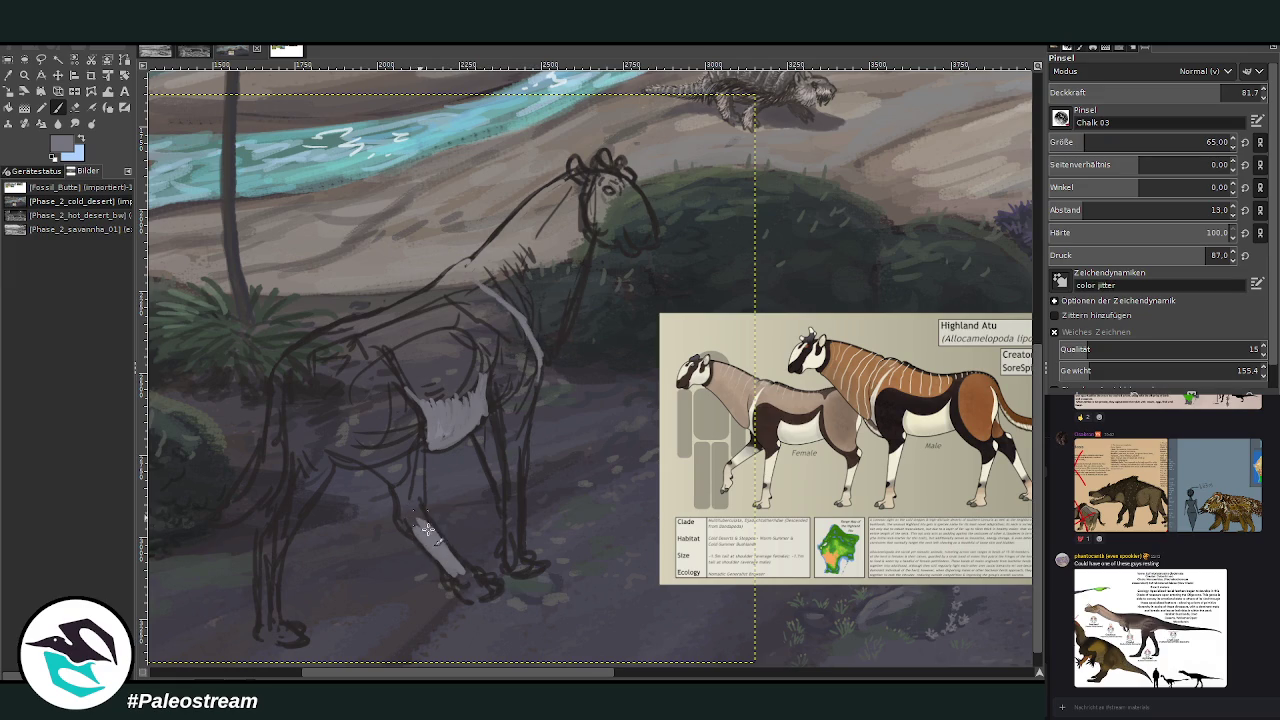
{"action": "mouse_move", "coordinate": [282, 540]}
{"action": "left_mouse_down"}
{"action": "mouse_move", "coordinate": [262, 614]}
{"action": "mouse_move", "coordinate": [258, 542]}
{"action": "mouse_move", "coordinate": [258, 620]}
{"action": "mouse_move", "coordinate": [276, 540]}
{"action": "mouse_move", "coordinate": [259, 535]}
{"action": "left_mouse_up"}
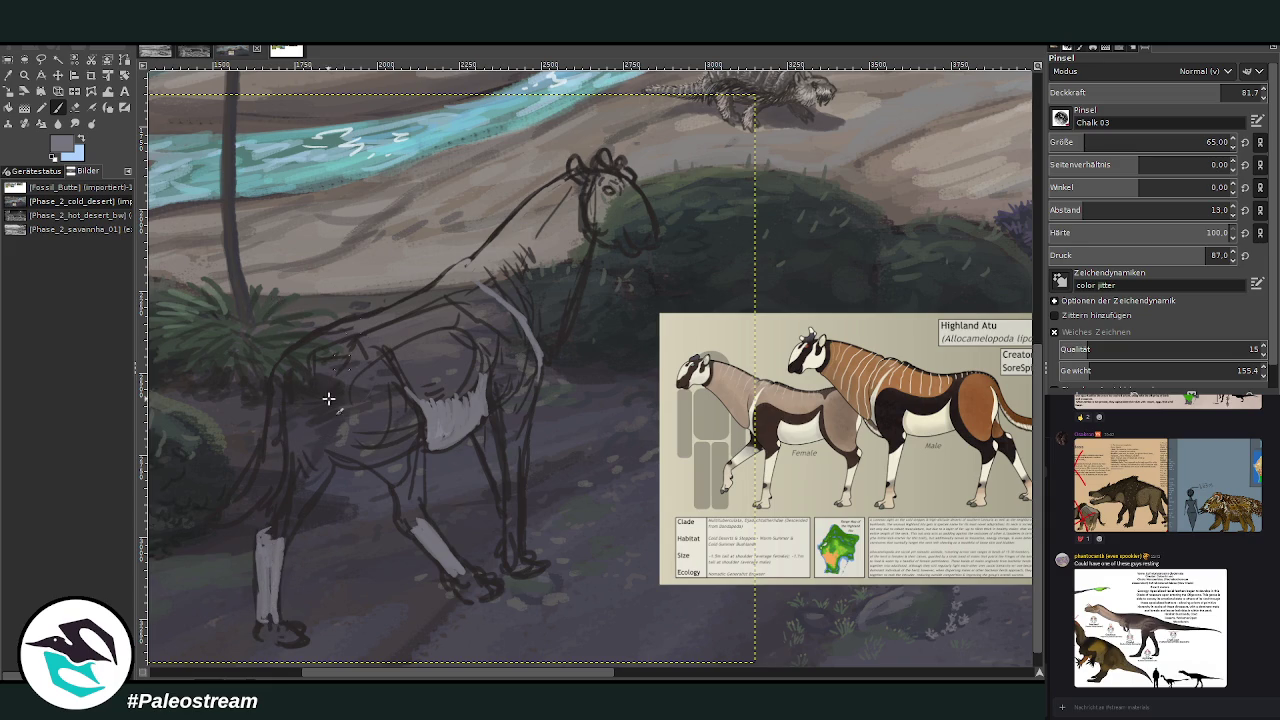
{"action": "mouse_move", "coordinate": [287, 406]}
{"action": "left_mouse_down"}
{"action": "mouse_move", "coordinate": [286, 460]}
{"action": "mouse_move", "coordinate": [262, 505]}
{"action": "mouse_move", "coordinate": [210, 525]}
{"action": "left_mouse_up"}
{"action": "left_click_drag", "start_coordinate": [282, 495], "coordinate": [288, 393]}
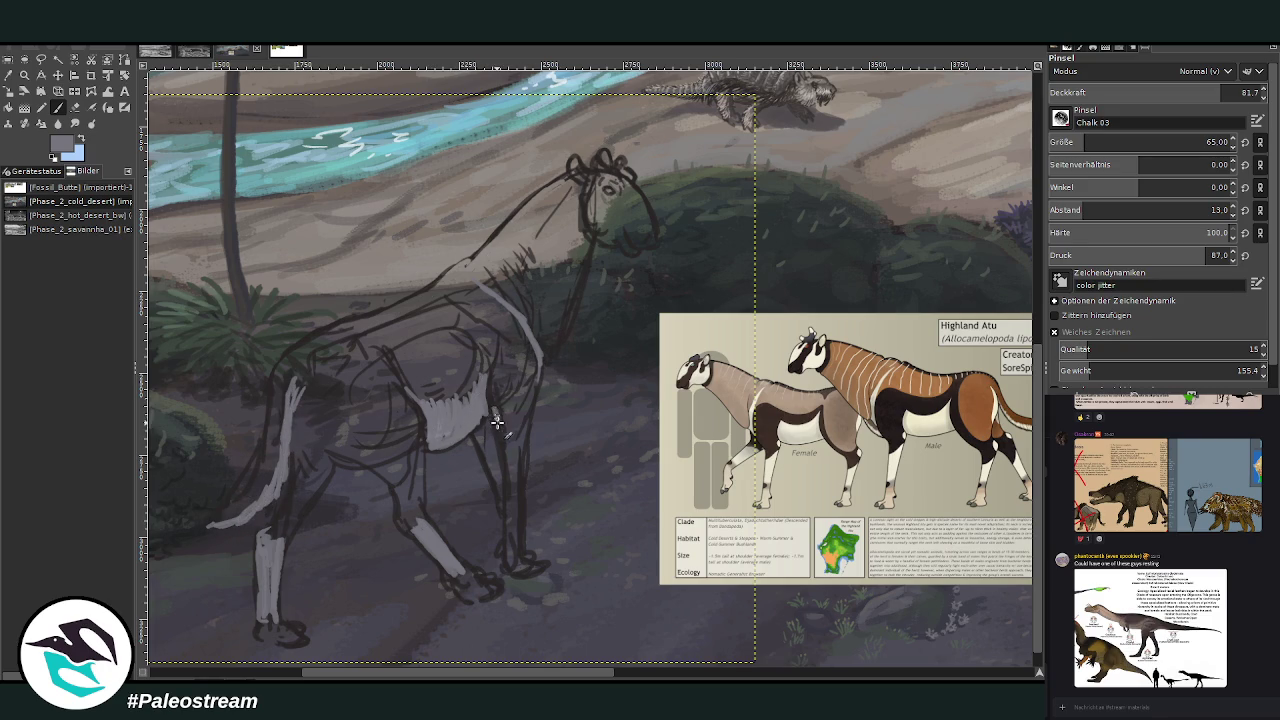
{"action": "mouse_move", "coordinate": [501, 430]}
{"action": "left_mouse_down"}
{"action": "mouse_move", "coordinate": [511, 520]}
{"action": "mouse_move", "coordinate": [520, 440]}
{"action": "mouse_move", "coordinate": [478, 448]}
{"action": "mouse_move", "coordinate": [488, 495]}
{"action": "left_mouse_up"}
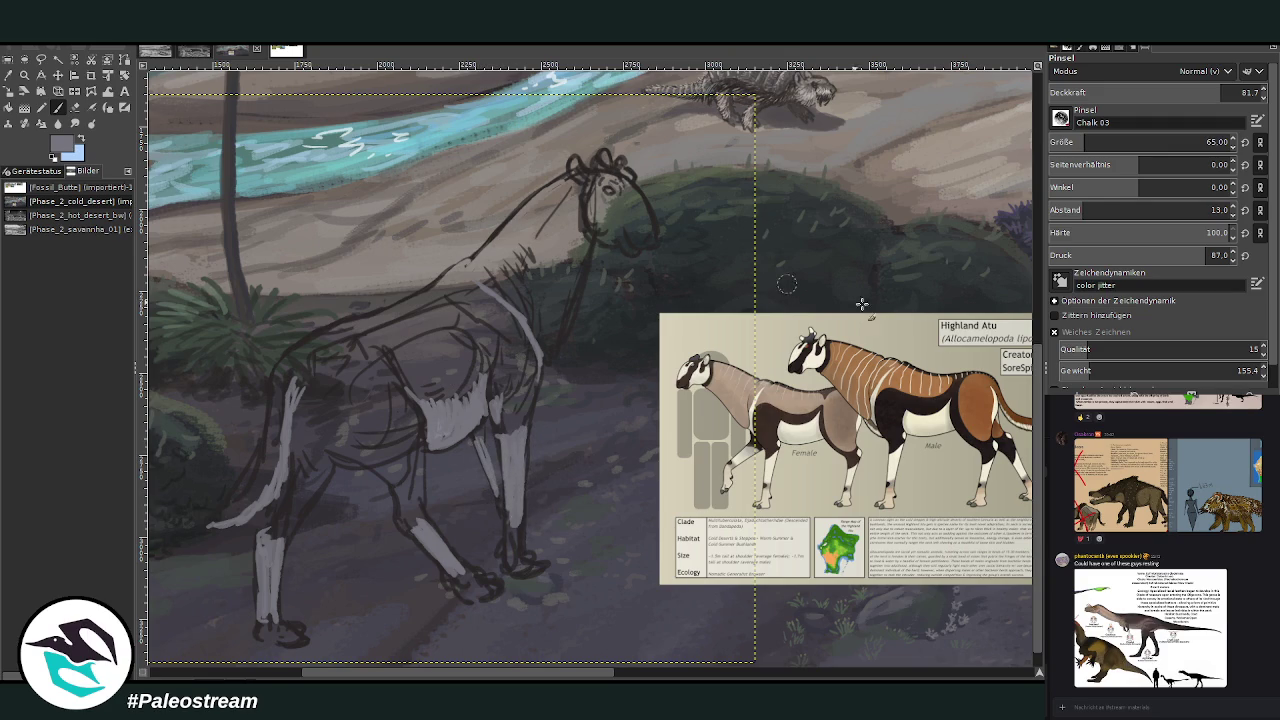
{"action": "left_click", "coordinate": [998, 378], "text": "ctrl"}
{"action": "left_click_drag", "start_coordinate": [480, 437], "coordinate": [497, 503]}
Add light grey to the upper chest, hind thigh, belly and down the hind leg.
{"action": "mouse_move", "coordinate": [472, 377]}
{"action": "left_mouse_down"}
{"action": "mouse_move", "coordinate": [444, 402]}
{"action": "mouse_move", "coordinate": [453, 386]}
{"action": "left_mouse_up"}
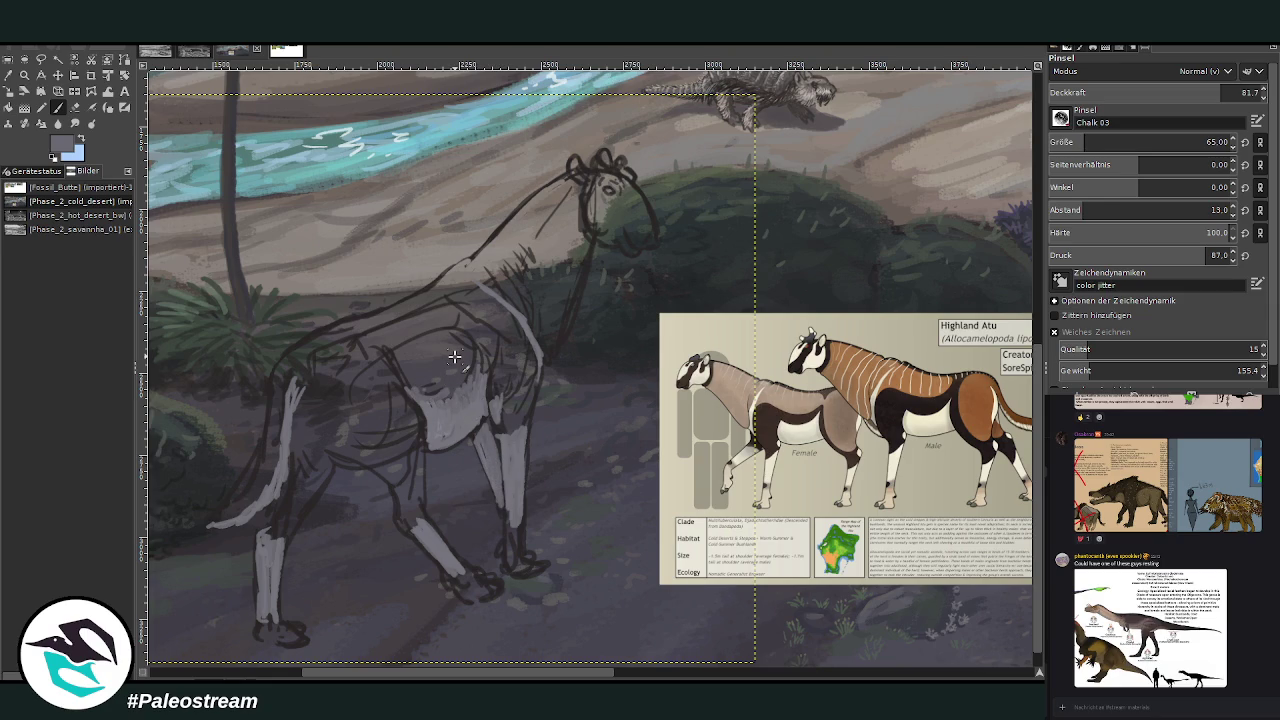
{"action": "left_click_drag", "start_coordinate": [326, 446], "coordinate": [360, 460]}
{"action": "mouse_move", "coordinate": [308, 426]}
{"action": "left_mouse_down"}
{"action": "mouse_move", "coordinate": [385, 470]}
{"action": "mouse_move", "coordinate": [298, 404]}
{"action": "mouse_move", "coordinate": [317, 423]}
{"action": "mouse_move", "coordinate": [283, 420]}
{"action": "mouse_move", "coordinate": [366, 458]}
{"action": "left_mouse_up"}
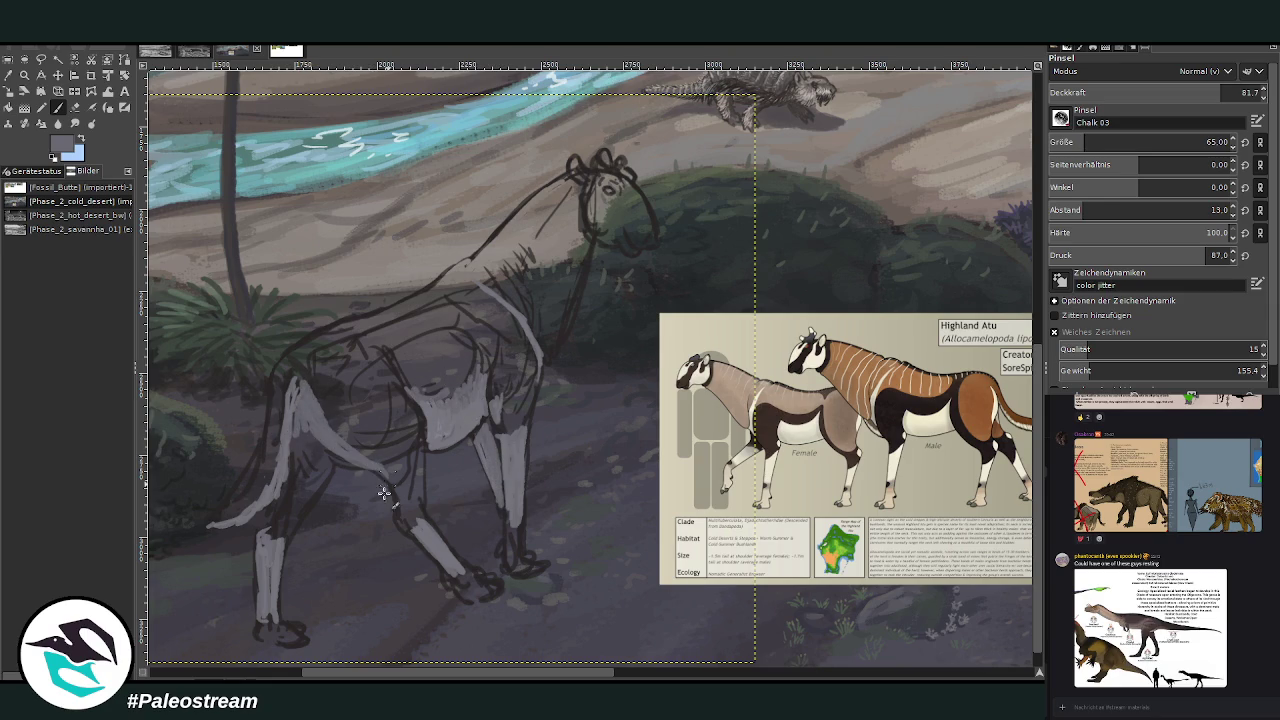
{"action": "left_click_drag", "start_coordinate": [289, 406], "coordinate": [269, 482]}
{"action": "left_click_drag", "start_coordinate": [556, 675], "coordinate": [593, 676]}
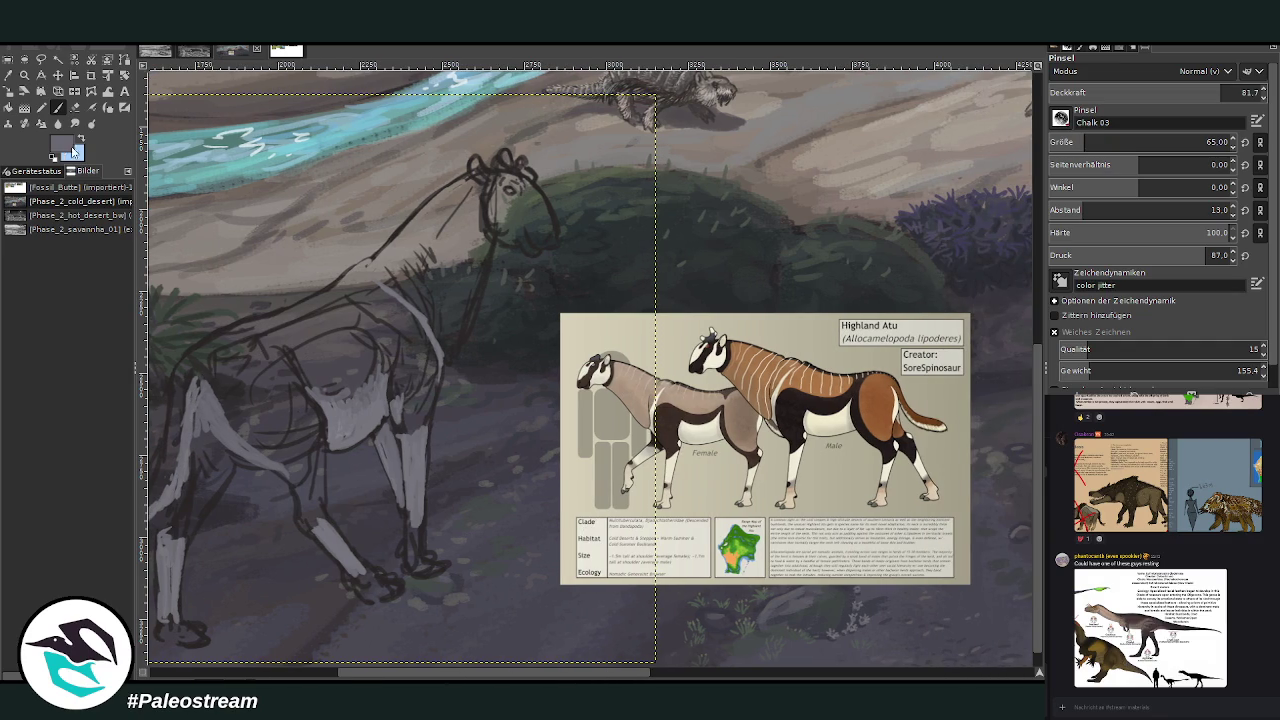
{"action": "left_click", "coordinate": [996, 374], "text": "ctrl"}
Paint grey onto the Atu's face and muzzle, then sample a dark colour for markings.
{"action": "left_click", "coordinate": [58, 108]}
{"action": "mouse_move", "coordinate": [505, 216]}
{"action": "left_mouse_down"}
{"action": "mouse_move", "coordinate": [500, 235]}
{"action": "mouse_move", "coordinate": [515, 248]}
{"action": "mouse_move", "coordinate": [510, 212]}
{"action": "mouse_move", "coordinate": [483, 197]}
{"action": "mouse_move", "coordinate": [487, 212]}
{"action": "left_mouse_up"}
{"action": "key", "text": "o"}
{"action": "left_click", "coordinate": [503, 355]}
{"action": "key", "text": "p"}
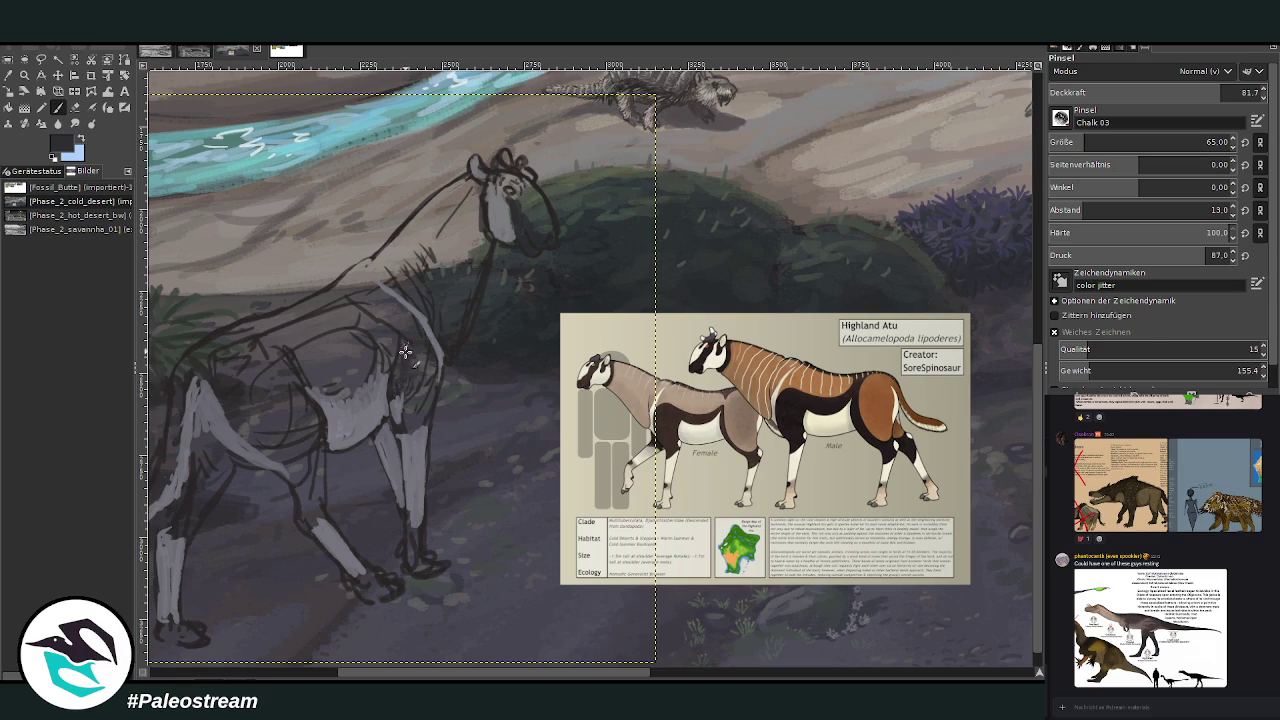
Paint black markings across the chest, shoulder and foreleg, then lower opacity to 47.6.
{"action": "mouse_move", "coordinate": [398, 400]}
{"action": "left_mouse_down"}
{"action": "mouse_move", "coordinate": [410, 430]}
{"action": "mouse_move", "coordinate": [400, 423]}
{"action": "mouse_move", "coordinate": [432, 367]}
{"action": "mouse_move", "coordinate": [416, 334]}
{"action": "mouse_move", "coordinate": [403, 349]}
{"action": "mouse_move", "coordinate": [429, 367]}
{"action": "mouse_move", "coordinate": [349, 360]}
{"action": "mouse_move", "coordinate": [355, 385]}
{"action": "mouse_move", "coordinate": [317, 384]}
{"action": "mouse_move", "coordinate": [367, 373]}
{"action": "mouse_move", "coordinate": [398, 322]}
{"action": "mouse_move", "coordinate": [350, 400]}
{"action": "mouse_move", "coordinate": [307, 381]}
{"action": "mouse_move", "coordinate": [372, 372]}
{"action": "mouse_move", "coordinate": [400, 306]}
{"action": "mouse_move", "coordinate": [401, 330]}
{"action": "left_mouse_up"}
{"action": "mouse_move", "coordinate": [355, 365]}
{"action": "left_mouse_down"}
{"action": "mouse_move", "coordinate": [378, 390]}
{"action": "mouse_move", "coordinate": [296, 375]}
{"action": "left_mouse_up"}
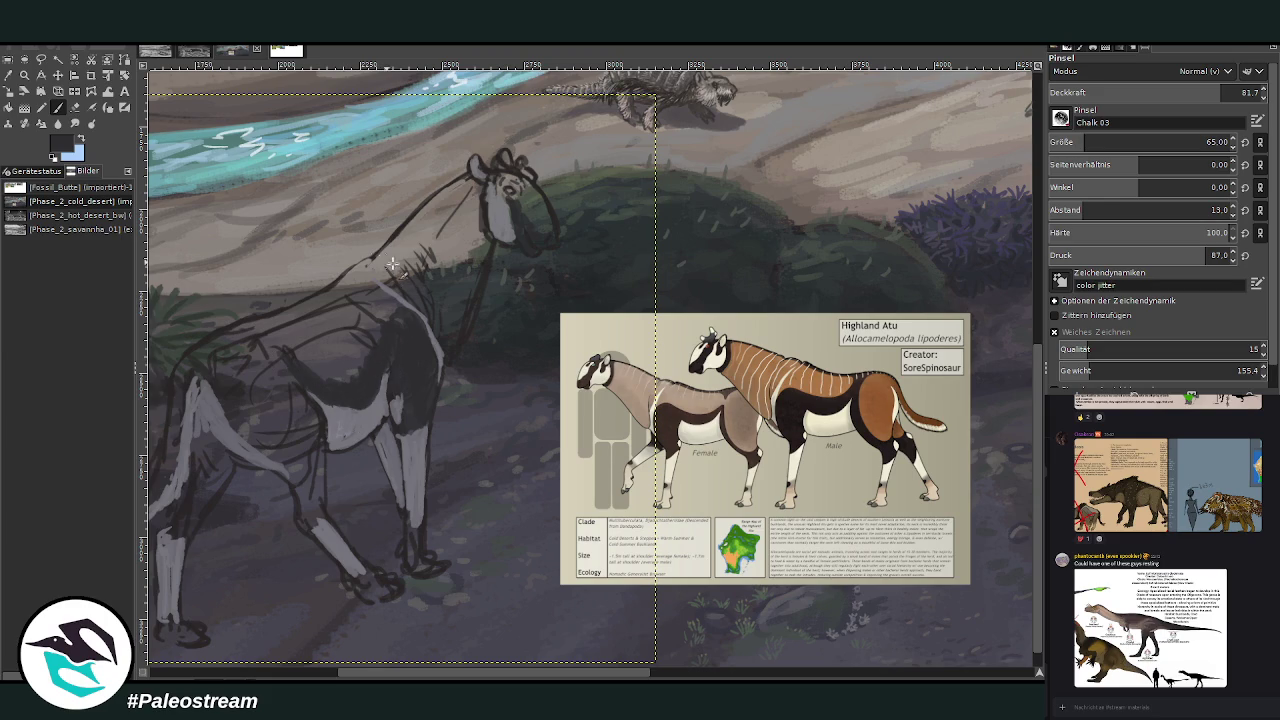
{"action": "left_click_drag", "start_coordinate": [315, 428], "coordinate": [316, 498]}
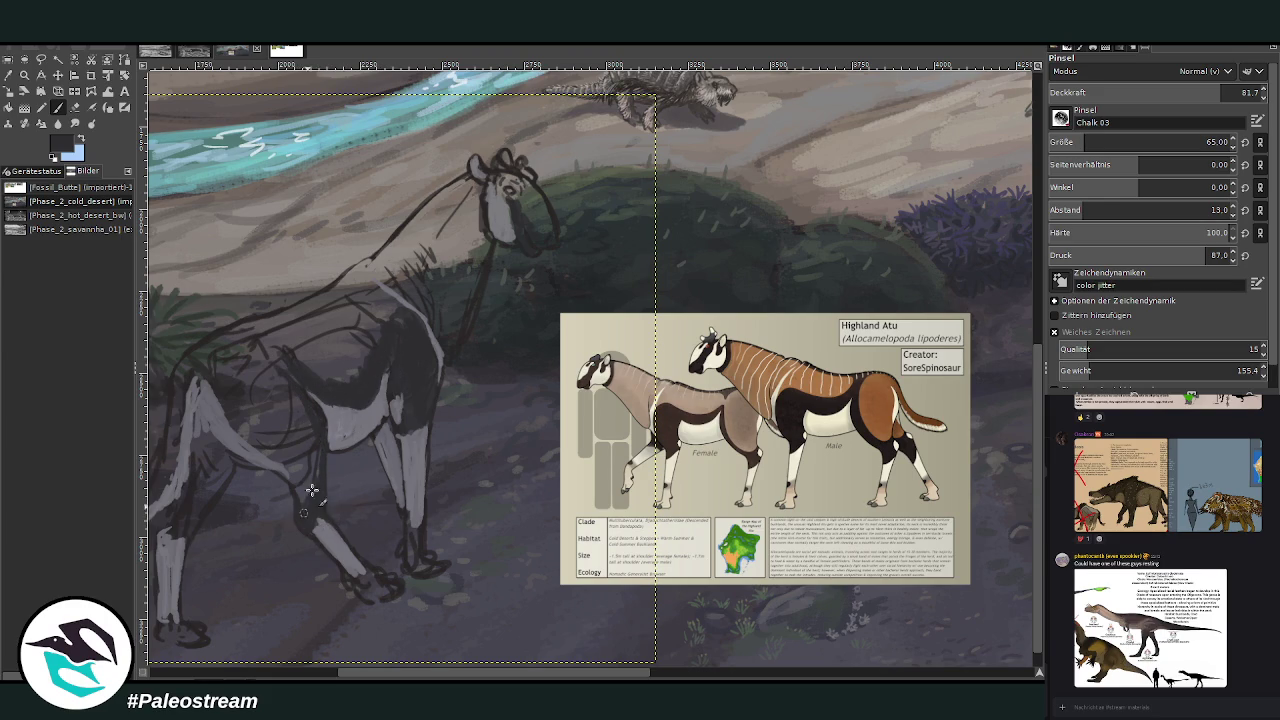
{"action": "mouse_move", "coordinate": [311, 408]}
{"action": "left_mouse_down"}
{"action": "mouse_move", "coordinate": [294, 380]}
{"action": "mouse_move", "coordinate": [292, 410]}
{"action": "mouse_move", "coordinate": [259, 354]}
{"action": "left_mouse_up"}
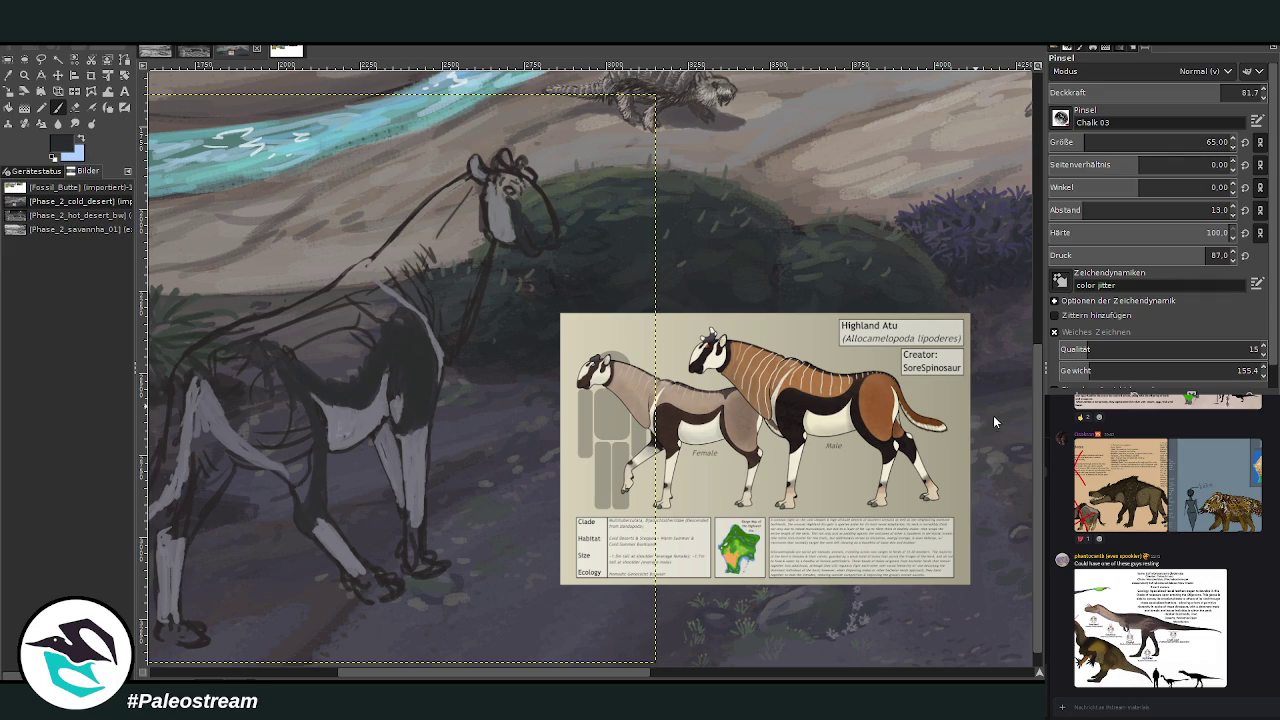
{"action": "left_click_drag", "start_coordinate": [408, 351], "coordinate": [372, 390]}
{"action": "left_click_drag", "start_coordinate": [1172, 86], "coordinate": [1149, 90]}
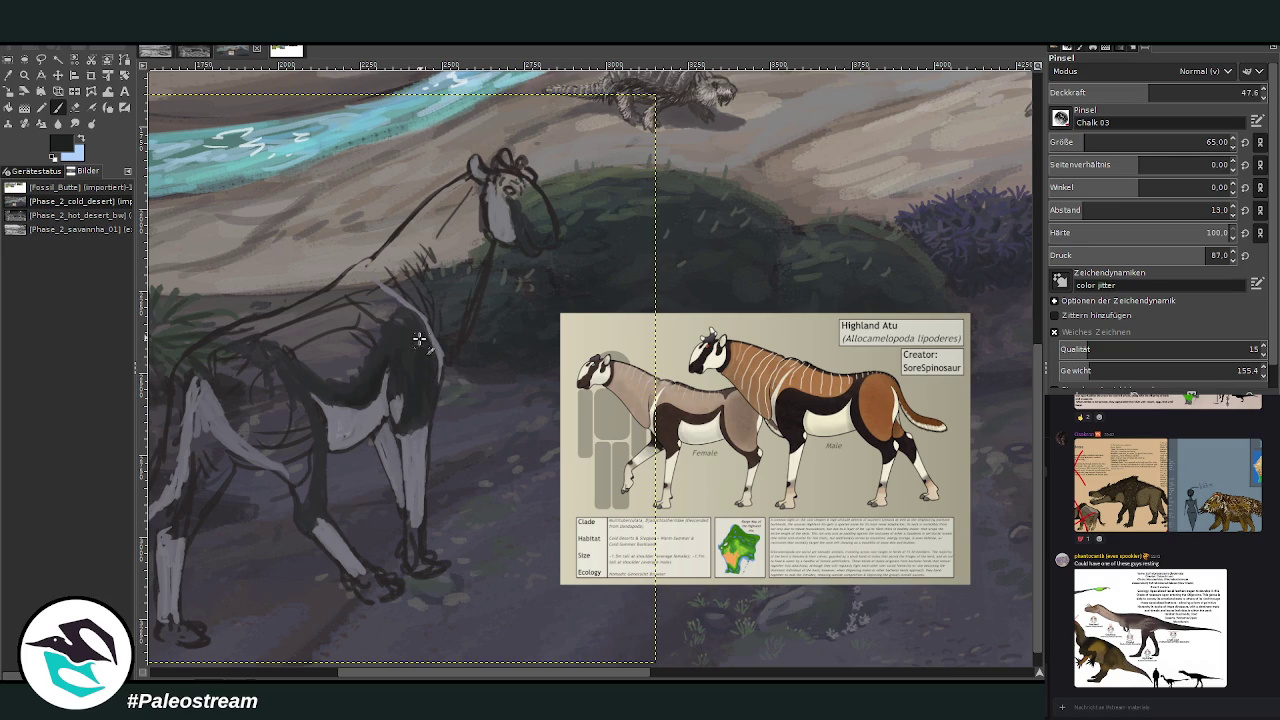
Darken the foreleg, then with brush size 157 and opacity 27.1 darken the back and add mane strokes.
{"action": "left_click_drag", "start_coordinate": [497, 674], "coordinate": [432, 674]}
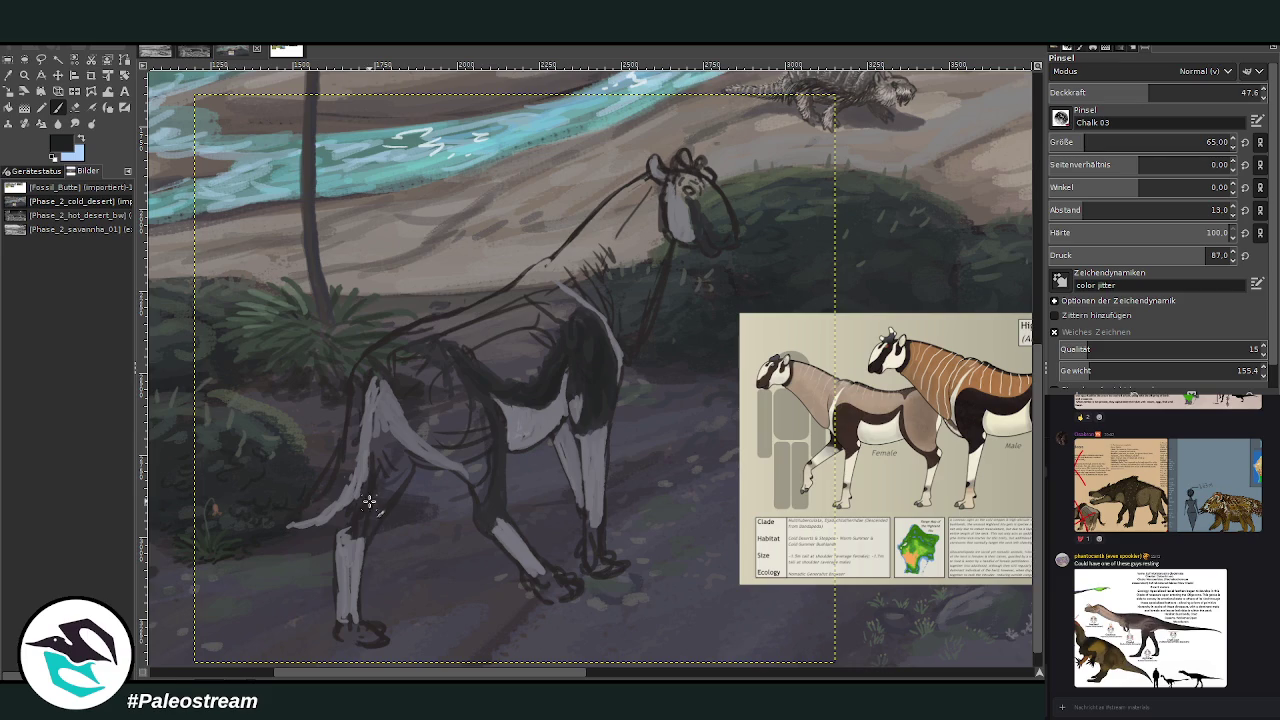
{"action": "left_click_drag", "start_coordinate": [378, 436], "coordinate": [378, 517]}
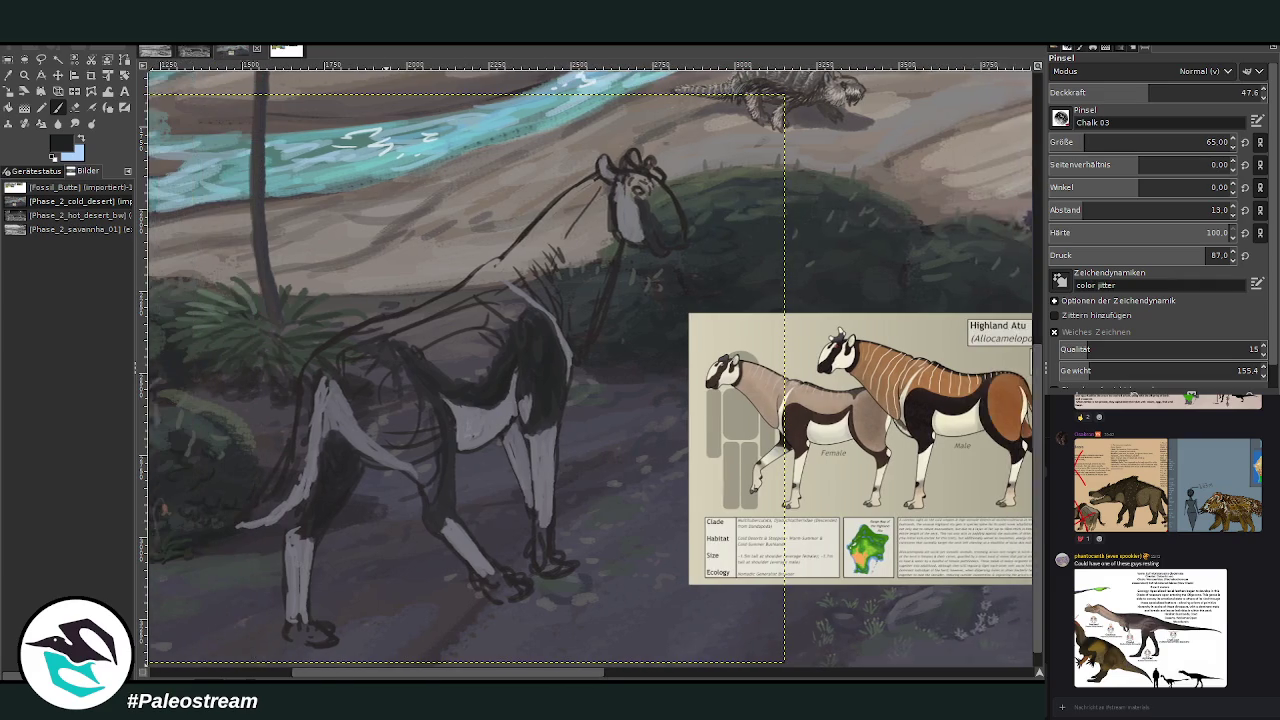
{"action": "left_click_drag", "start_coordinate": [443, 672], "coordinate": [431, 672]}
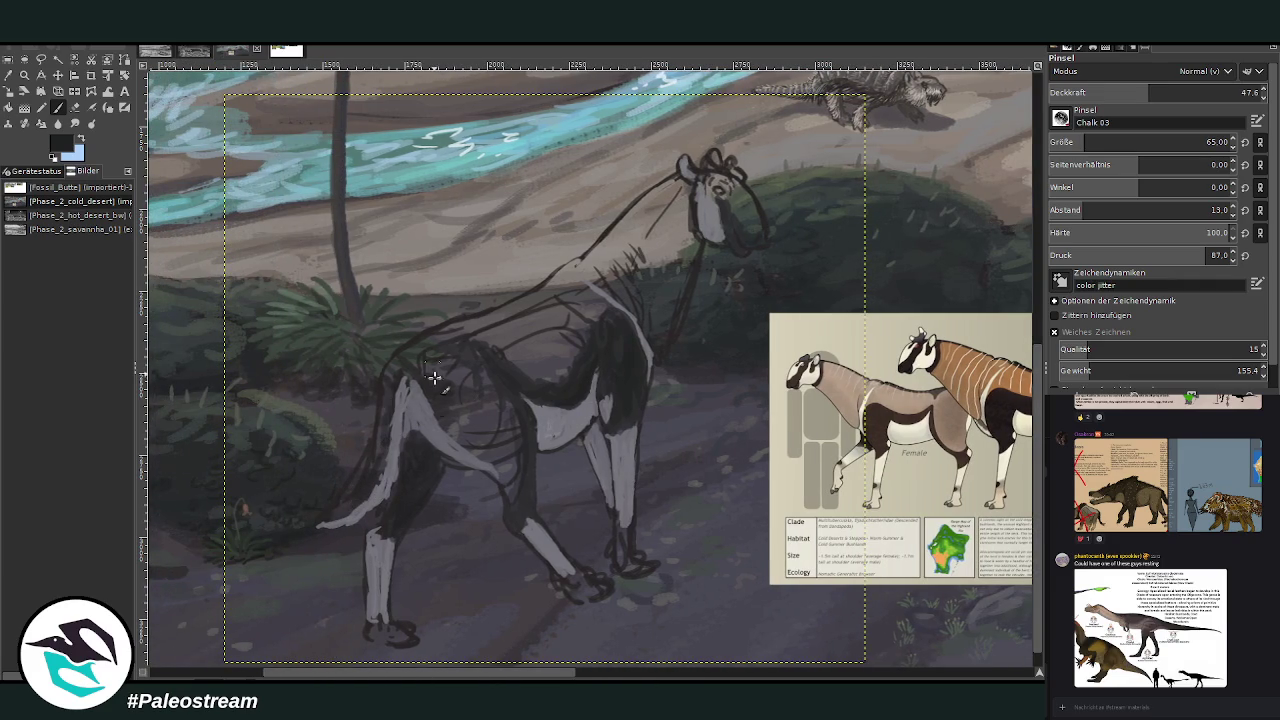
{"action": "left_click", "coordinate": [1108, 142]}
{"action": "left_click", "coordinate": [1100, 92]}
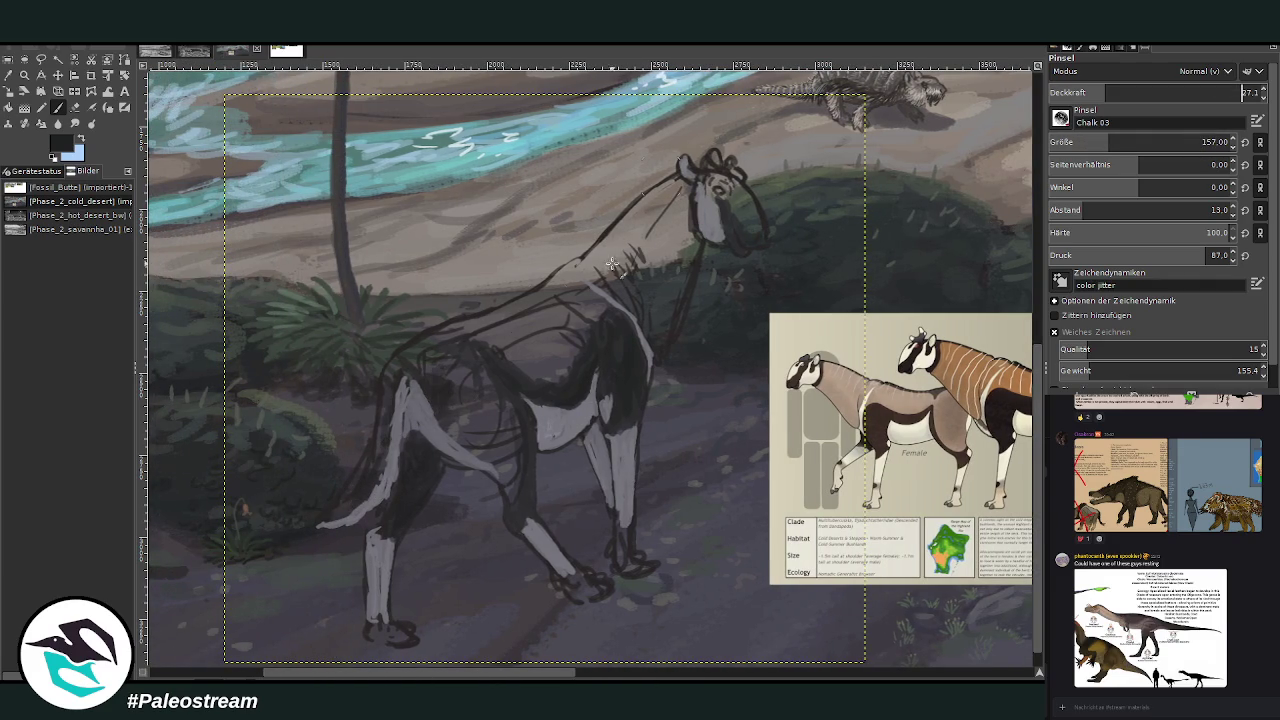
{"action": "mouse_move", "coordinate": [449, 389]}
{"action": "left_mouse_down"}
{"action": "mouse_move", "coordinate": [509, 361]}
{"action": "mouse_move", "coordinate": [549, 374]}
{"action": "mouse_move", "coordinate": [560, 315]}
{"action": "mouse_move", "coordinate": [443, 334]}
{"action": "mouse_move", "coordinate": [401, 378]}
{"action": "left_mouse_up"}
{"action": "mouse_move", "coordinate": [556, 306]}
{"action": "left_mouse_down"}
{"action": "mouse_move", "coordinate": [604, 250]}
{"action": "mouse_move", "coordinate": [630, 256]}
{"action": "mouse_move", "coordinate": [686, 228]}
{"action": "left_mouse_up"}
{"action": "left_click_drag", "start_coordinate": [511, 676], "coordinate": [546, 676]}
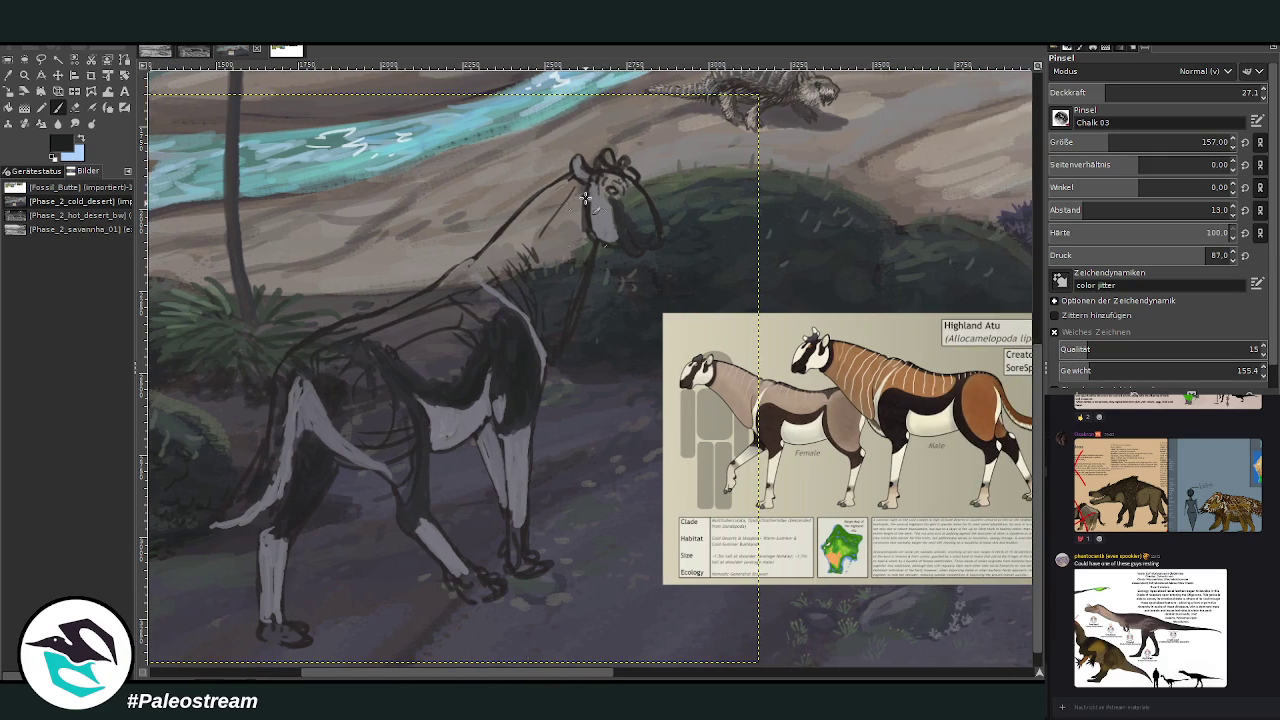
{"action": "mouse_move", "coordinate": [570, 205]}
{"action": "left_mouse_down"}
{"action": "mouse_move", "coordinate": [530, 270]}
{"action": "mouse_move", "coordinate": [495, 272]}
{"action": "mouse_move", "coordinate": [560, 252]}
{"action": "mouse_move", "coordinate": [556, 270]}
{"action": "left_mouse_up"}
Sample a grey-blue, raise opacity to 67.5, and brush lighter chalk then dark brown over the body.
{"action": "left_click", "coordinate": [8, 75]}
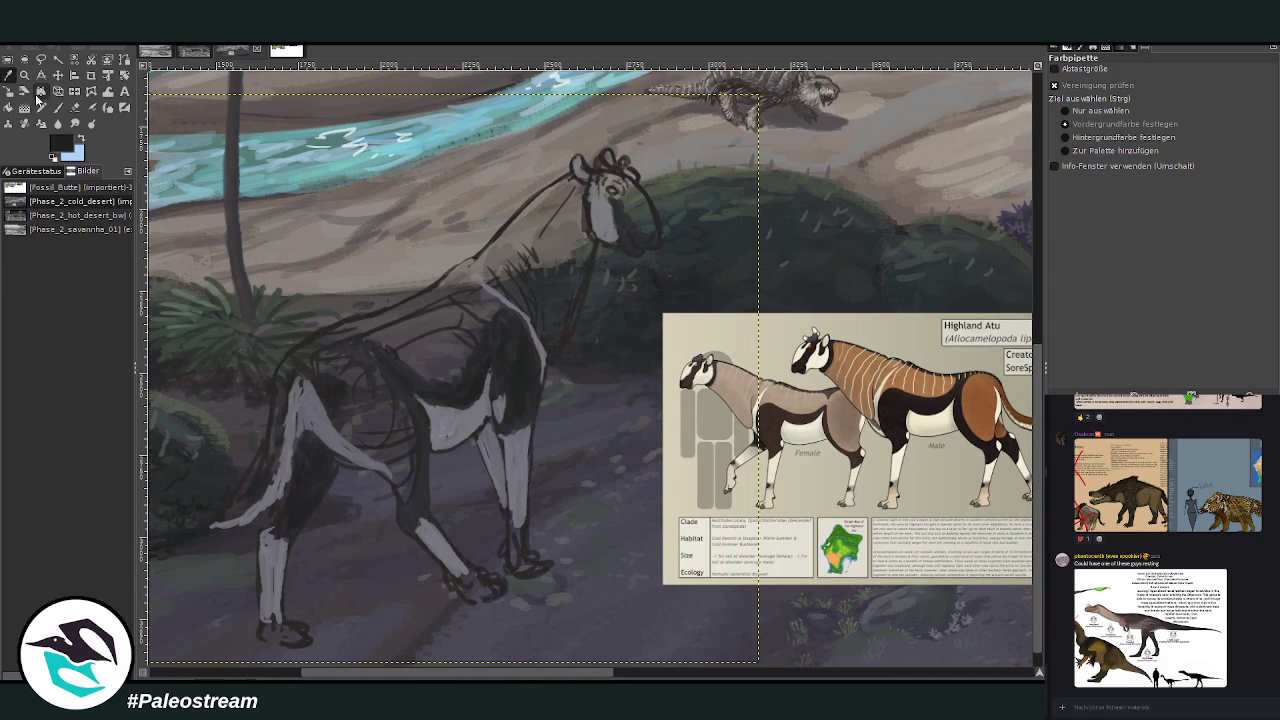
{"action": "left_click", "coordinate": [604, 414]}
{"action": "left_click", "coordinate": [57, 107]}
{"action": "left_click", "coordinate": [996, 397], "text": "ctrl"}
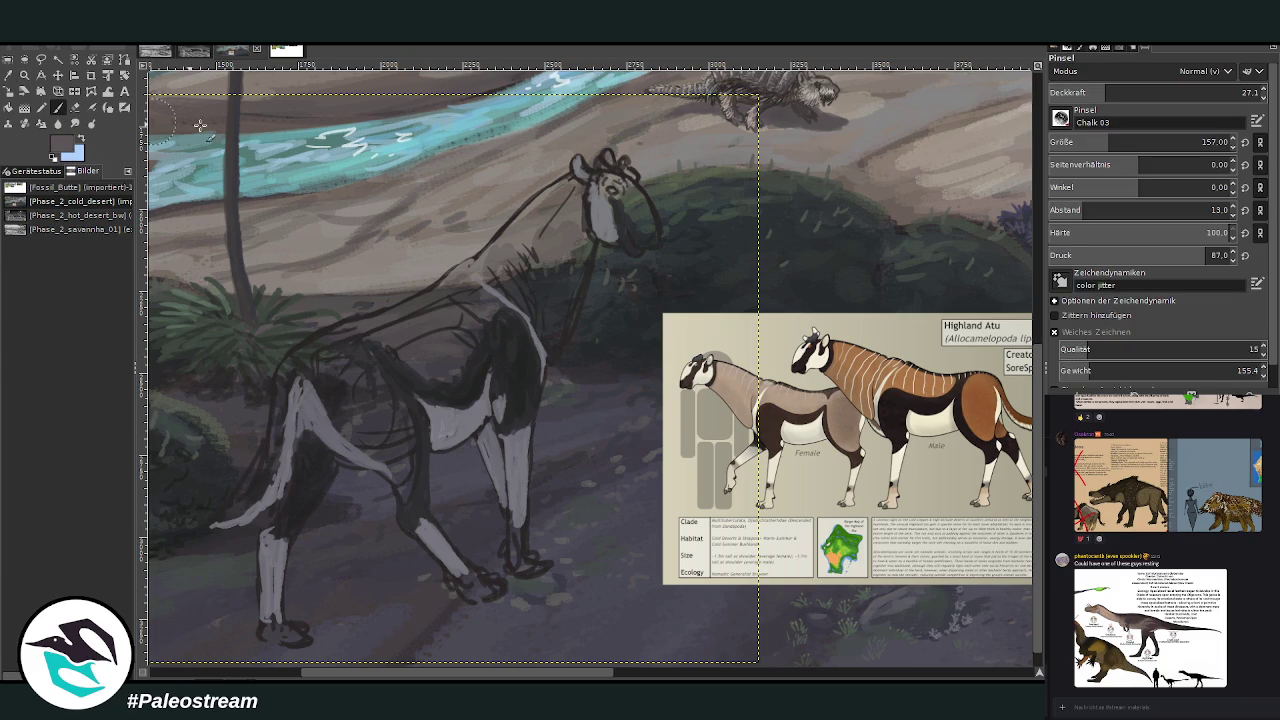
{"action": "left_click", "coordinate": [1192, 92]}
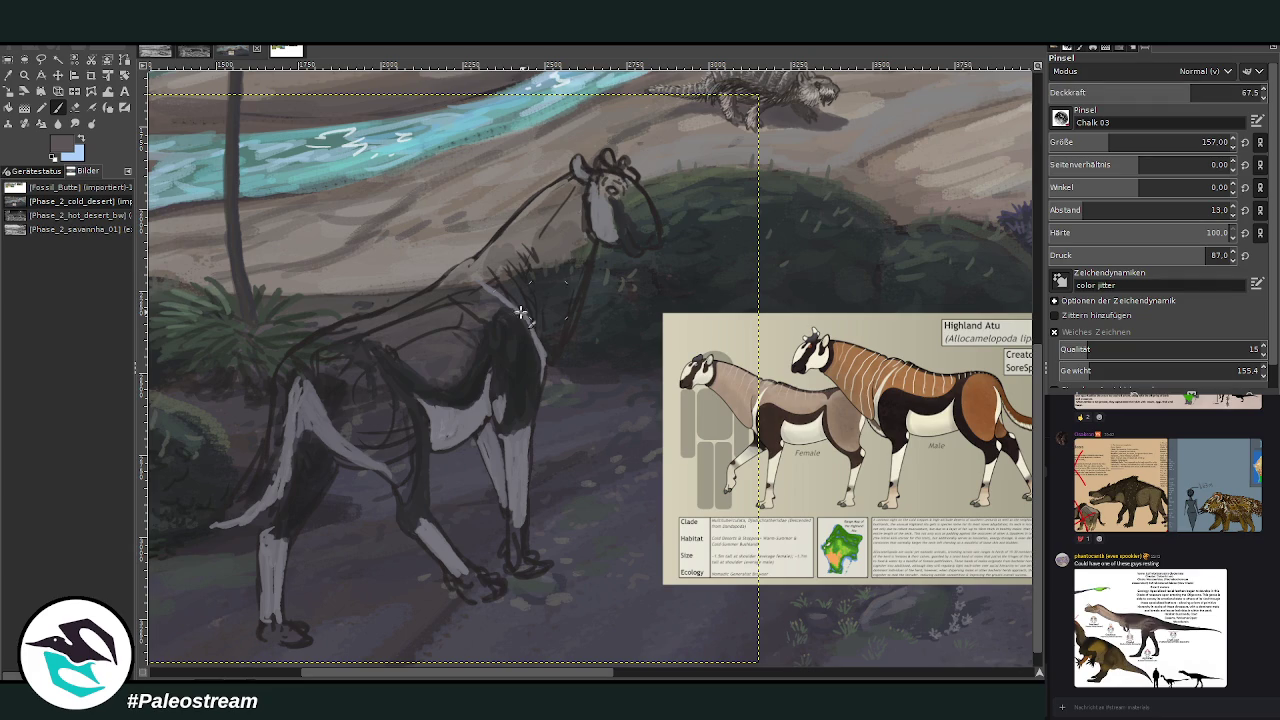
{"action": "left_click_drag", "start_coordinate": [474, 343], "coordinate": [418, 333]}
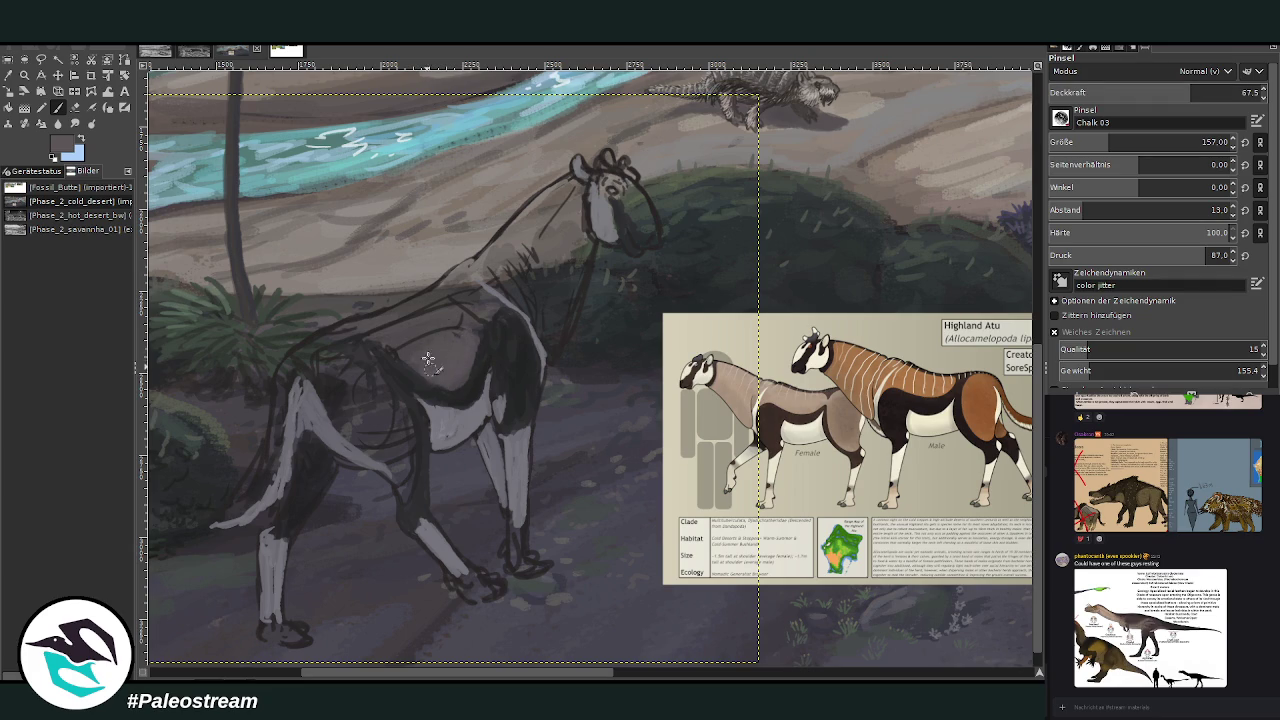
{"action": "left_click", "coordinate": [1000, 400], "text": "ctrl"}
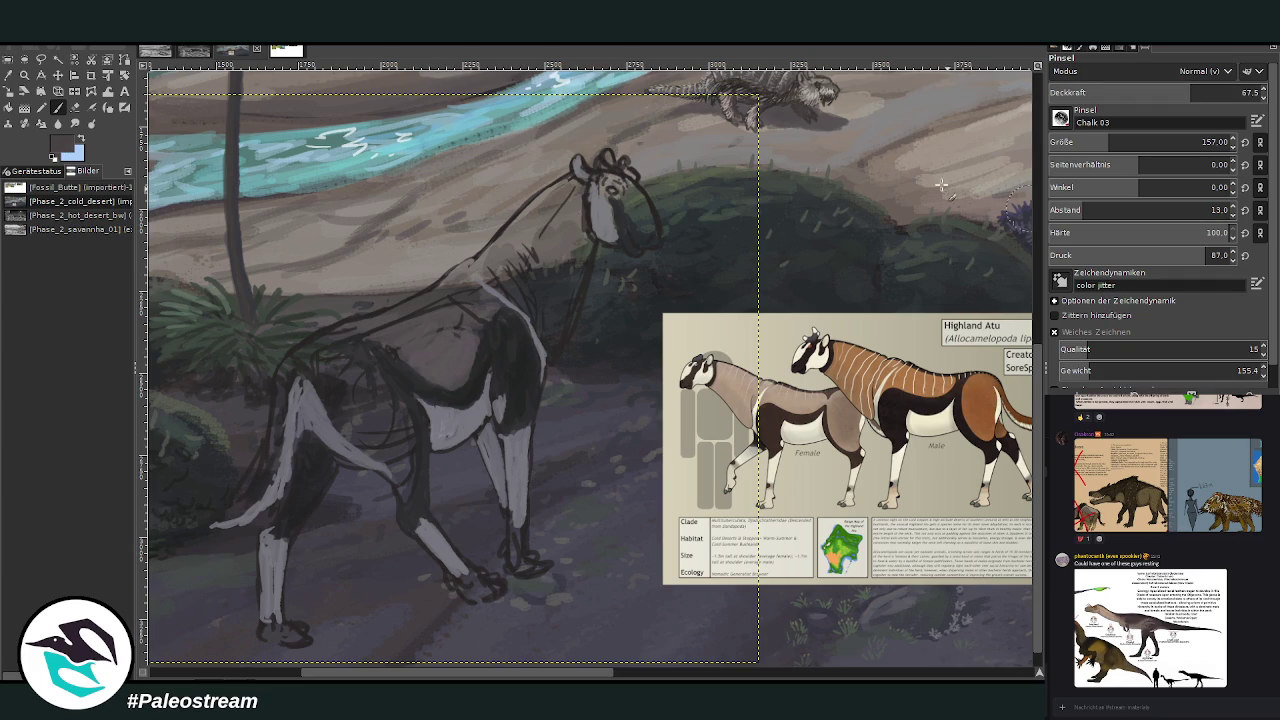
{"action": "mouse_move", "coordinate": [471, 338]}
{"action": "left_mouse_down"}
{"action": "mouse_move", "coordinate": [457, 371]}
{"action": "mouse_move", "coordinate": [410, 340]}
{"action": "mouse_move", "coordinate": [459, 332]}
{"action": "mouse_move", "coordinate": [466, 348]}
{"action": "mouse_move", "coordinate": [492, 312]}
{"action": "mouse_move", "coordinate": [443, 296]}
{"action": "mouse_move", "coordinate": [390, 330]}
{"action": "mouse_move", "coordinate": [323, 346]}
{"action": "mouse_move", "coordinate": [311, 367]}
{"action": "mouse_move", "coordinate": [465, 280]}
{"action": "mouse_move", "coordinate": [286, 366]}
{"action": "mouse_move", "coordinate": [483, 272]}
{"action": "mouse_move", "coordinate": [520, 300]}
{"action": "mouse_move", "coordinate": [497, 278]}
{"action": "mouse_move", "coordinate": [500, 255]}
{"action": "mouse_move", "coordinate": [548, 188]}
{"action": "mouse_move", "coordinate": [500, 246]}
{"action": "mouse_move", "coordinate": [540, 205]}
{"action": "mouse_move", "coordinate": [548, 350]}
{"action": "mouse_move", "coordinate": [543, 306]}
{"action": "mouse_move", "coordinate": [567, 313]}
{"action": "mouse_move", "coordinate": [589, 237]}
{"action": "mouse_move", "coordinate": [583, 188]}
{"action": "mouse_move", "coordinate": [563, 272]}
{"action": "mouse_move", "coordinate": [555, 205]}
{"action": "mouse_move", "coordinate": [570, 185]}
{"action": "mouse_move", "coordinate": [566, 240]}
{"action": "mouse_move", "coordinate": [580, 190]}
{"action": "left_mouse_up"}
Set the brush to size 101 and opacity 76, then paint brown over the hip and knee.
{"action": "left_click", "coordinate": [1213, 92]}
{"action": "left_click", "coordinate": [1092, 145]}
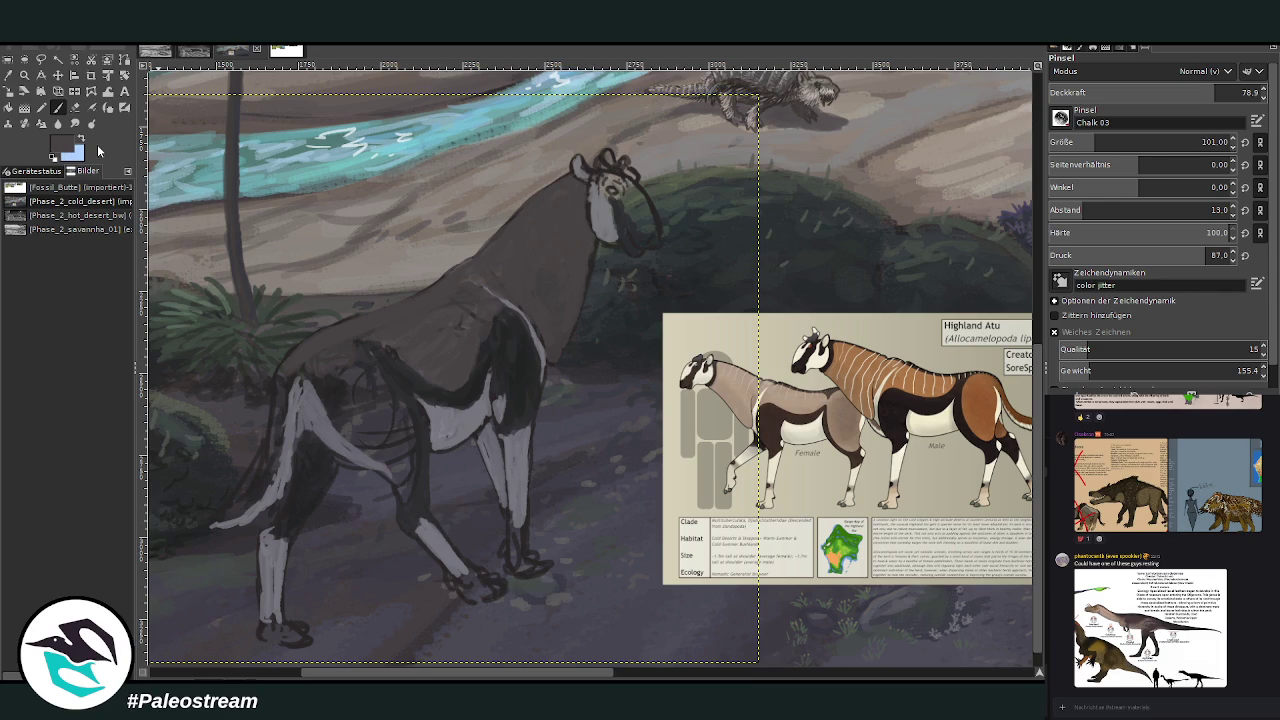
{"action": "left_click", "coordinate": [1153, 92]}
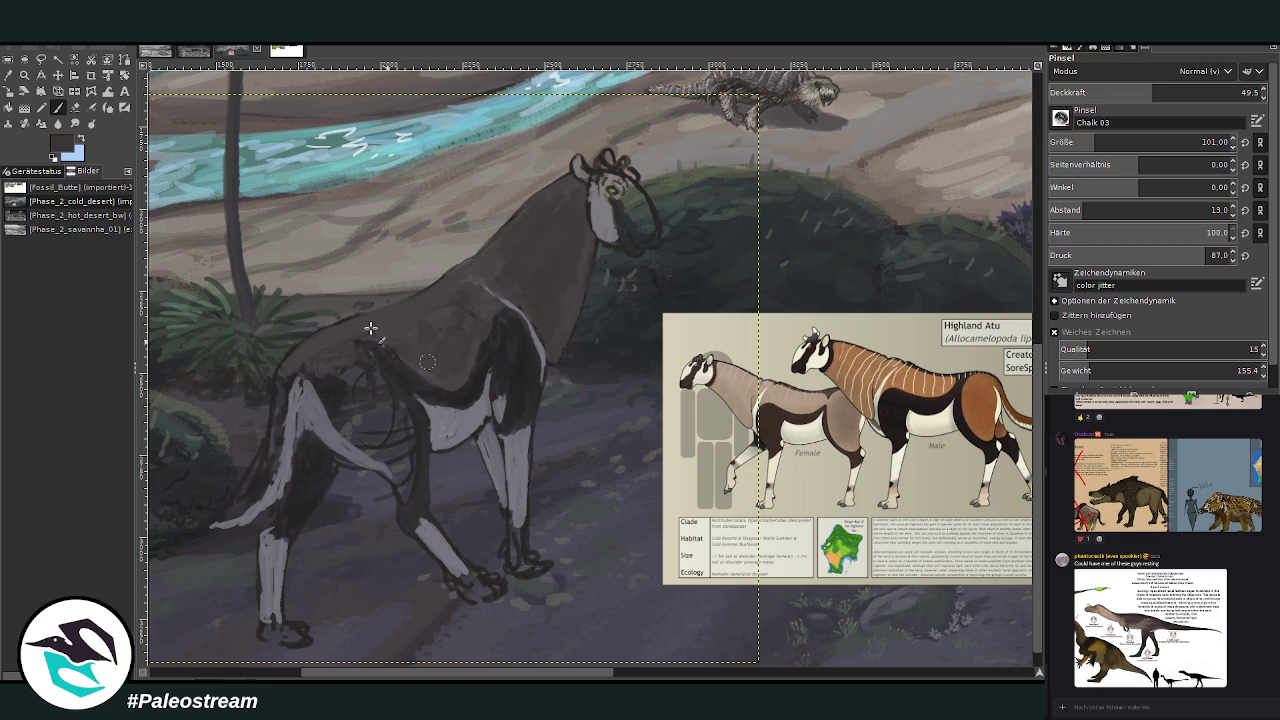
{"action": "left_click_drag", "start_coordinate": [1176, 96], "coordinate": [1213, 92]}
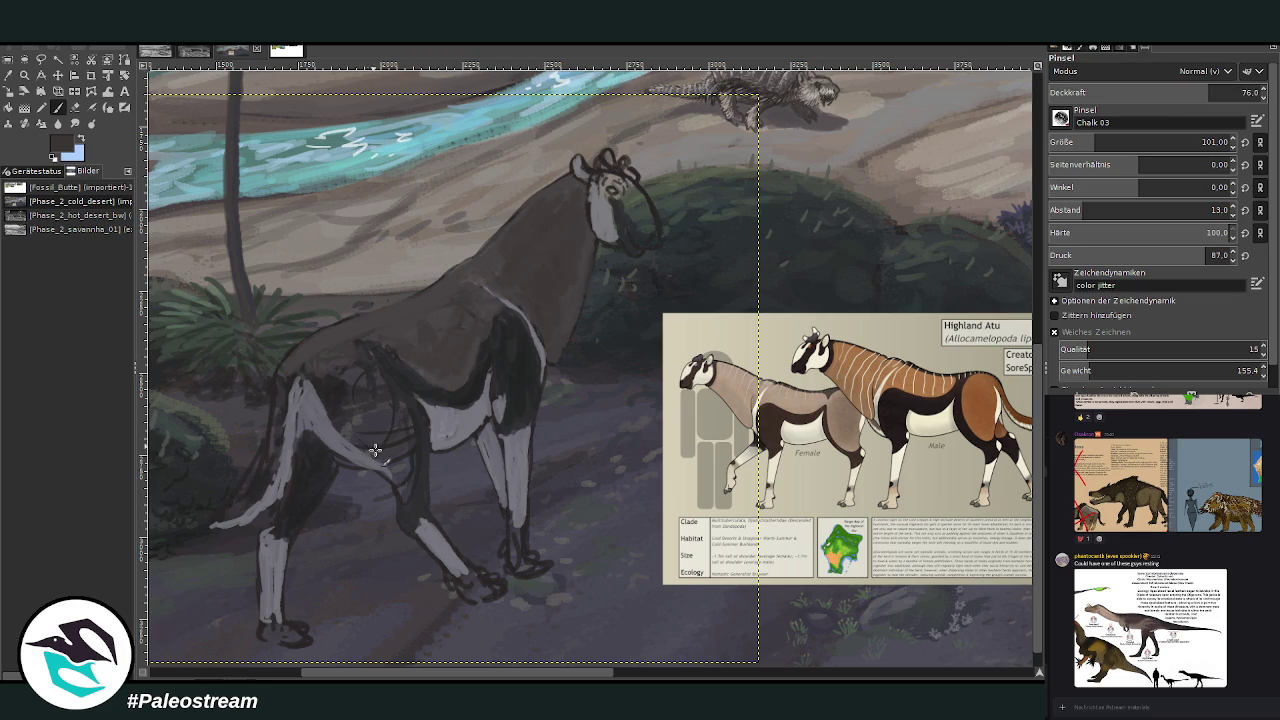
{"action": "mouse_move", "coordinate": [320, 367]}
{"action": "left_mouse_down"}
{"action": "mouse_move", "coordinate": [368, 378]}
{"action": "mouse_move", "coordinate": [398, 409]}
{"action": "left_mouse_up"}
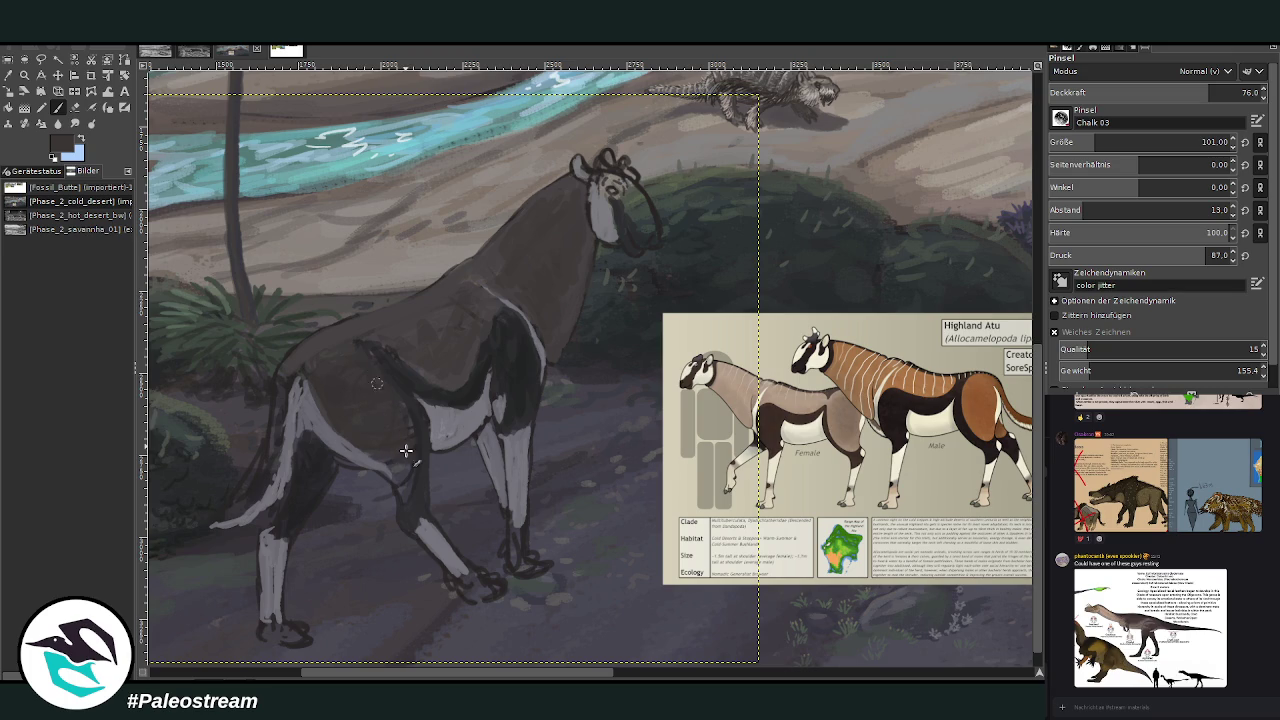
{"action": "left_click_drag", "start_coordinate": [400, 485], "coordinate": [407, 414]}
Paint the front and rear hooves dark brown, fill the tail, and darken the shoulder and belly.
{"action": "left_click_drag", "start_coordinate": [467, 586], "coordinate": [490, 592]}
{"action": "mouse_move", "coordinate": [512, 550]}
{"action": "left_mouse_down"}
{"action": "mouse_move", "coordinate": [518, 528]}
{"action": "mouse_move", "coordinate": [523, 561]}
{"action": "left_mouse_up"}
{"action": "mouse_move", "coordinate": [300, 638]}
{"action": "left_mouse_down"}
{"action": "mouse_move", "coordinate": [282, 645]}
{"action": "mouse_move", "coordinate": [302, 626]}
{"action": "left_mouse_up"}
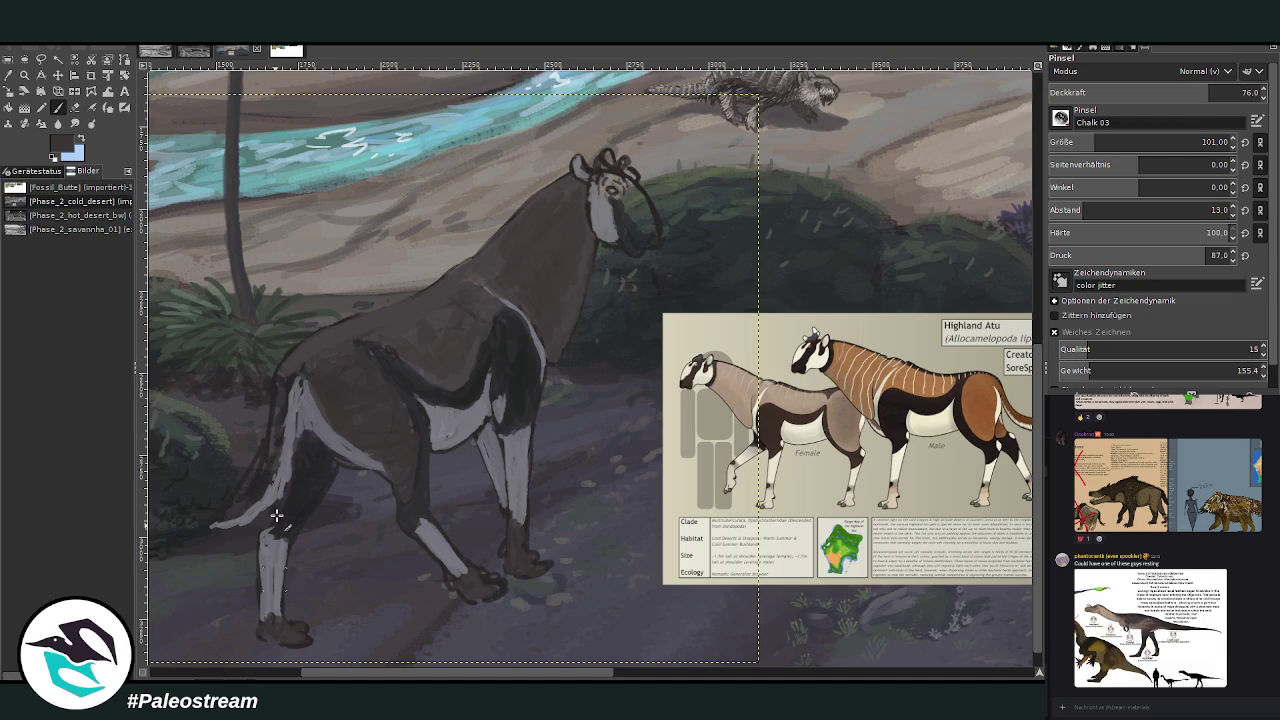
{"action": "mouse_move", "coordinate": [245, 502]}
{"action": "left_mouse_down"}
{"action": "mouse_move", "coordinate": [225, 518]}
{"action": "mouse_move", "coordinate": [287, 380]}
{"action": "mouse_move", "coordinate": [340, 358]}
{"action": "mouse_move", "coordinate": [410, 362]}
{"action": "mouse_move", "coordinate": [480, 329]}
{"action": "mouse_move", "coordinate": [443, 384]}
{"action": "left_mouse_up"}
{"action": "left_click_drag", "start_coordinate": [486, 315], "coordinate": [464, 379]}
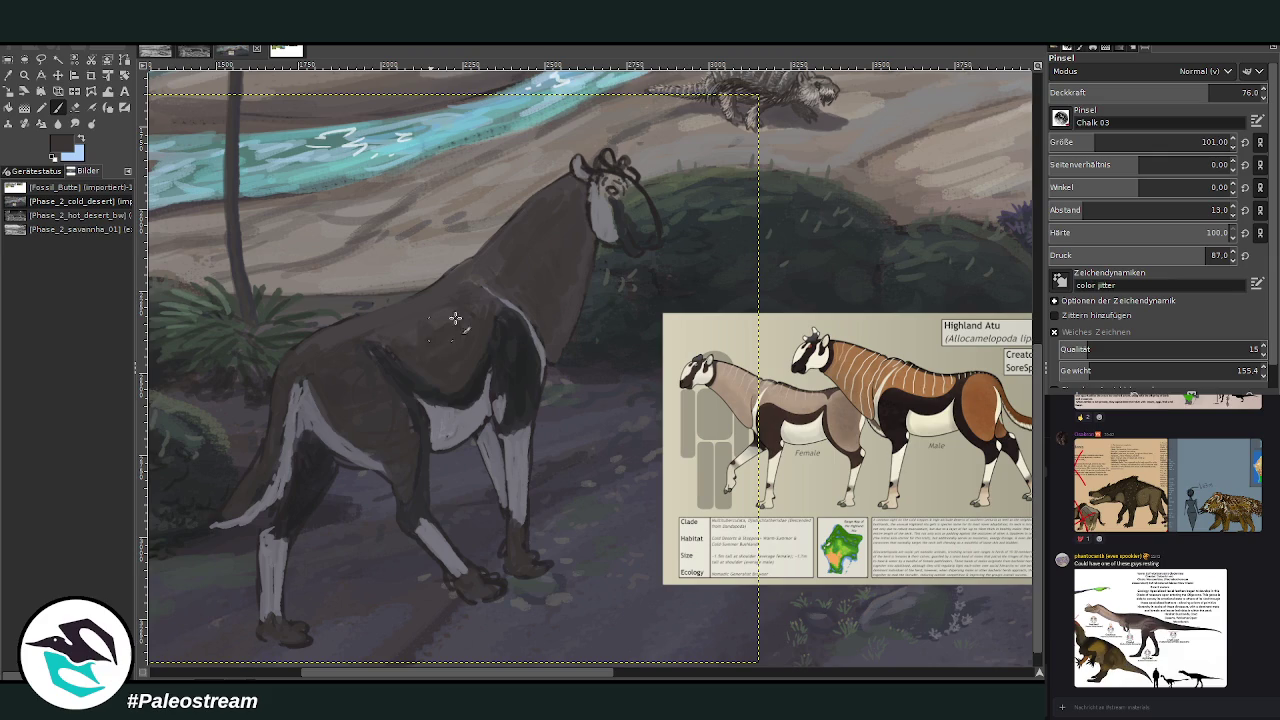
Sample the body's brown and extend it along the rump outline.
{"action": "left_click", "coordinate": [24, 75]}
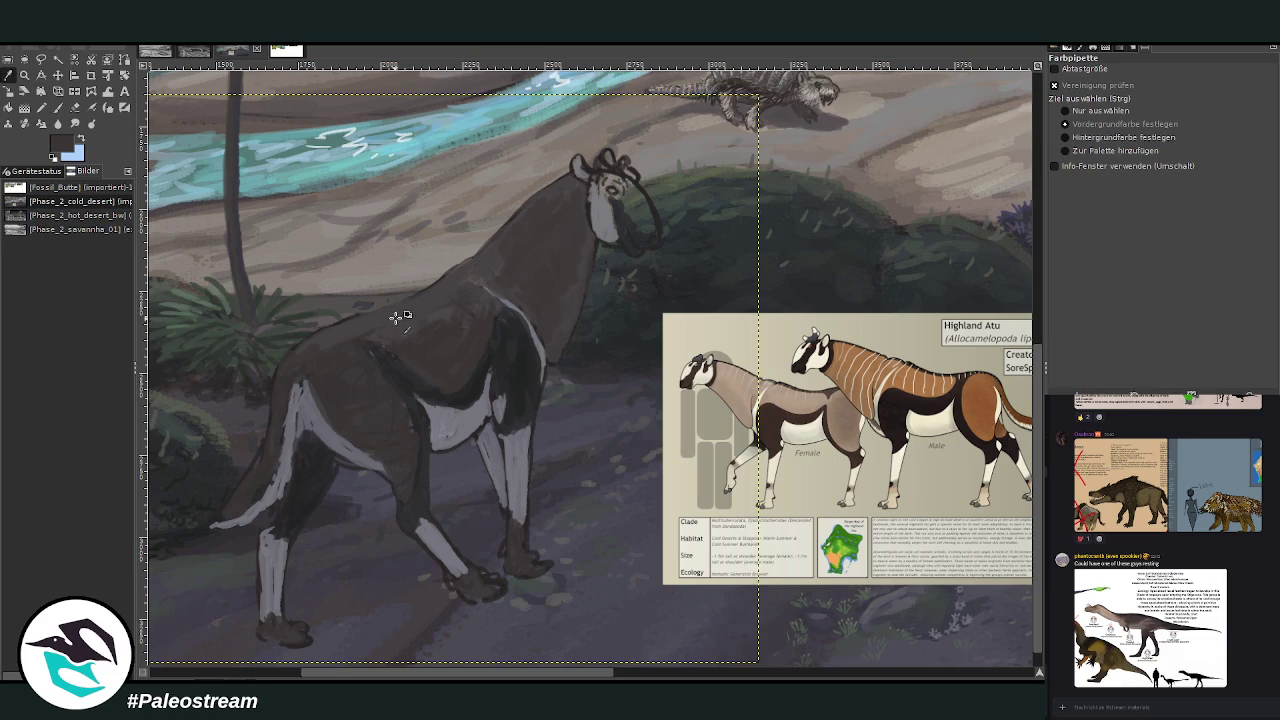
{"action": "left_click", "coordinate": [57, 107]}
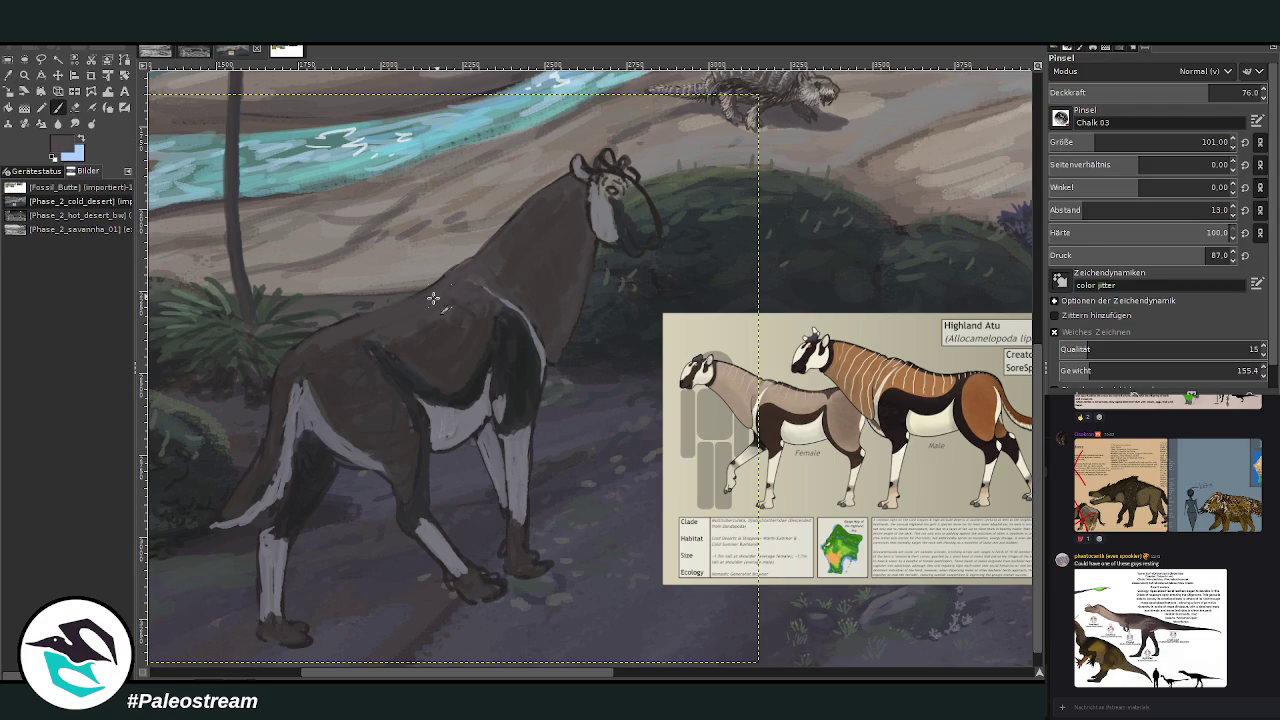
{"action": "mouse_move", "coordinate": [329, 344]}
{"action": "left_mouse_down"}
{"action": "mouse_move", "coordinate": [283, 372]}
{"action": "mouse_move", "coordinate": [230, 492]}
{"action": "left_mouse_up"}
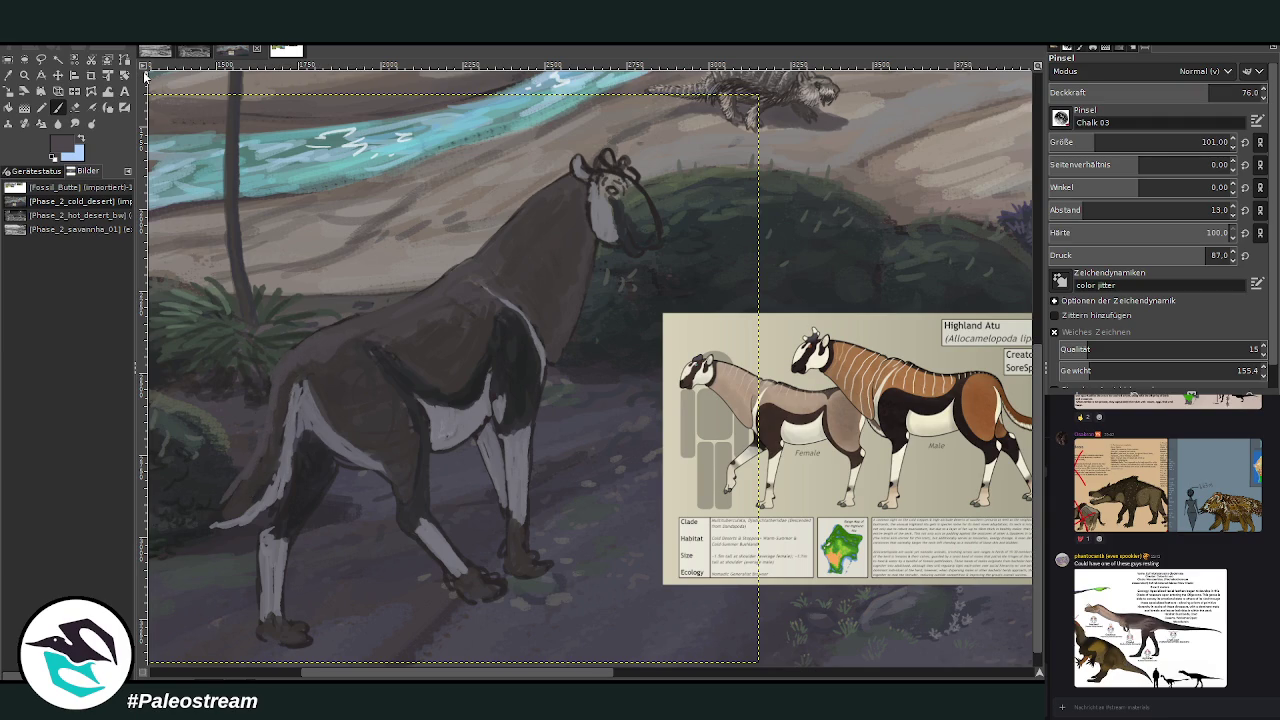
{"action": "left_click", "coordinate": [8, 75]}
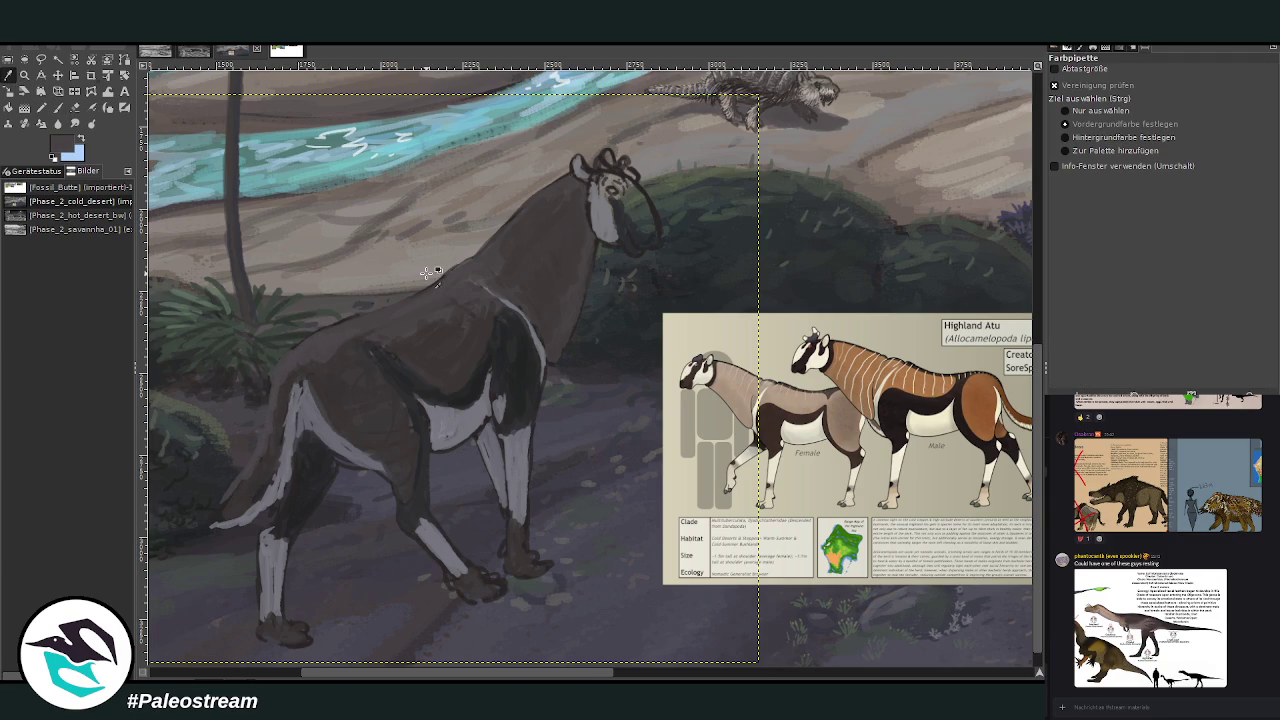